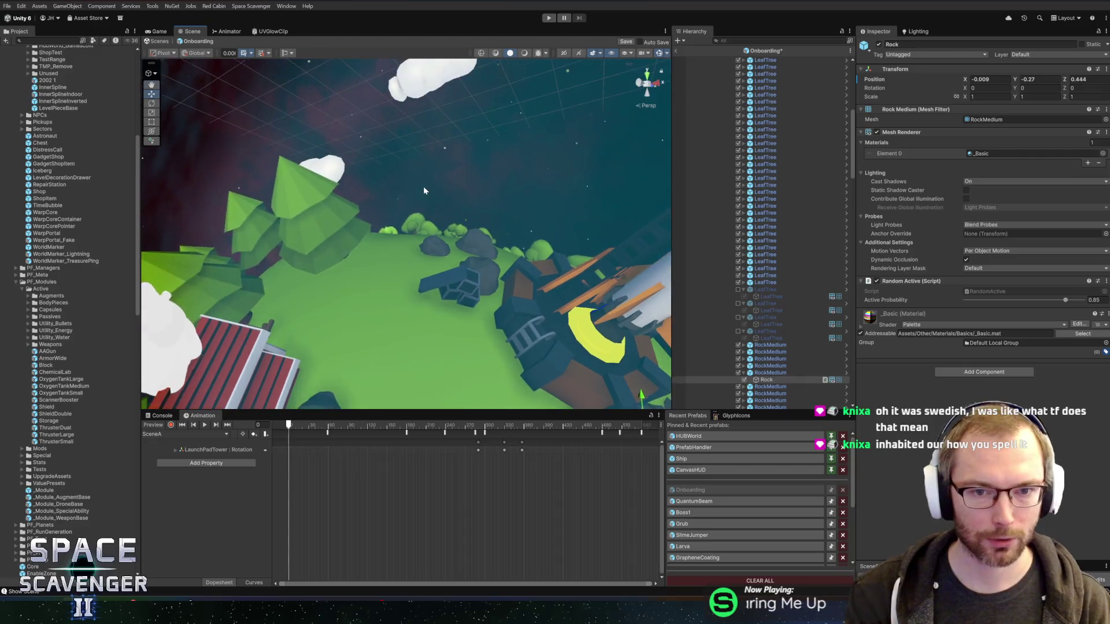
Step: Zoom the Unity scene view, then switch to the Blender window with the launch-pad rocket
scroll(435, 192, up, 5)
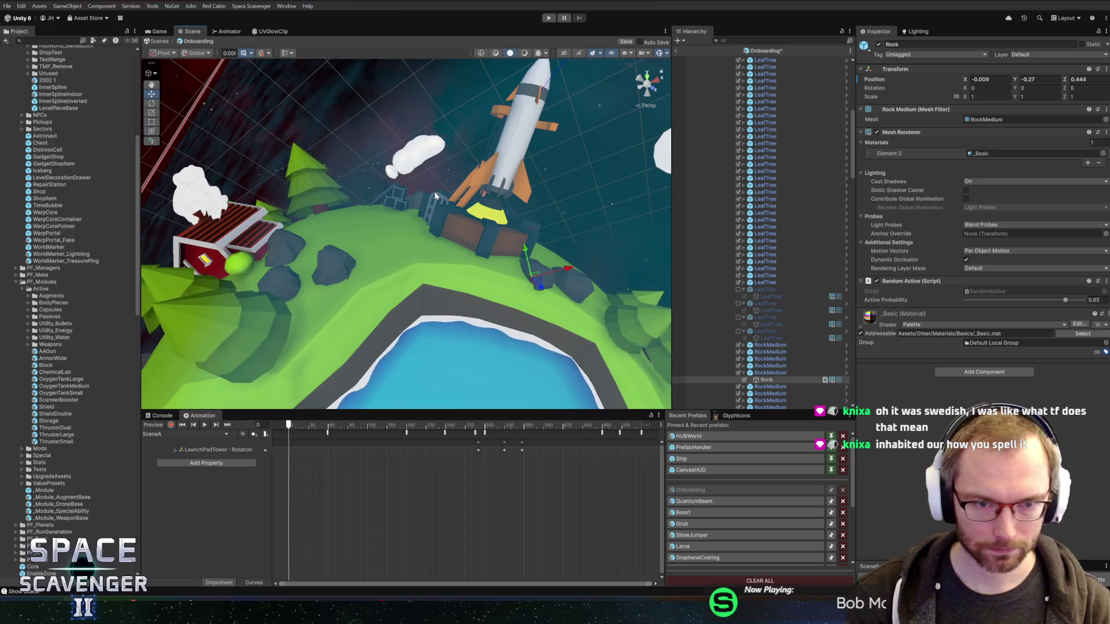
key(alt+Tab)
click(507, 320)
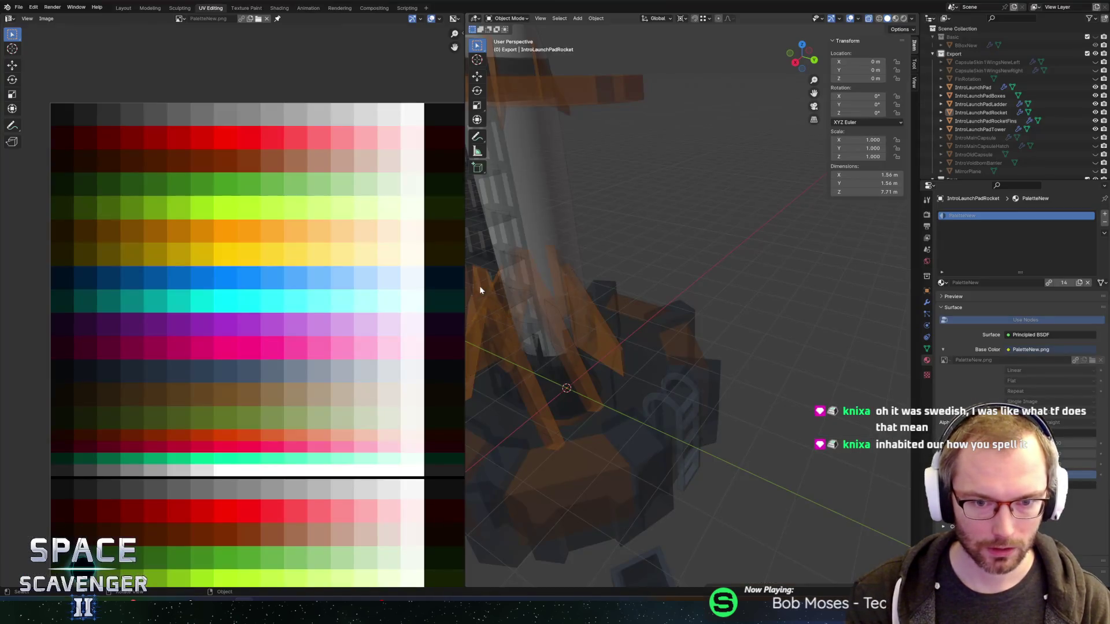
Step: Select the rocket capsule and enter Edit Mode on its mesh
scroll(625, 319, down, 3)
mouse_move(625, 318)
mouse_down()
mouse_move(824, 269)
mouse_move(630, 312)
mouse_move(682, 299)
mouse_up()
scroll(630, 311, up, 5)
scroll(647, 307, up, 3)
key(Tab)
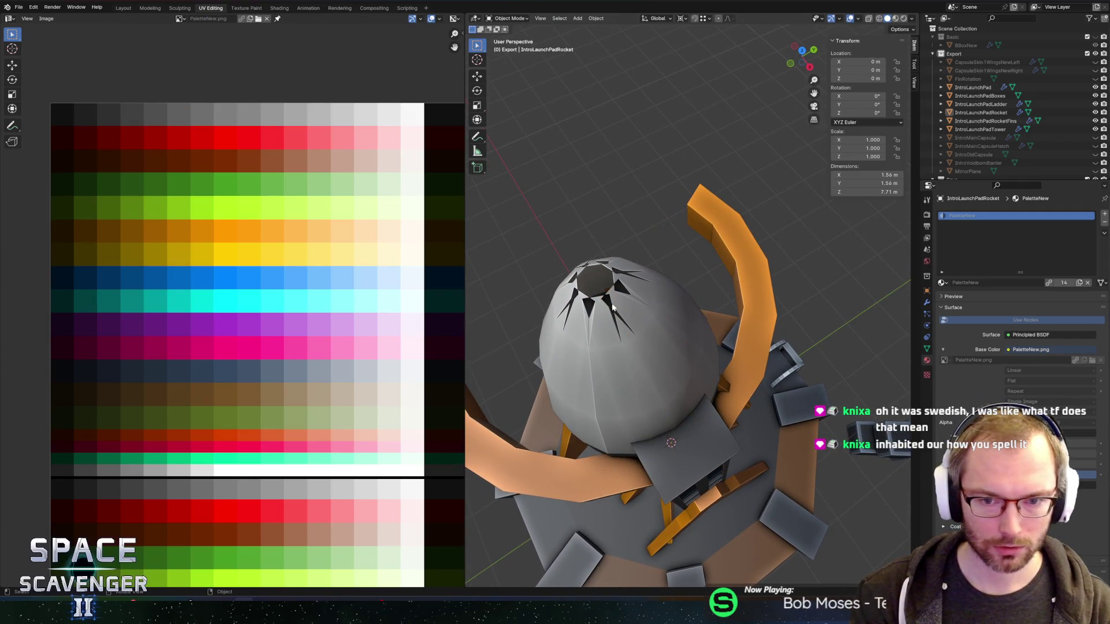
click(608, 289)
key(Tab)
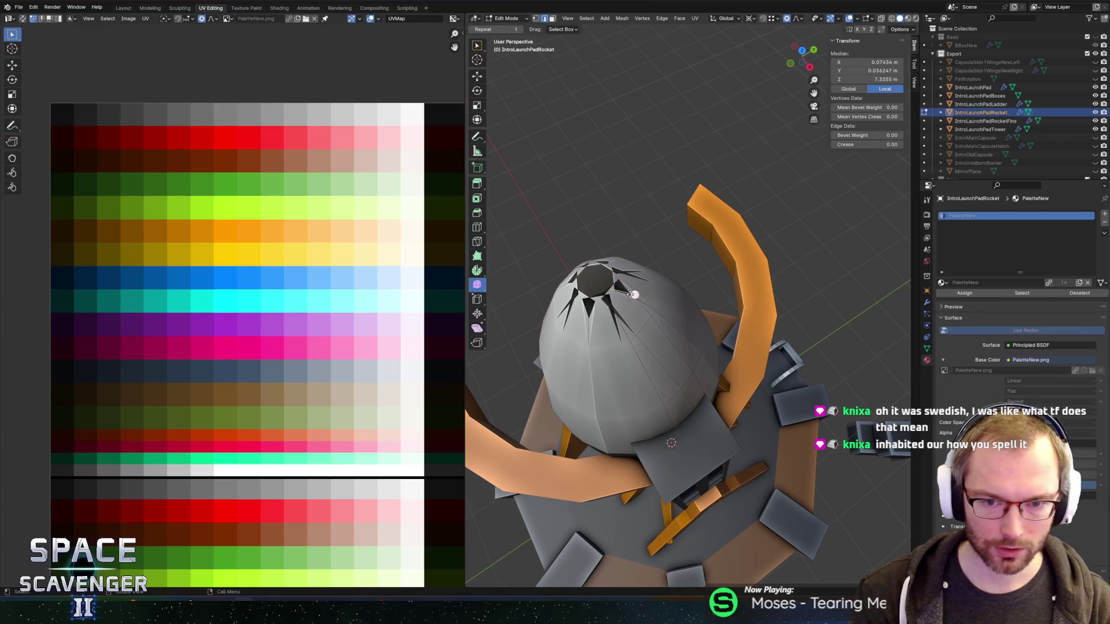
Step: Test-scale the nose-opening vertices, undo it, and show the Modifier Properties
scroll(613, 292, up, 4)
scroll(636, 278, down, 2)
scroll(615, 281, down, 6)
drag(636, 292, 710, 334)
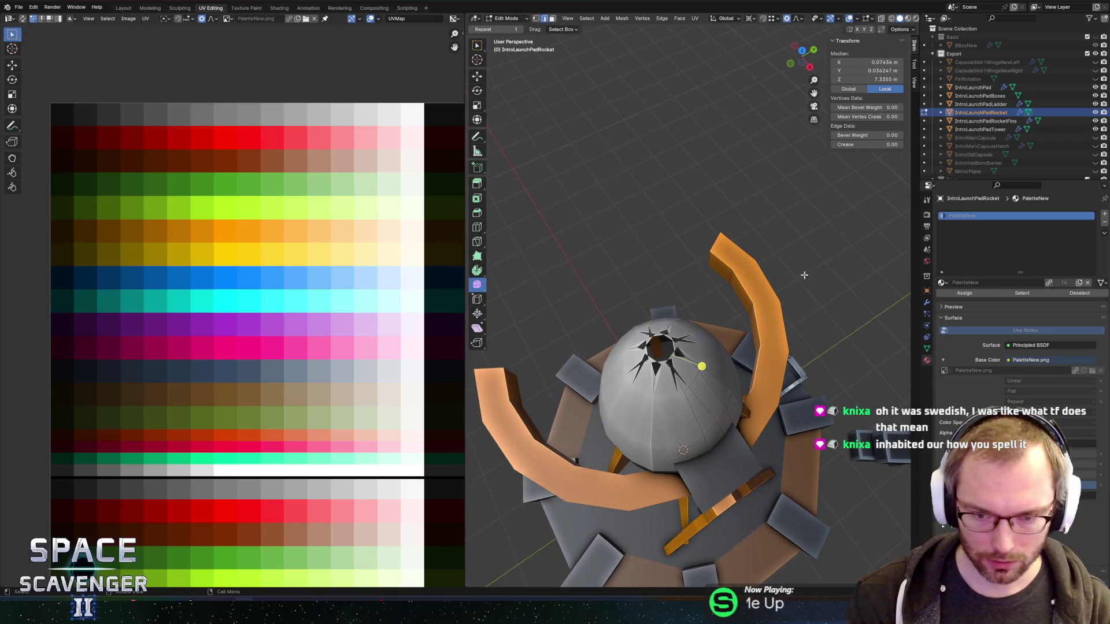
key(s)
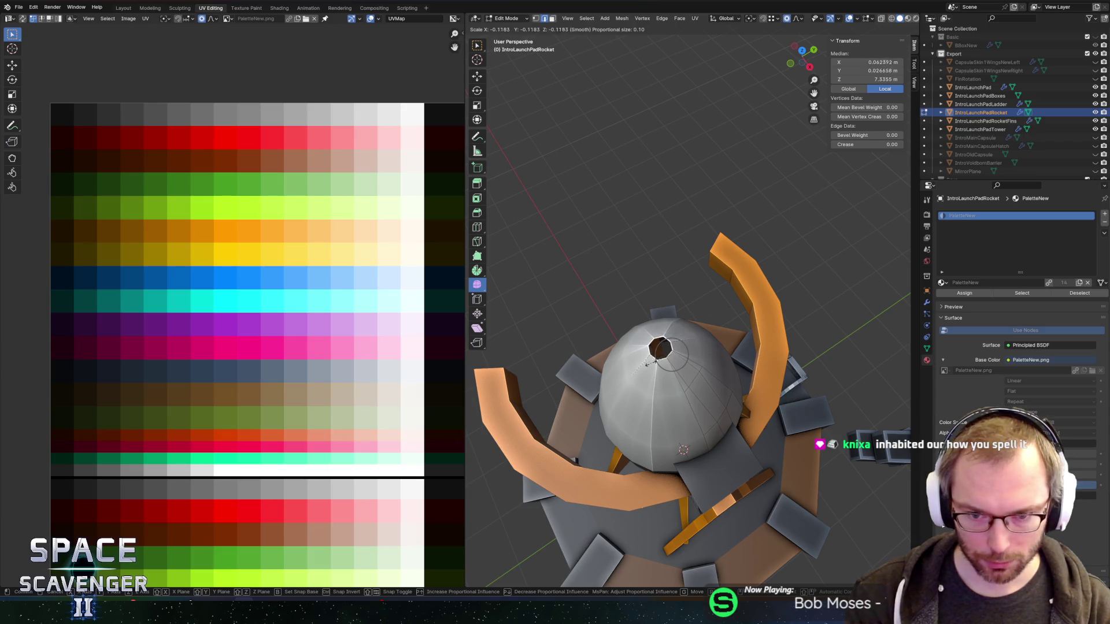
scroll(693, 360, up, 5)
scroll(692, 360, down, 3)
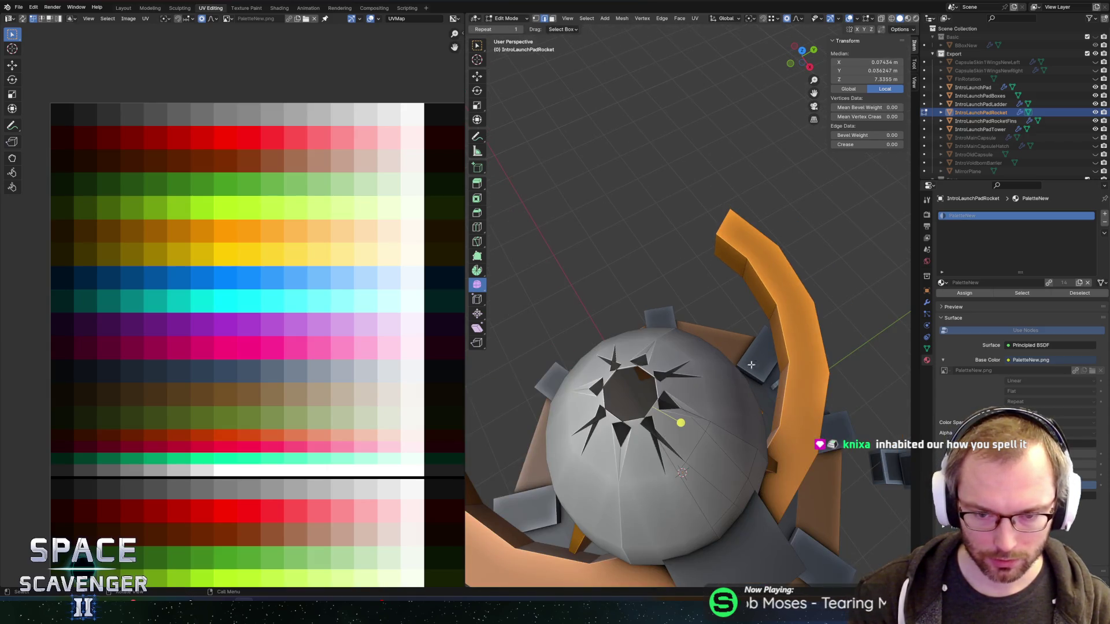
click(674, 382)
key(ctrl+z)
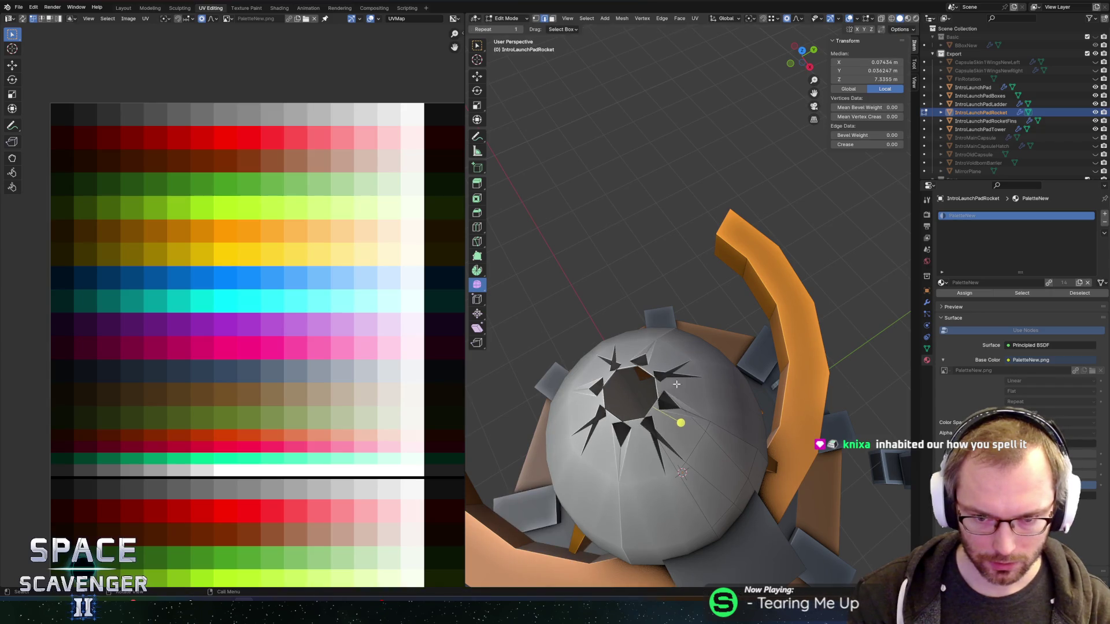
click(927, 303)
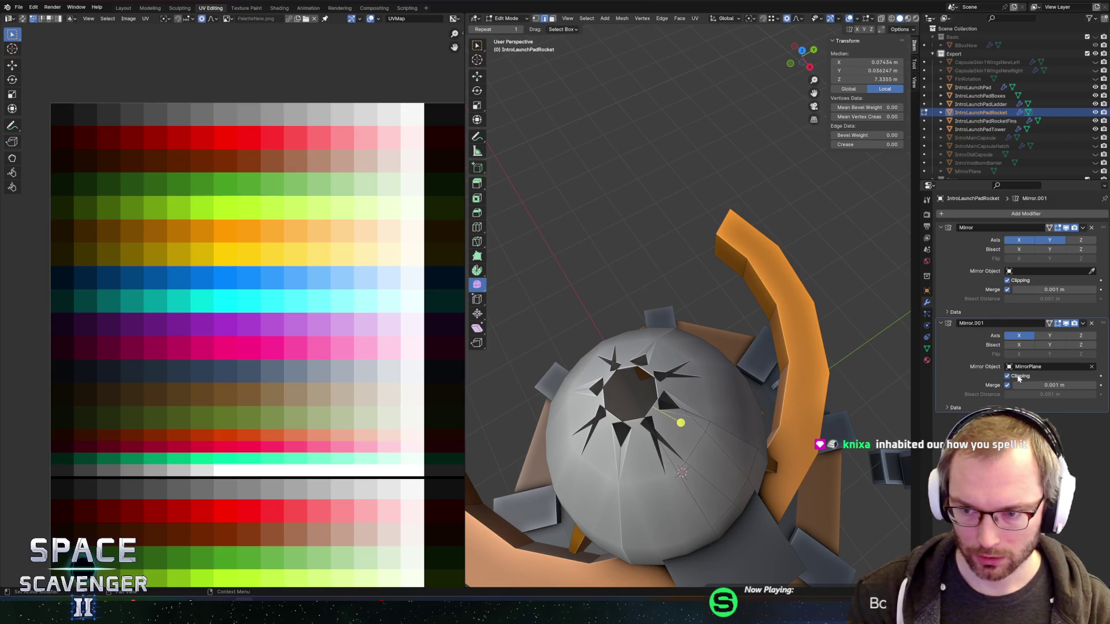
Step: Shrink the faces around the nose opening, then enlarge the surrounding ring
key(s)
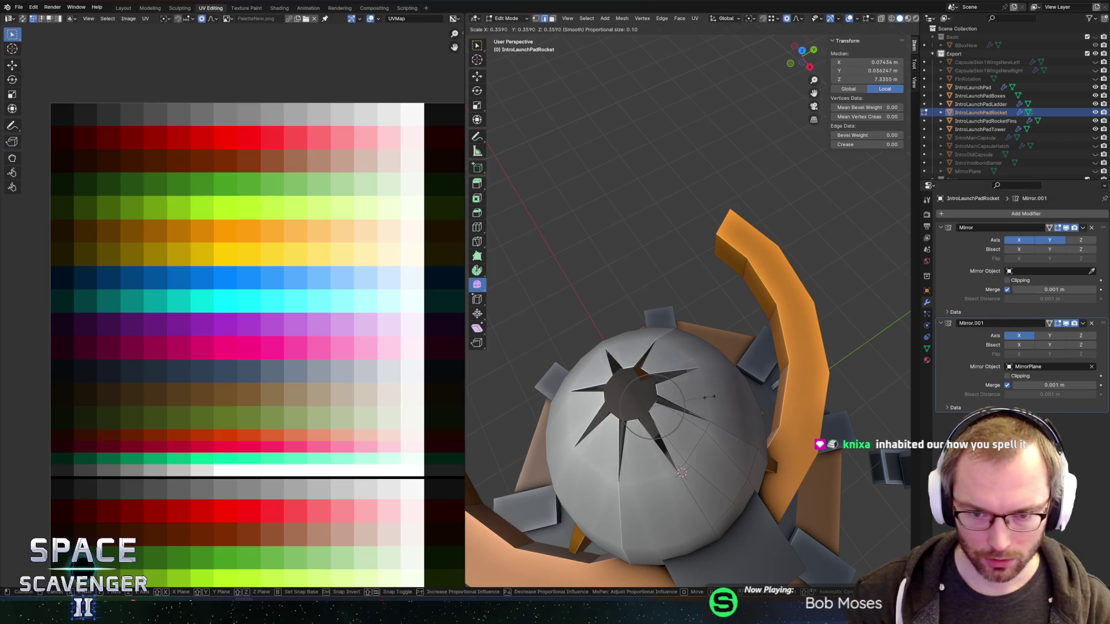
click(700, 402)
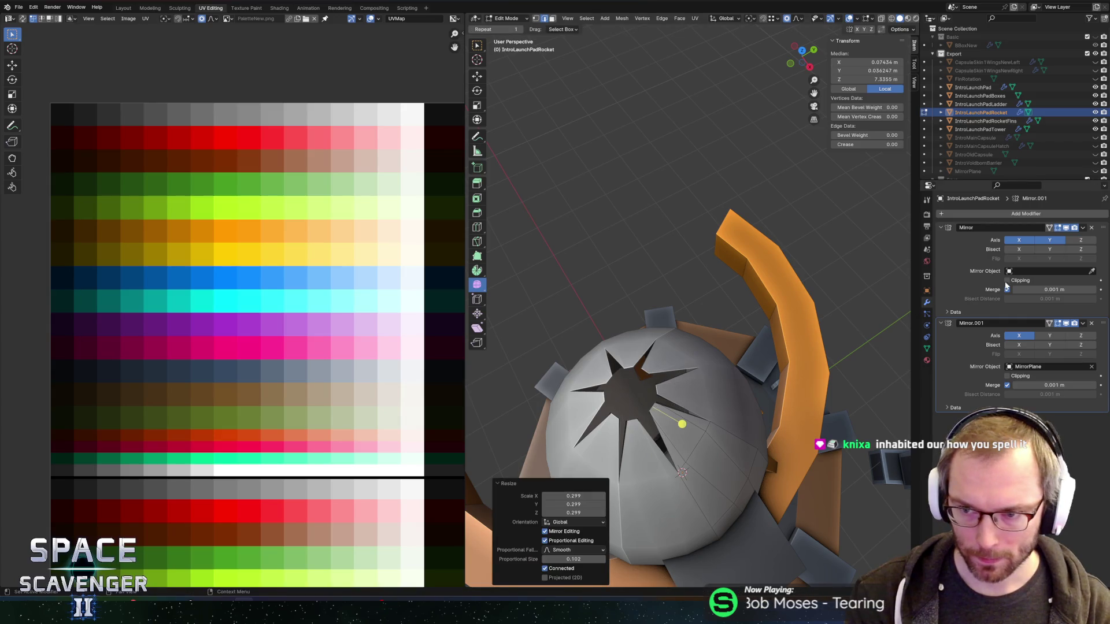
key(s)
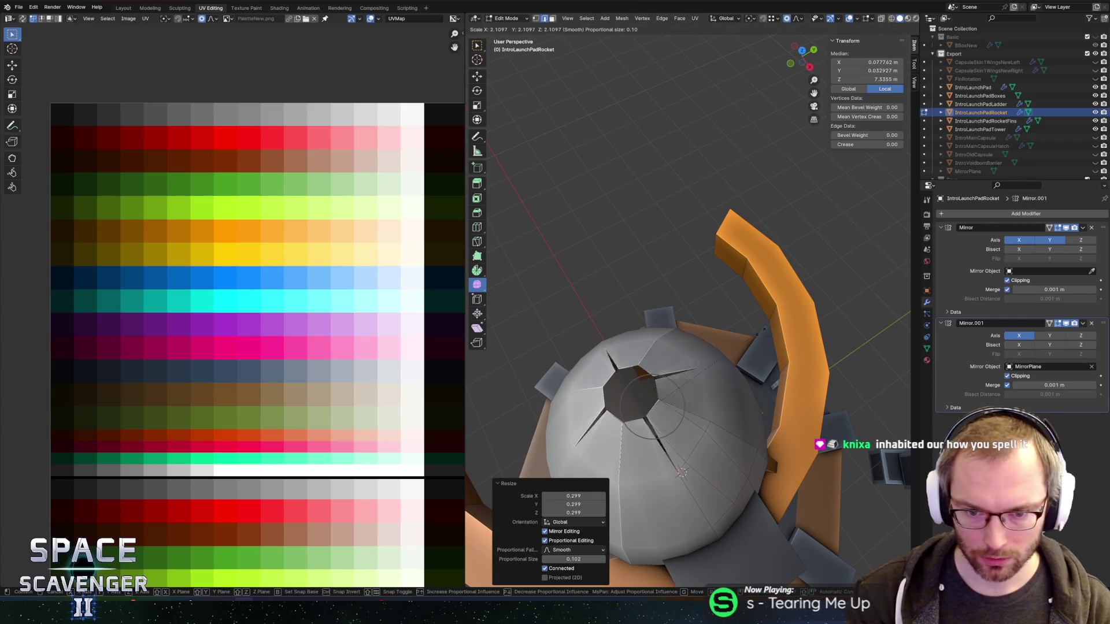
click(812, 306)
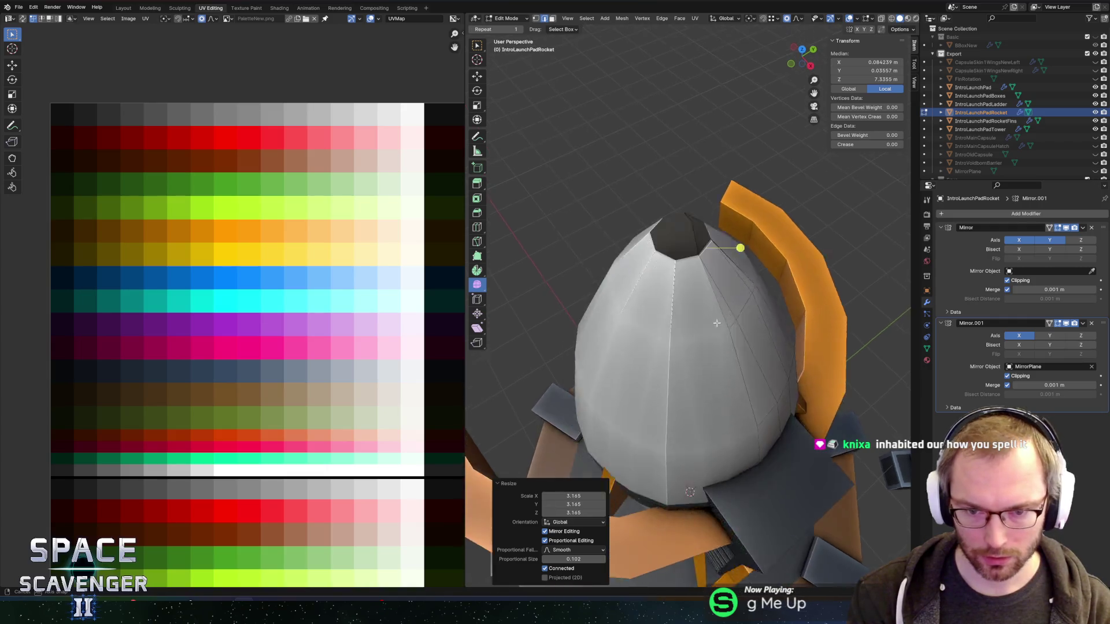
Step: Edge-slide the top loop along the capsule twice, ending at factor -0.510
drag(779, 133, 770, 170)
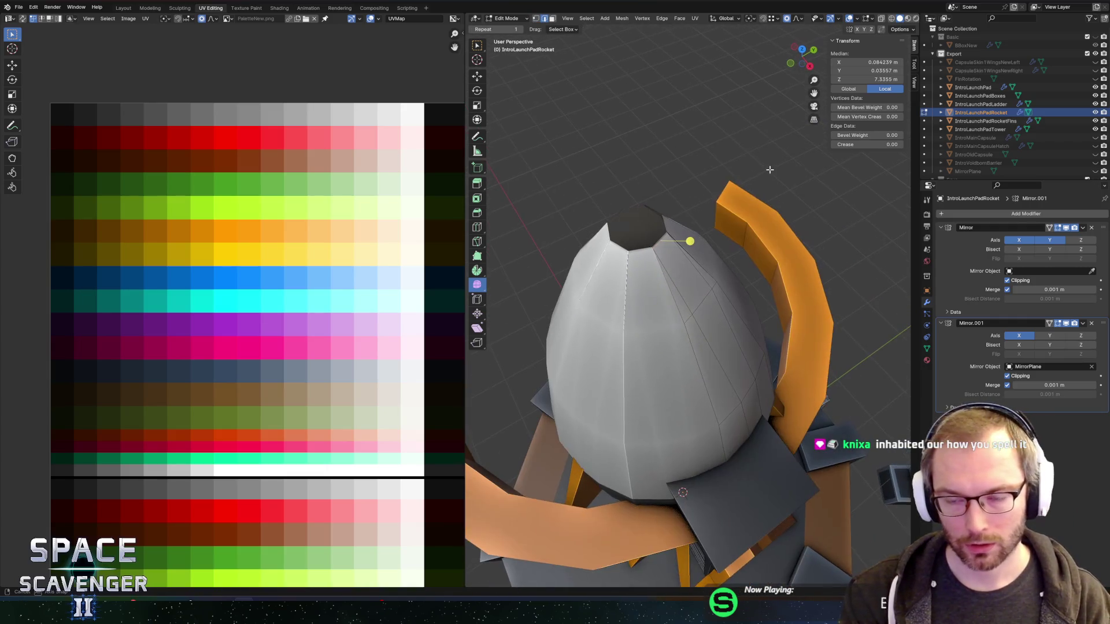
key(g)
key(g)
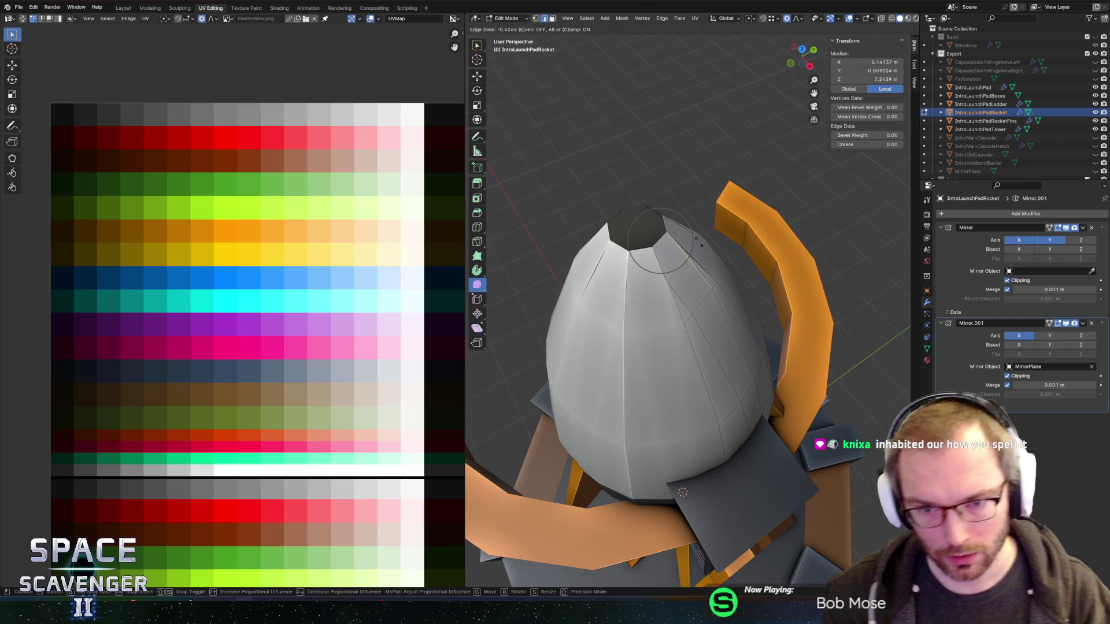
click(699, 242)
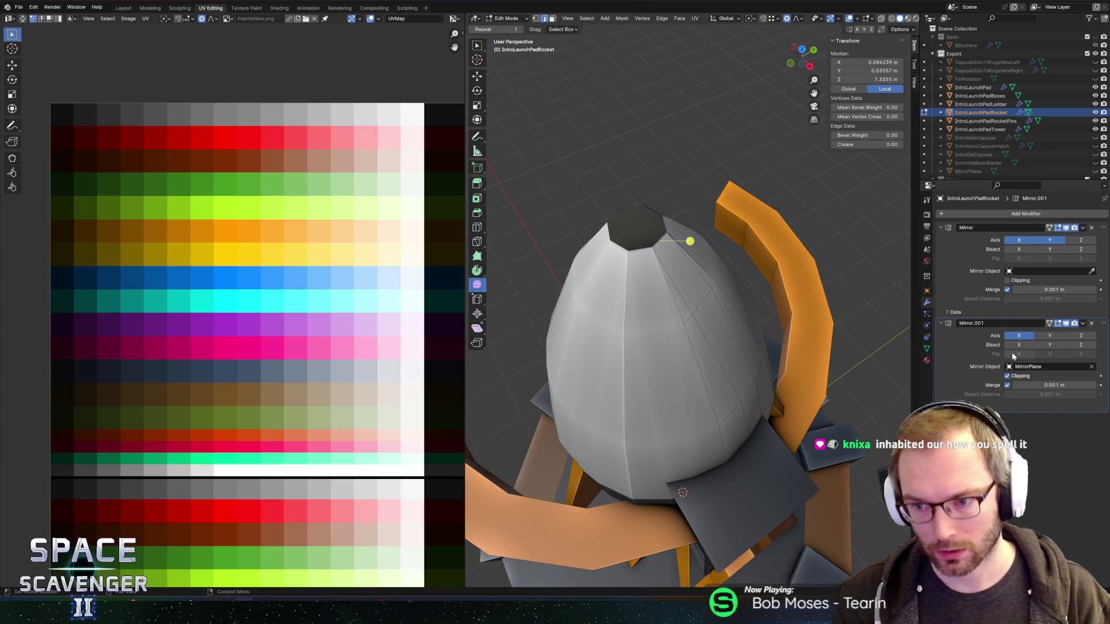
key(g)
key(g)
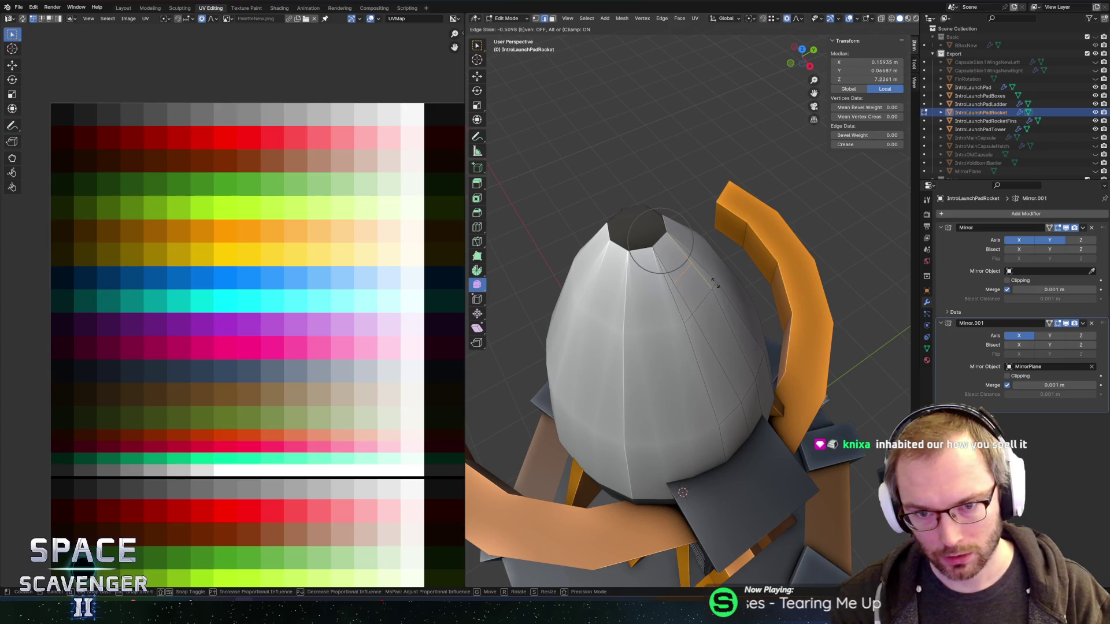
click(715, 282)
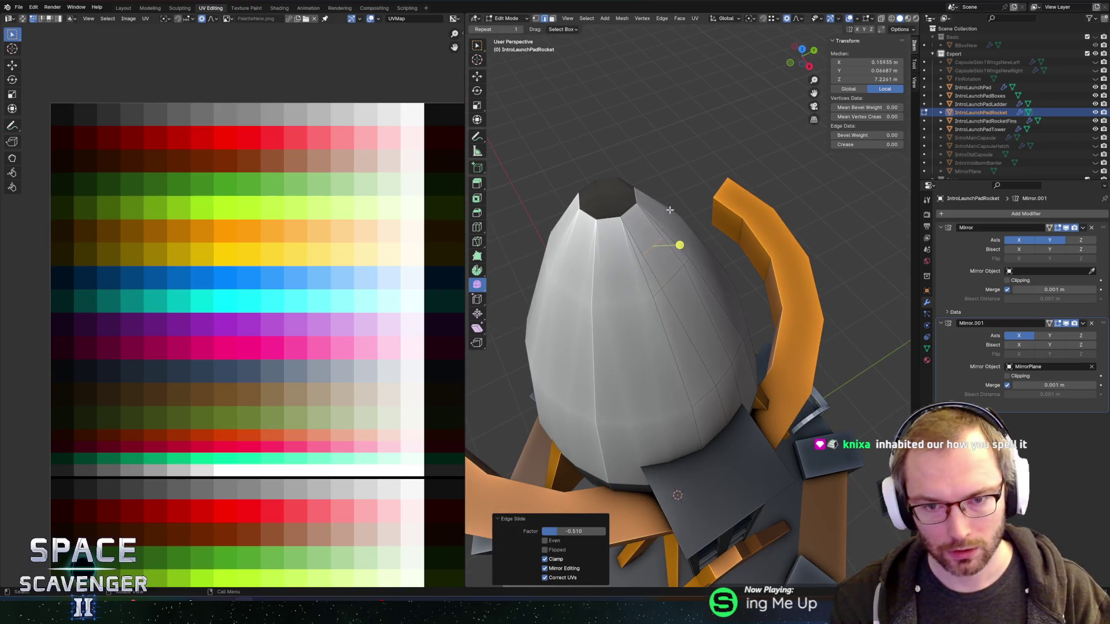
Step: Dissolve the extra edge loop and shrink an edge near the nose top
key(x)
click(653, 266)
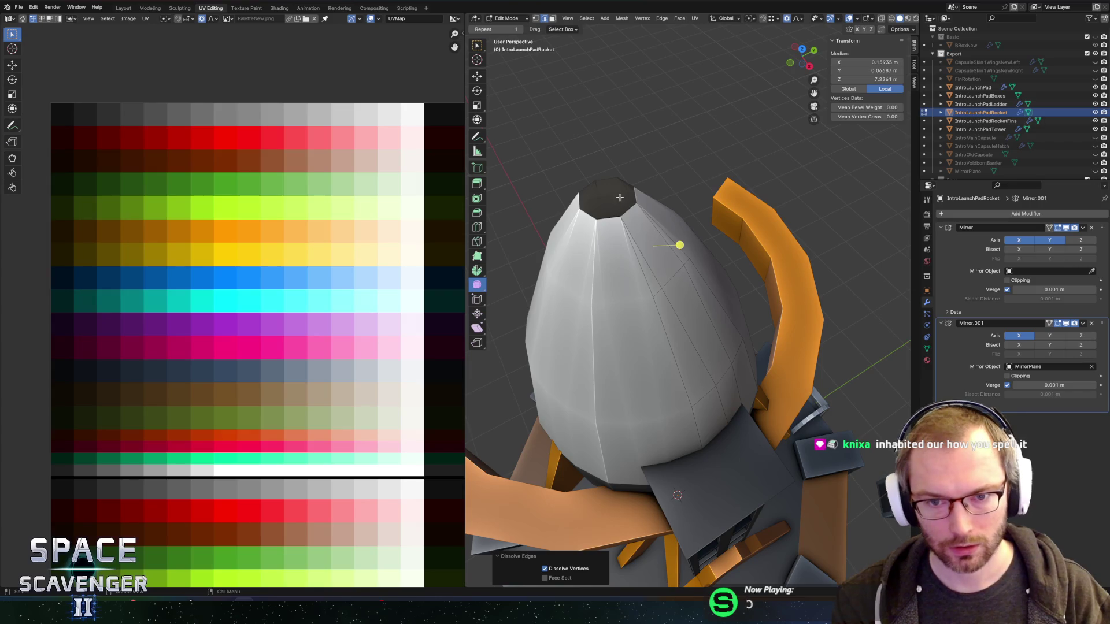
scroll(623, 210, up, 3)
scroll(618, 222, down, 3)
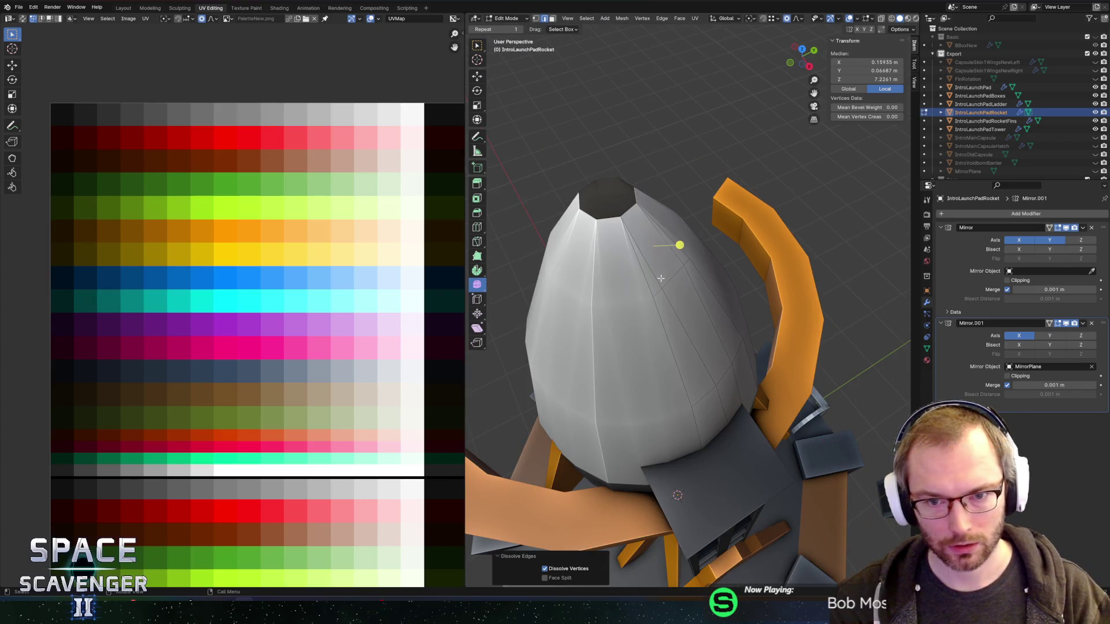
click(693, 275)
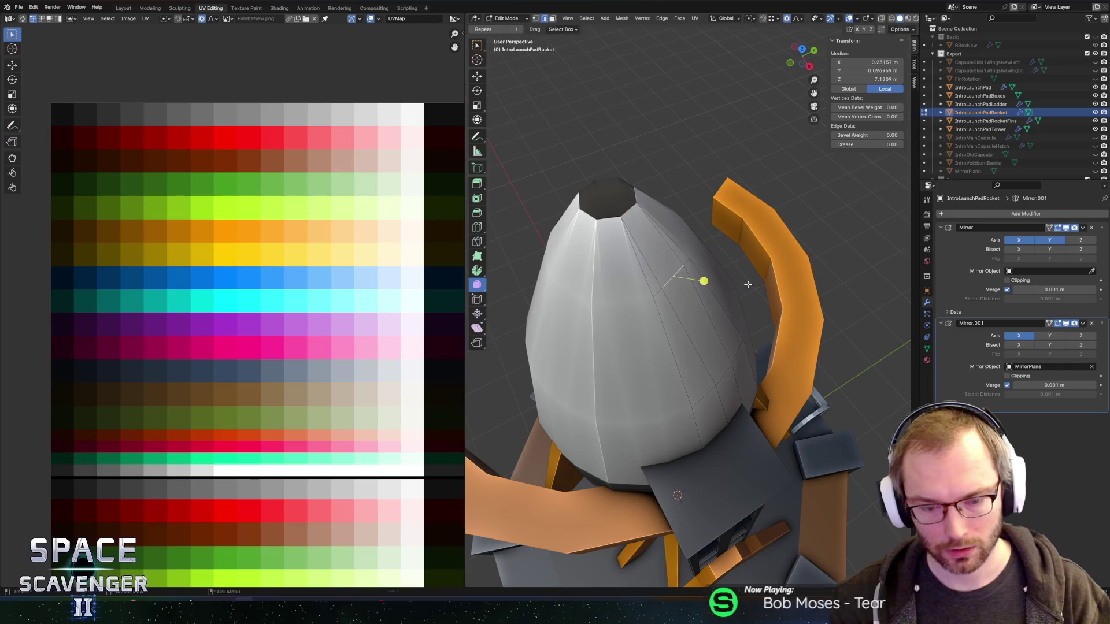
key(s)
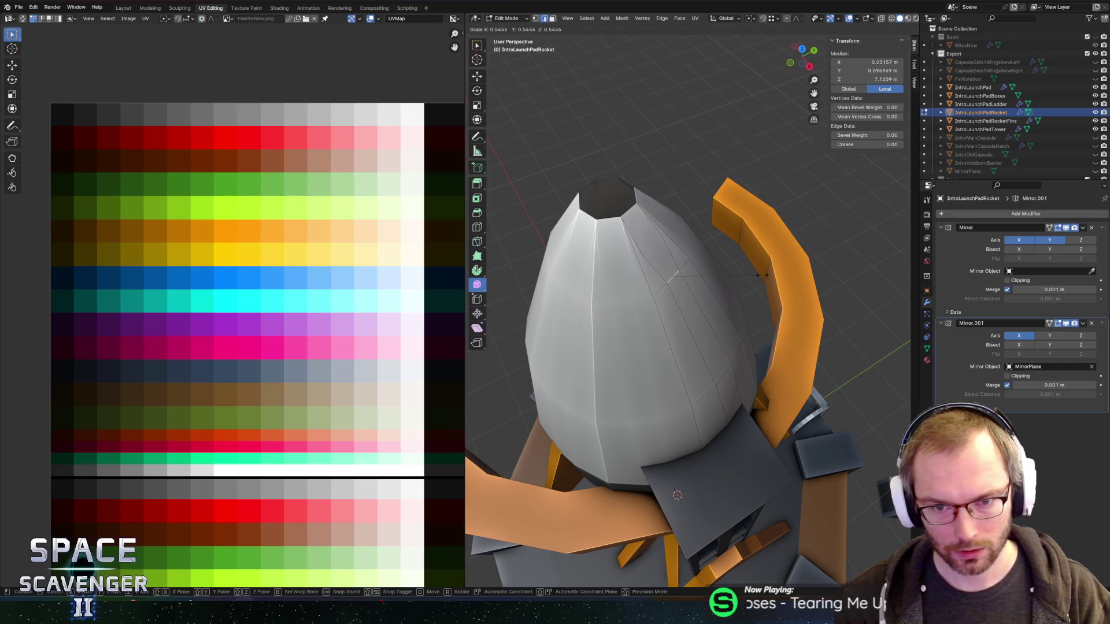
click(705, 280)
scroll(620, 234, up, 2)
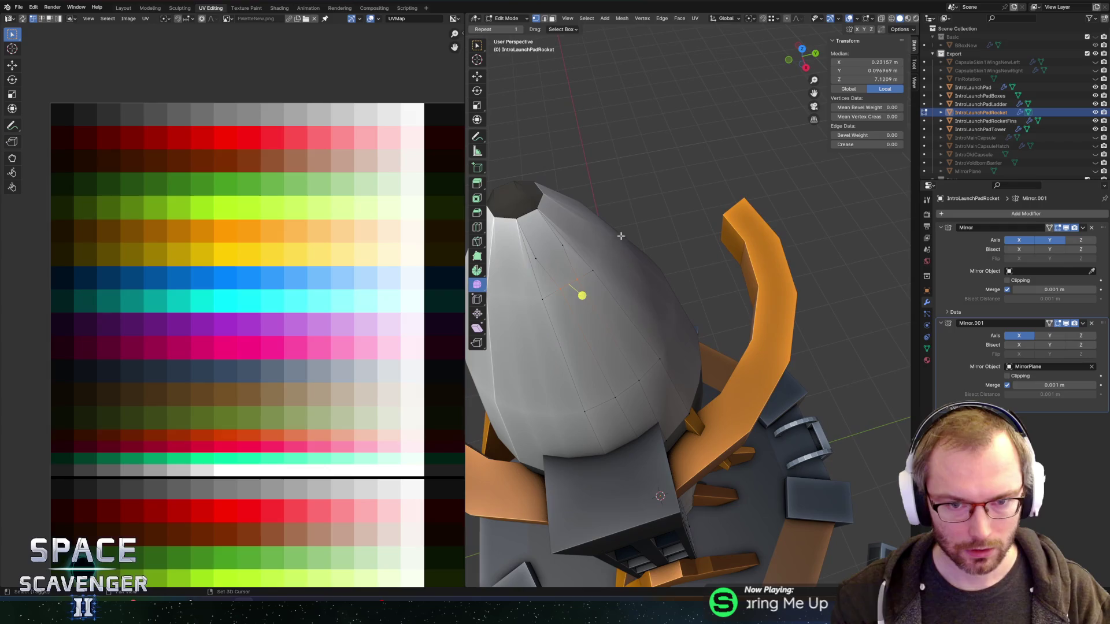
Step: Dissolve the selected vertices near the nose top
click(564, 248)
key(x)
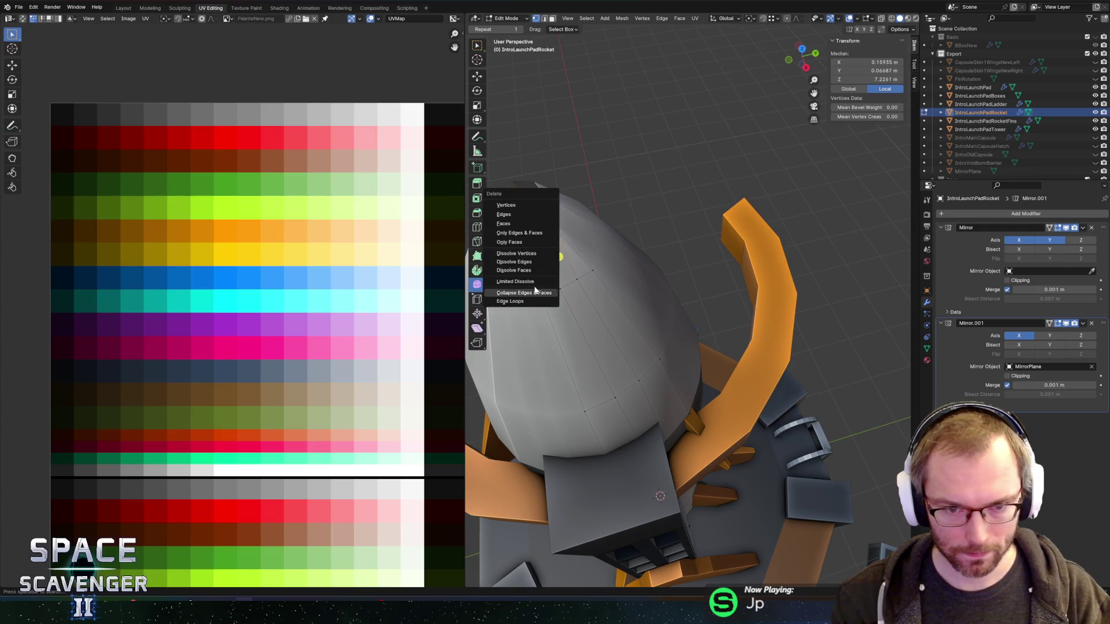
click(523, 253)
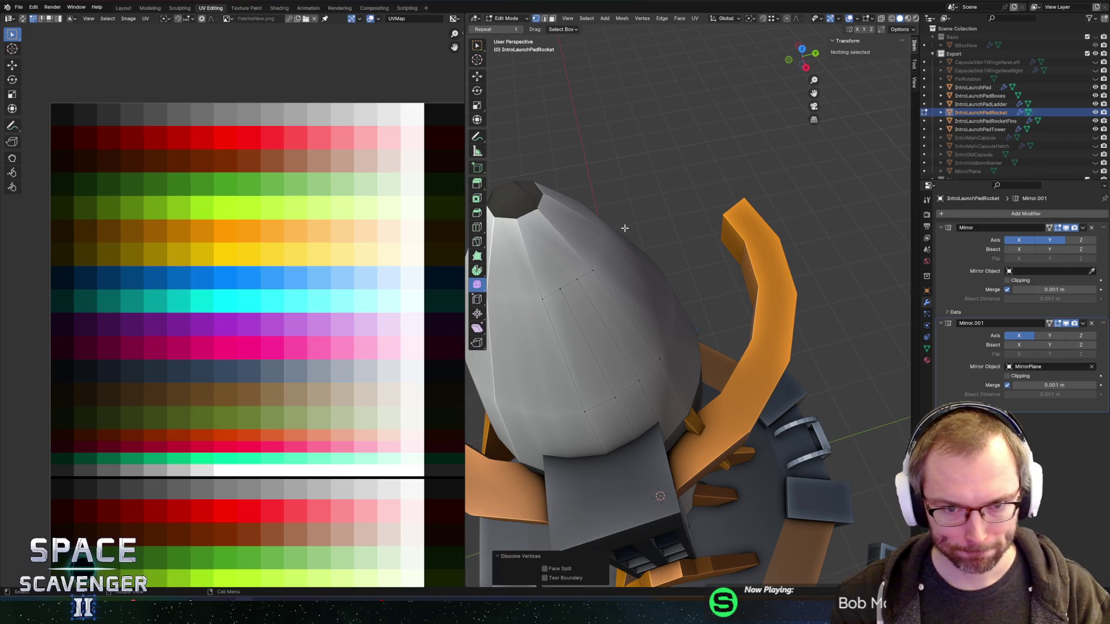
Step: Scale the top ring down horizontally to 0.185, leaving a small tip opening
click(575, 259)
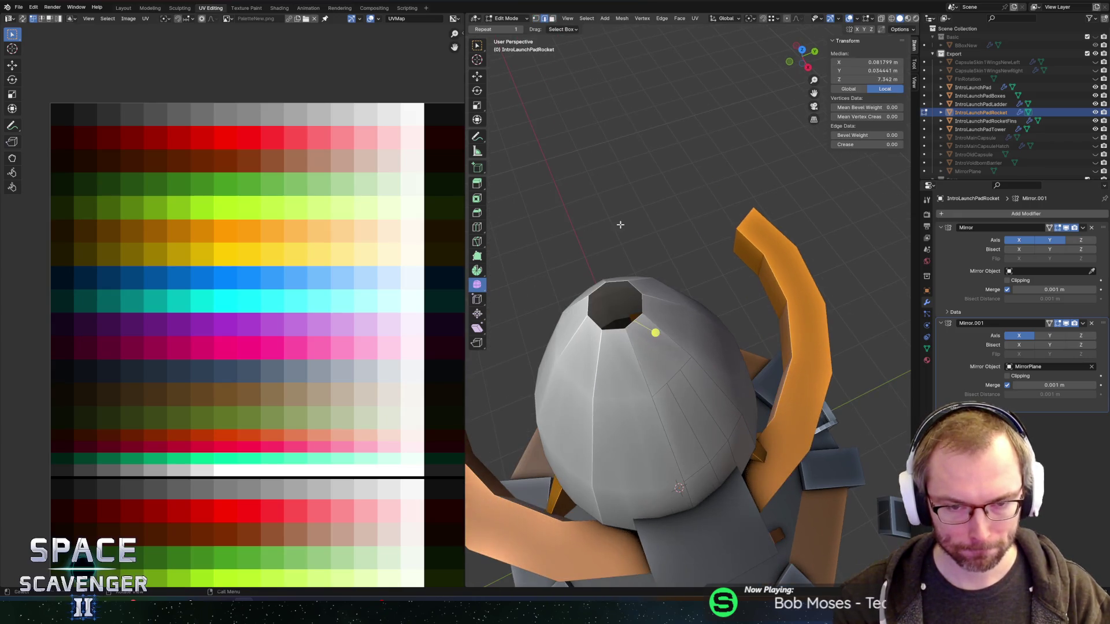
key(z)
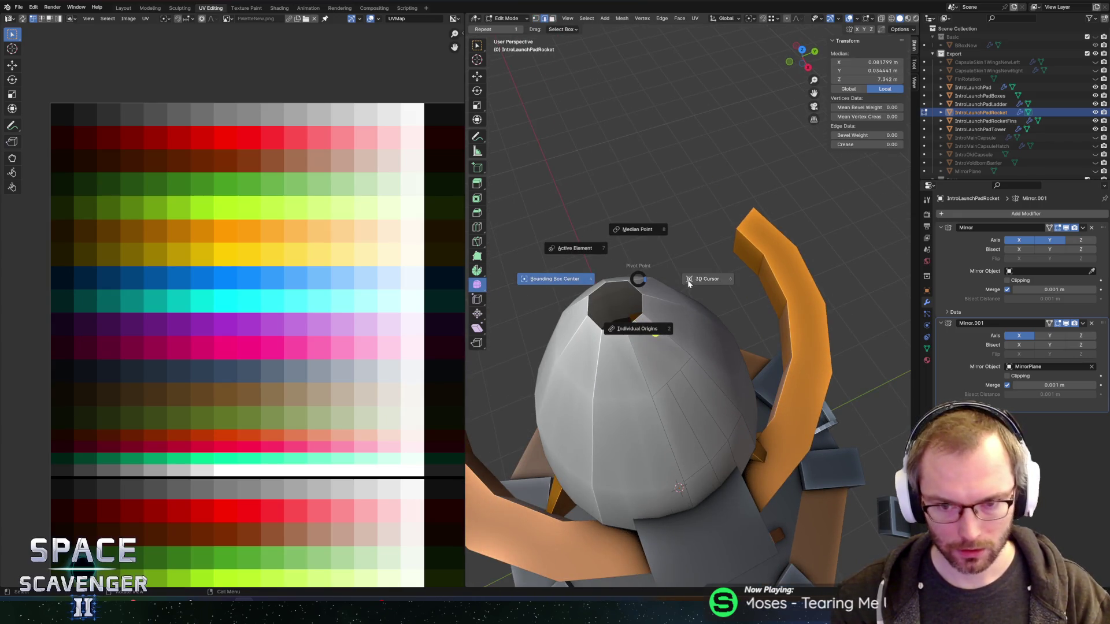
key(s)
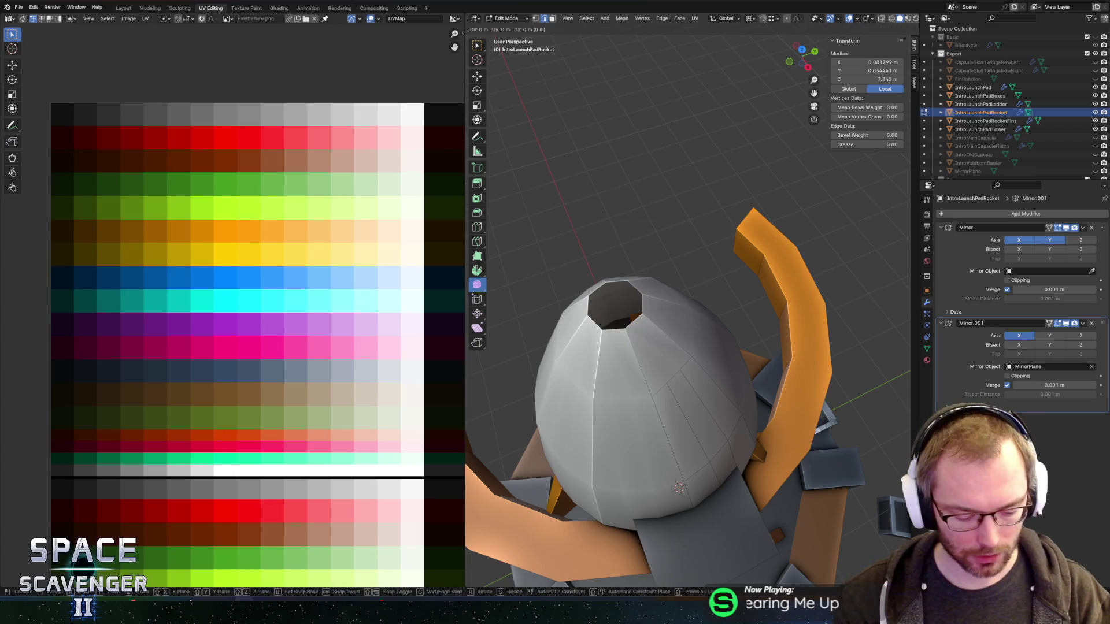
key(shift+z)
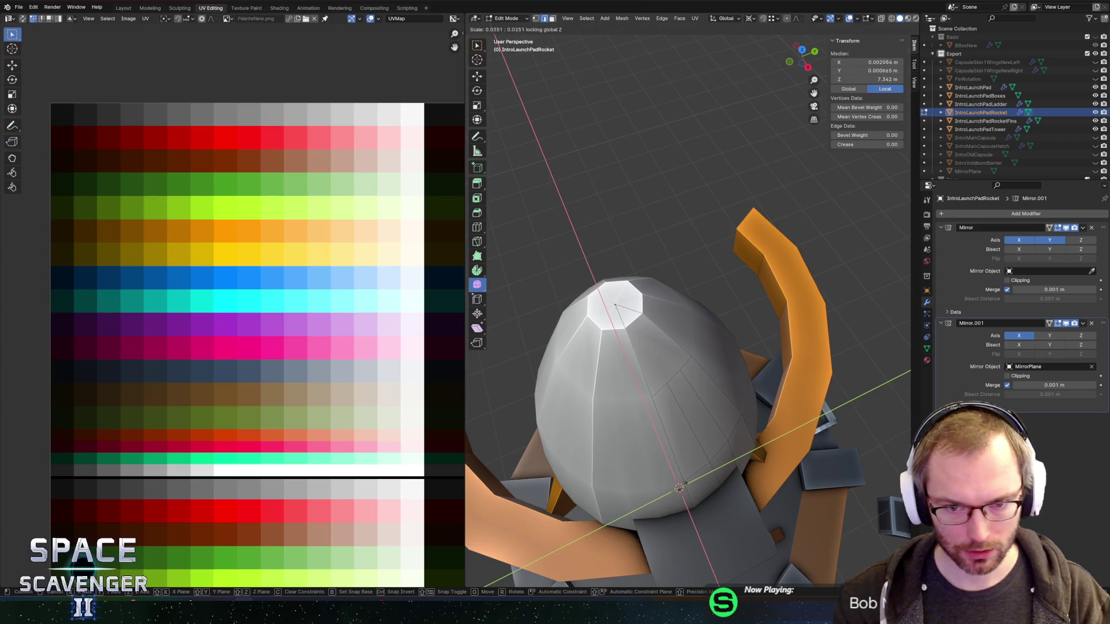
click(713, 469)
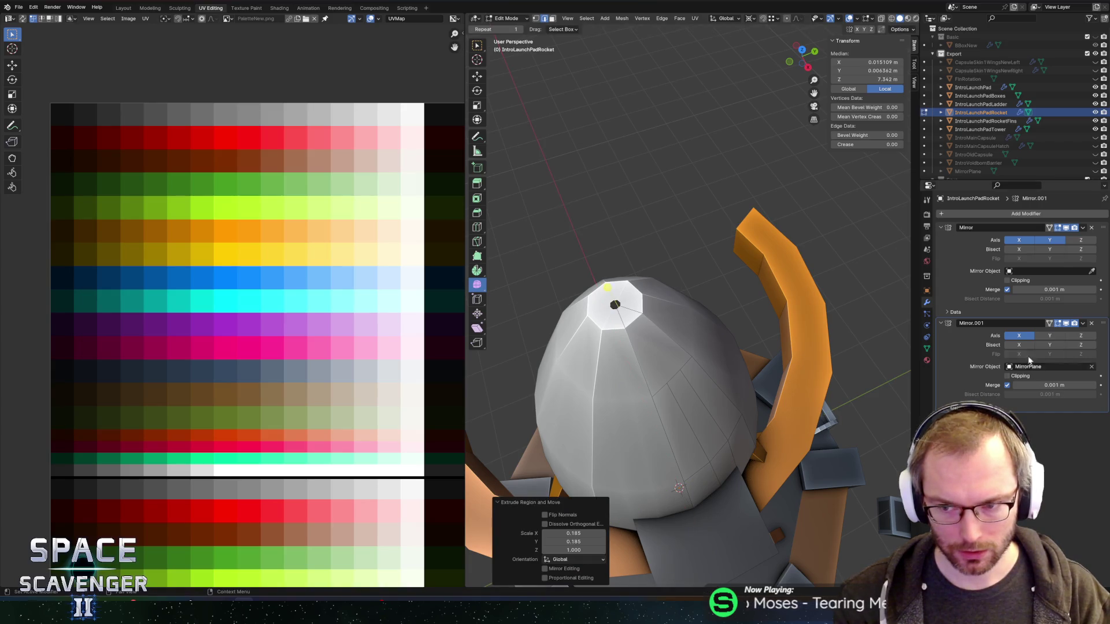
Step: Merge the dome's doubled vertices with Merge By Distance
key(s)
key(shift+z)
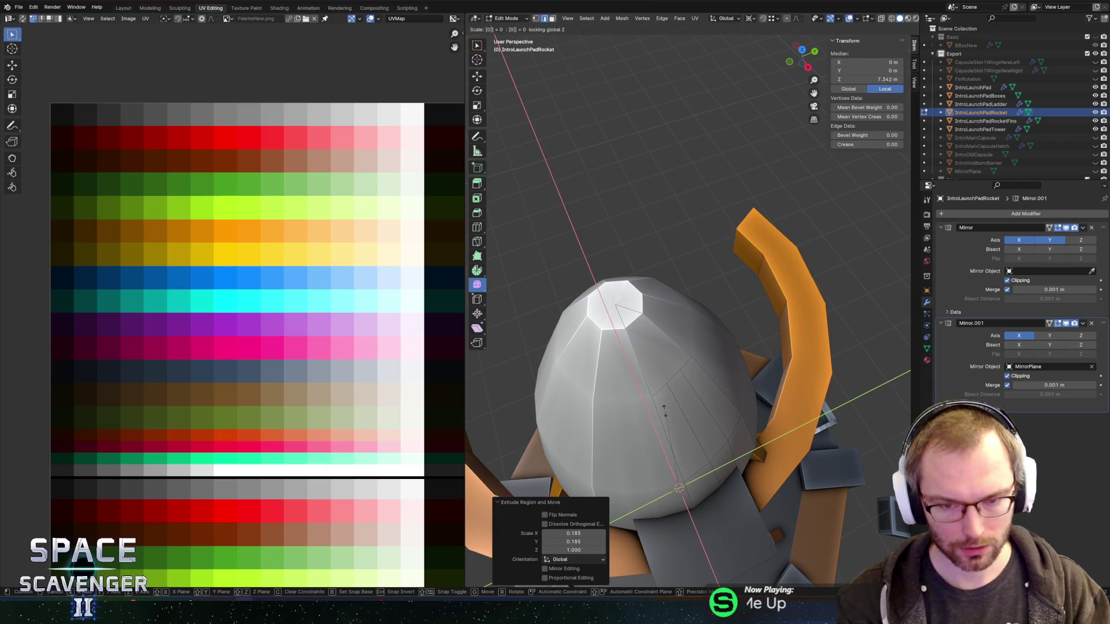
key(Escape)
alt+click(732, 390)
key(m)
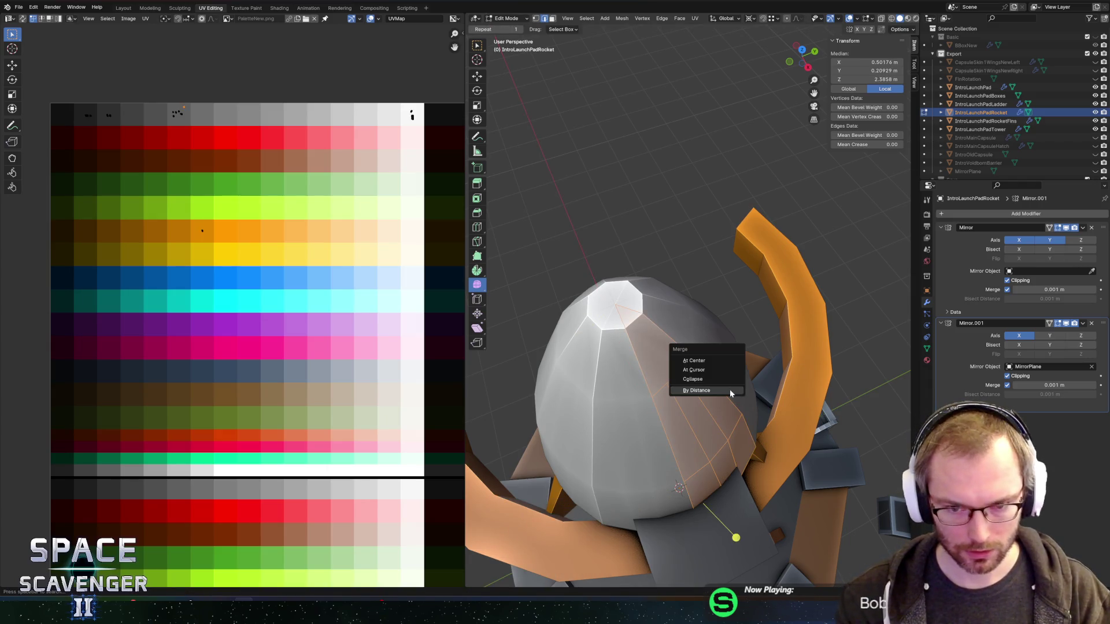
click(722, 391)
Step: Subdivide an edge on the nose dome
key(1)
click(665, 386)
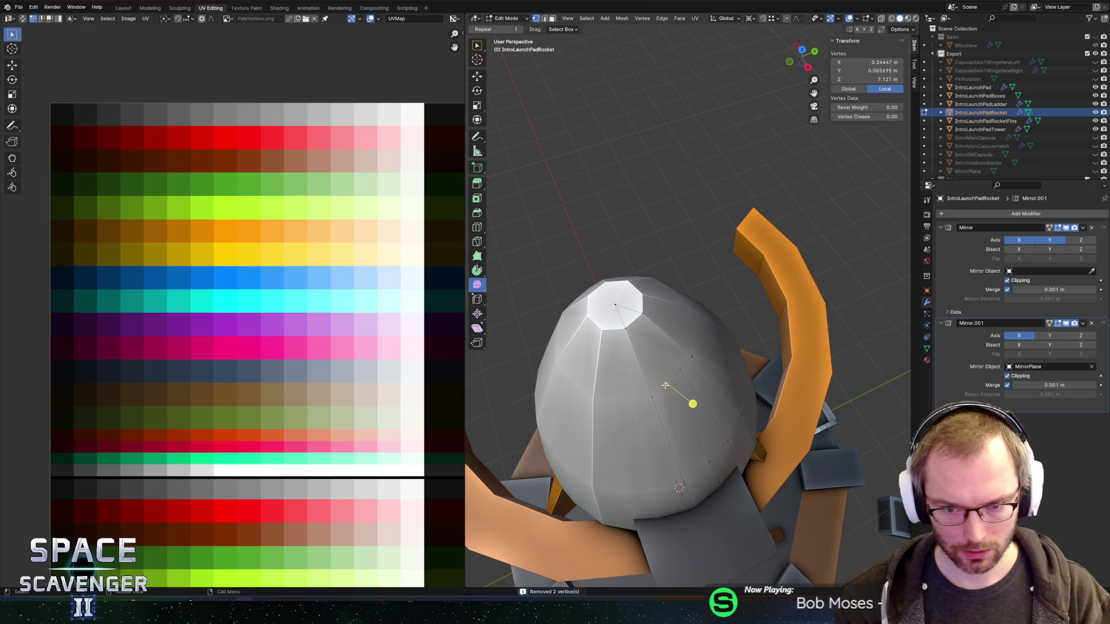
key(2)
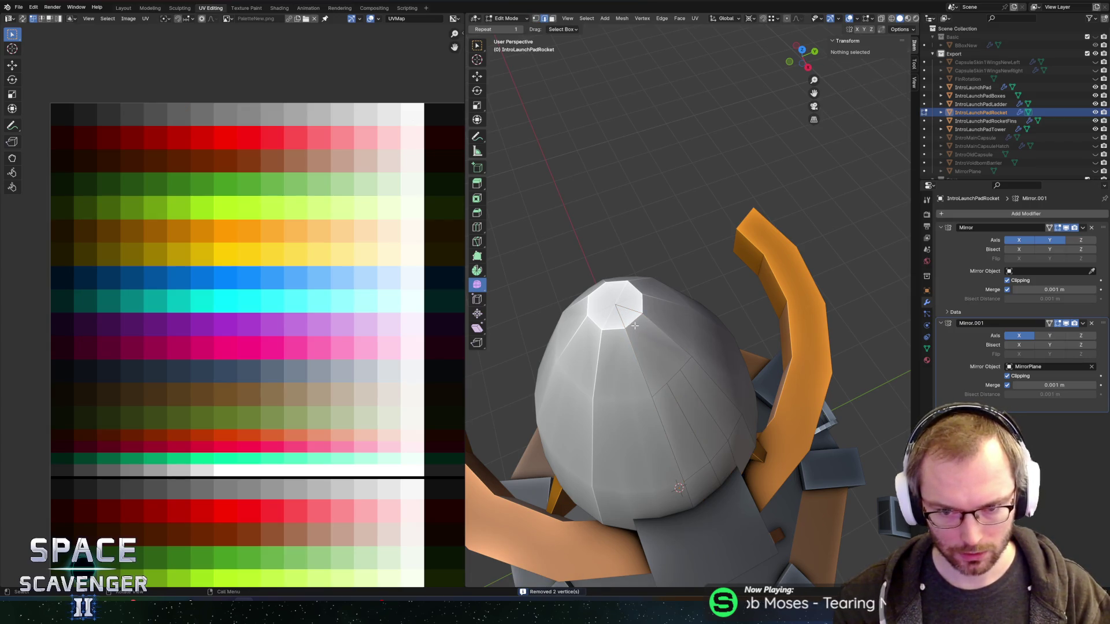
click(629, 322)
key(ctrl+e)
click(617, 325)
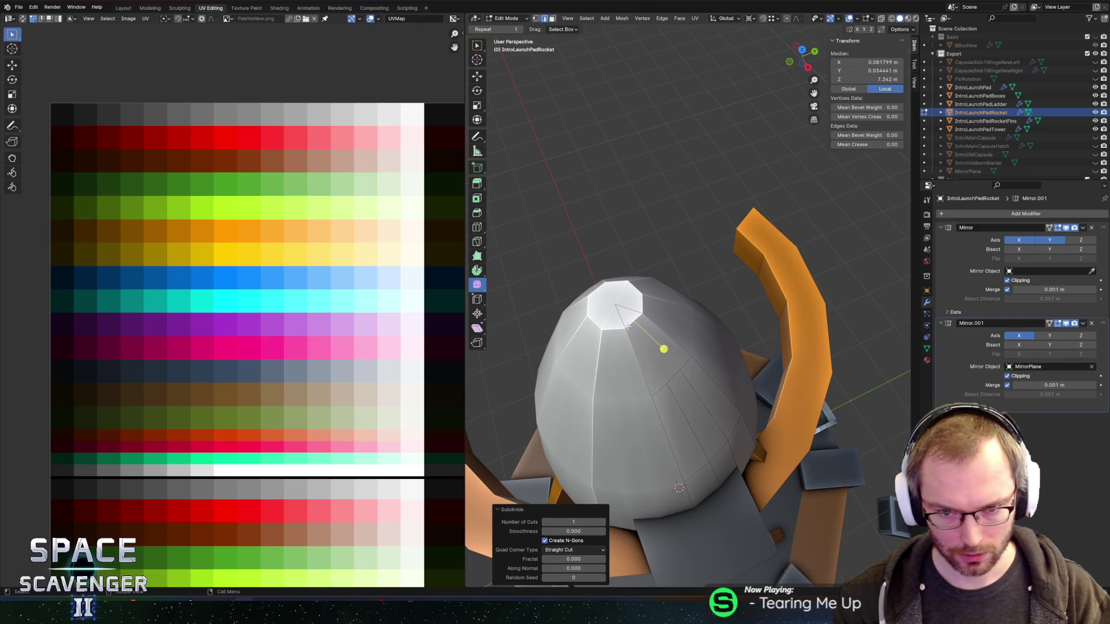
Step: Join two vertices beside the top cap with a new edge
key(1)
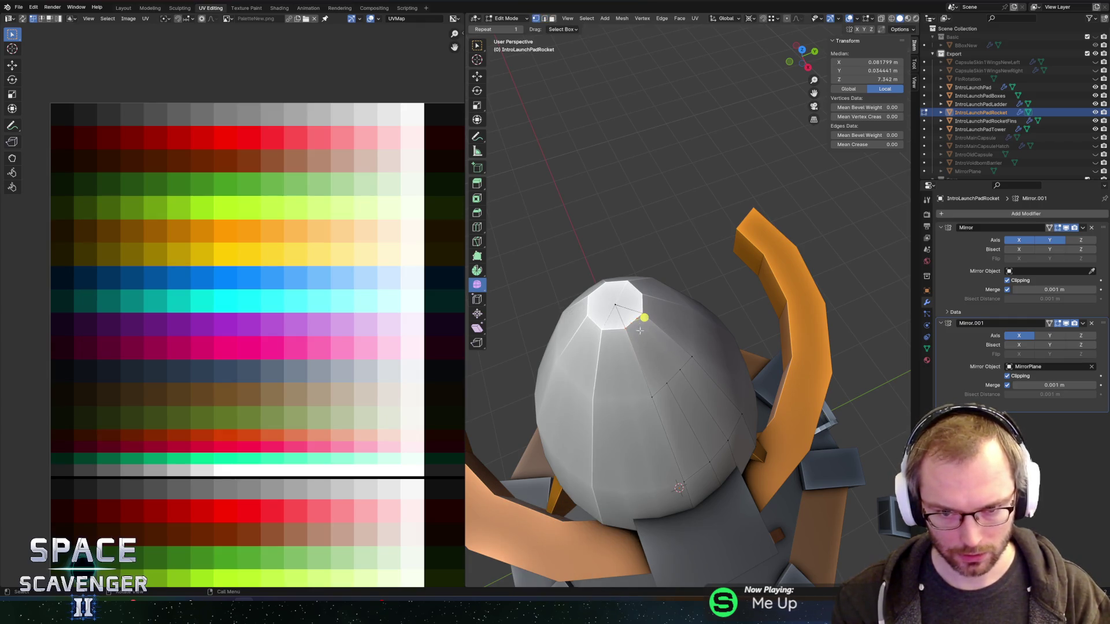
click(638, 325)
scroll(634, 325, up, 5)
scroll(628, 339, down, 5)
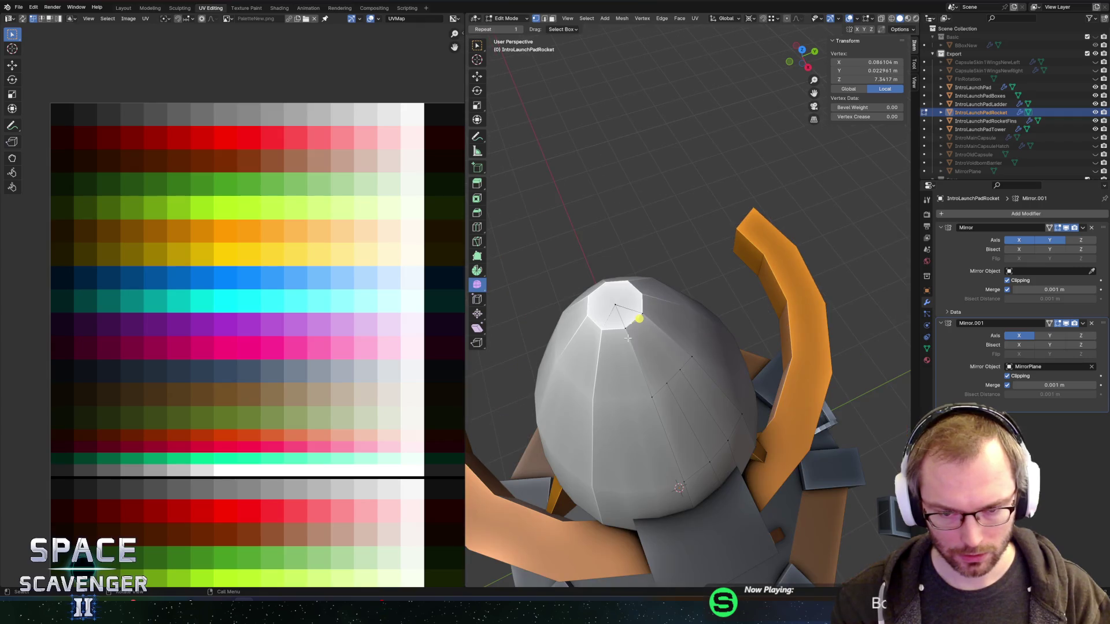
click(625, 322)
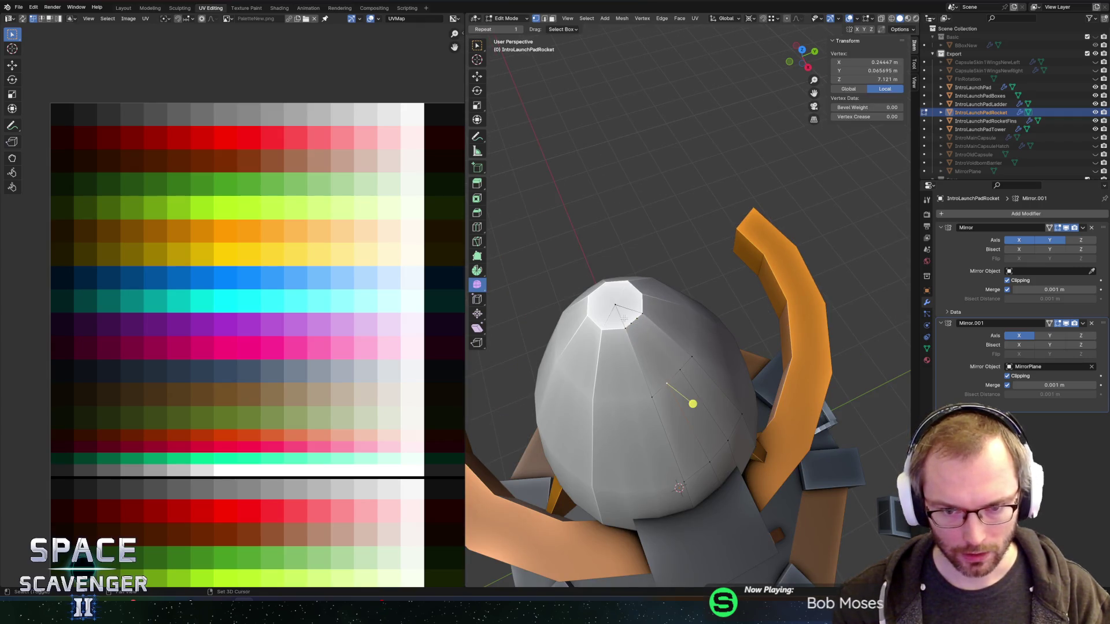
click(646, 325)
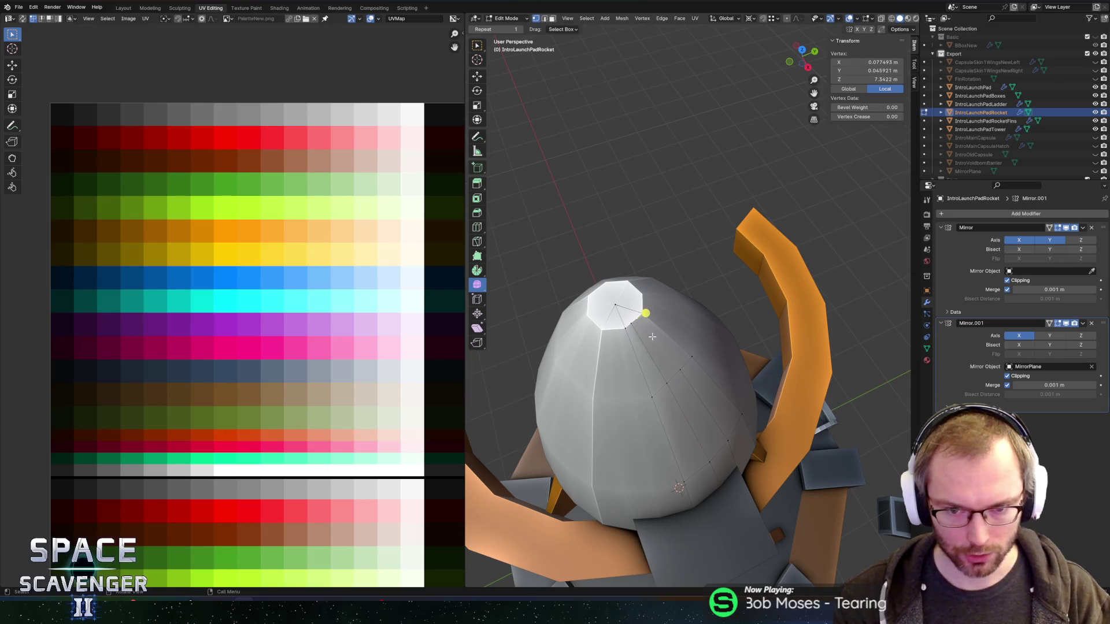
shift+click(681, 374)
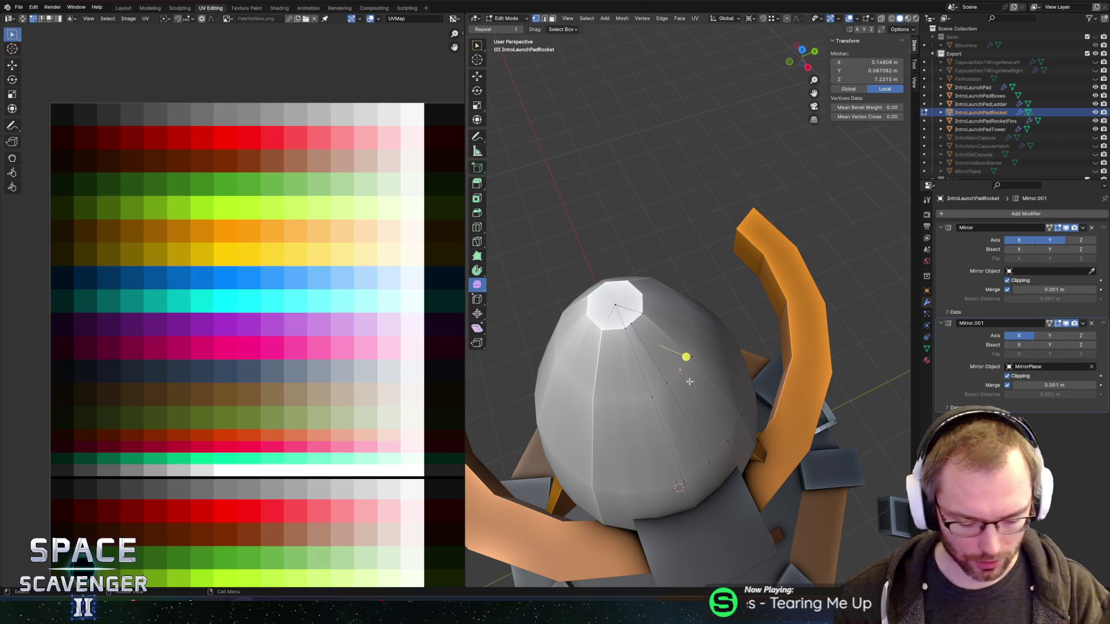
key(j)
Step: Move the cap-rim vertices so the cap fans from a centre point, and enable X-ray
click(630, 321)
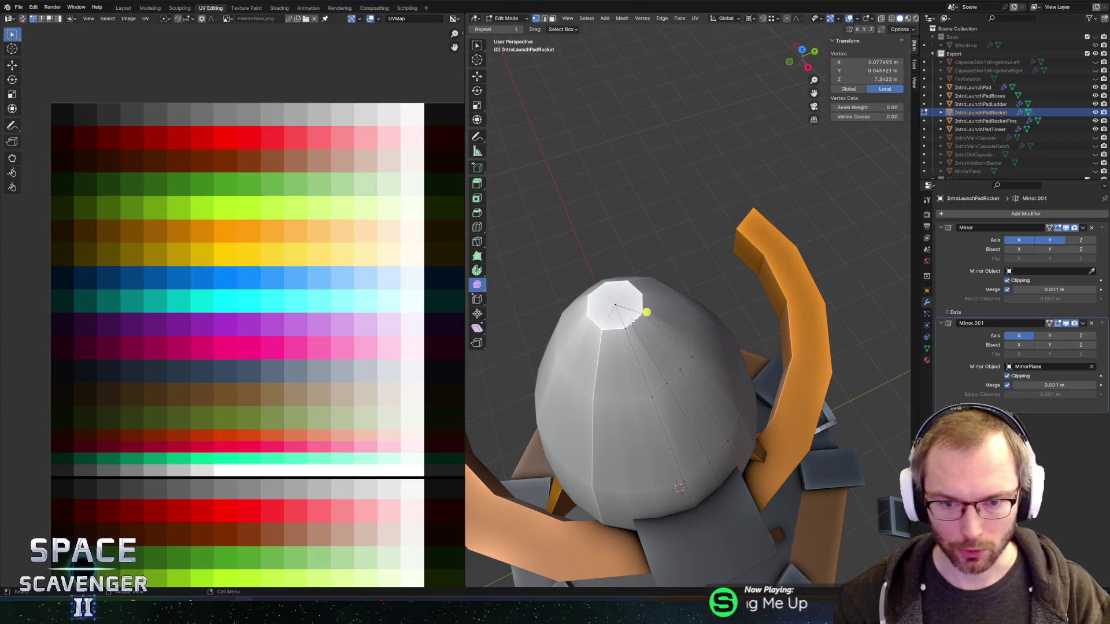
shift+click(633, 324)
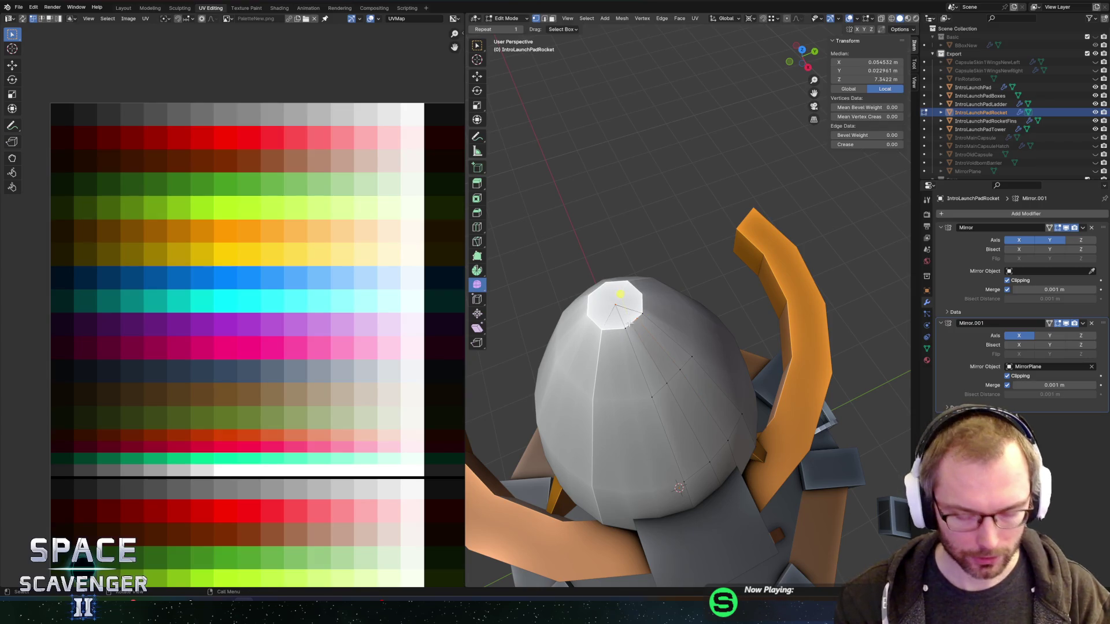
key(KP_Decimal)
scroll(645, 266, down, 5)
scroll(647, 265, up, 5)
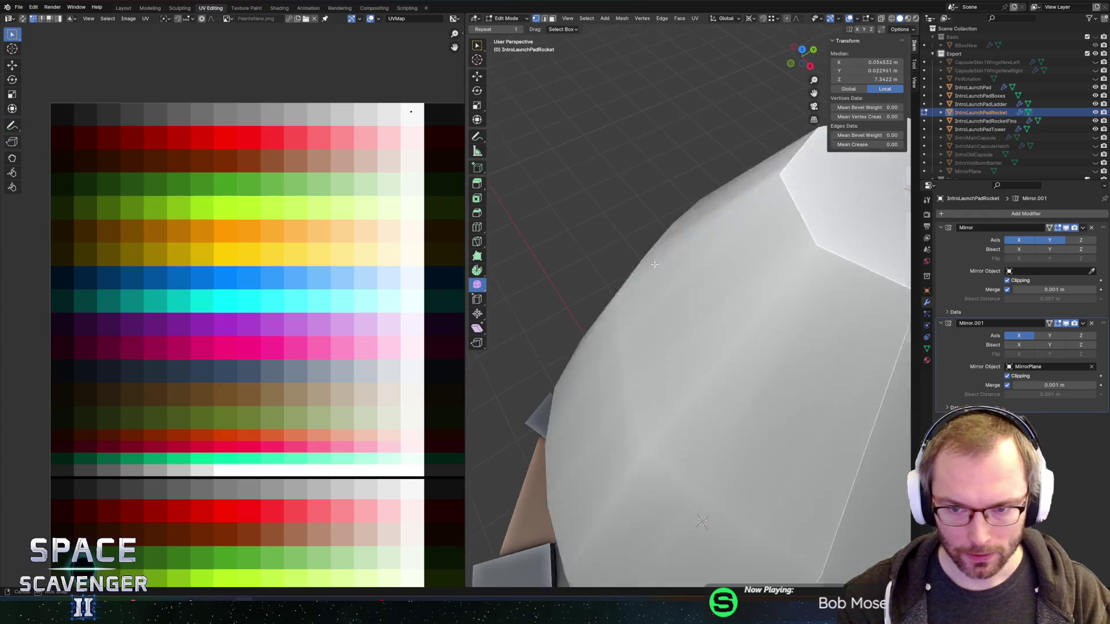
scroll(649, 266, down, 3)
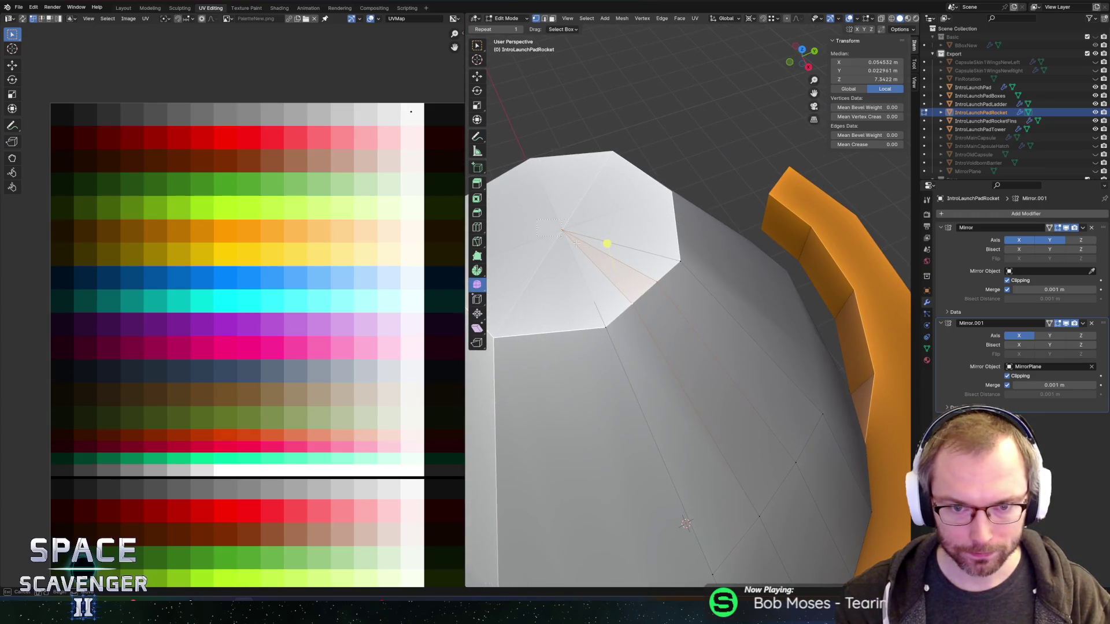
key(g)
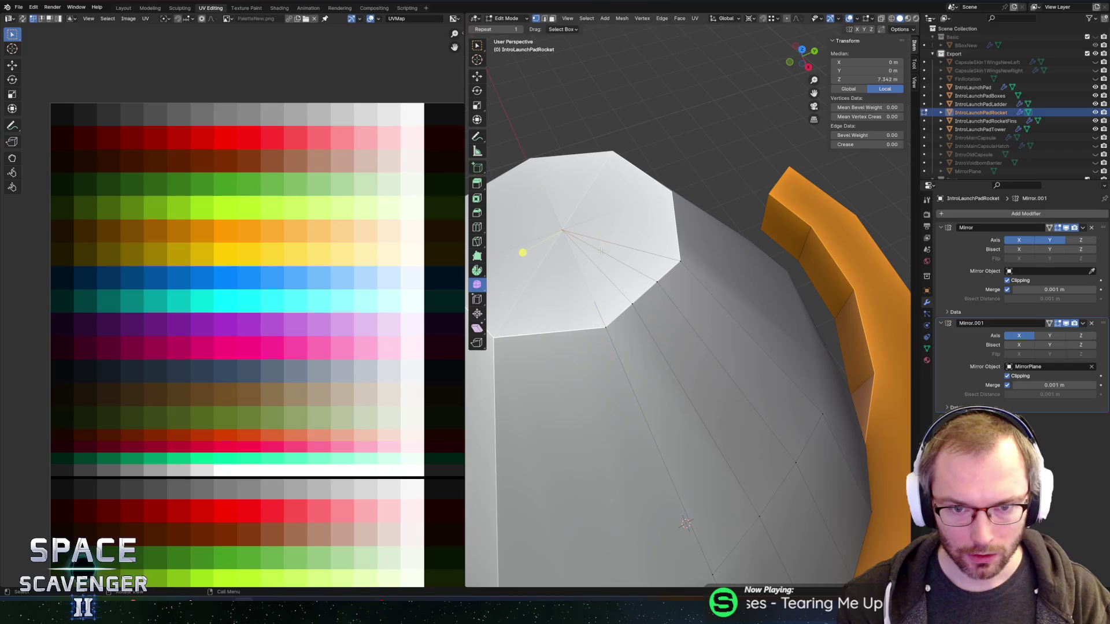
click(579, 258)
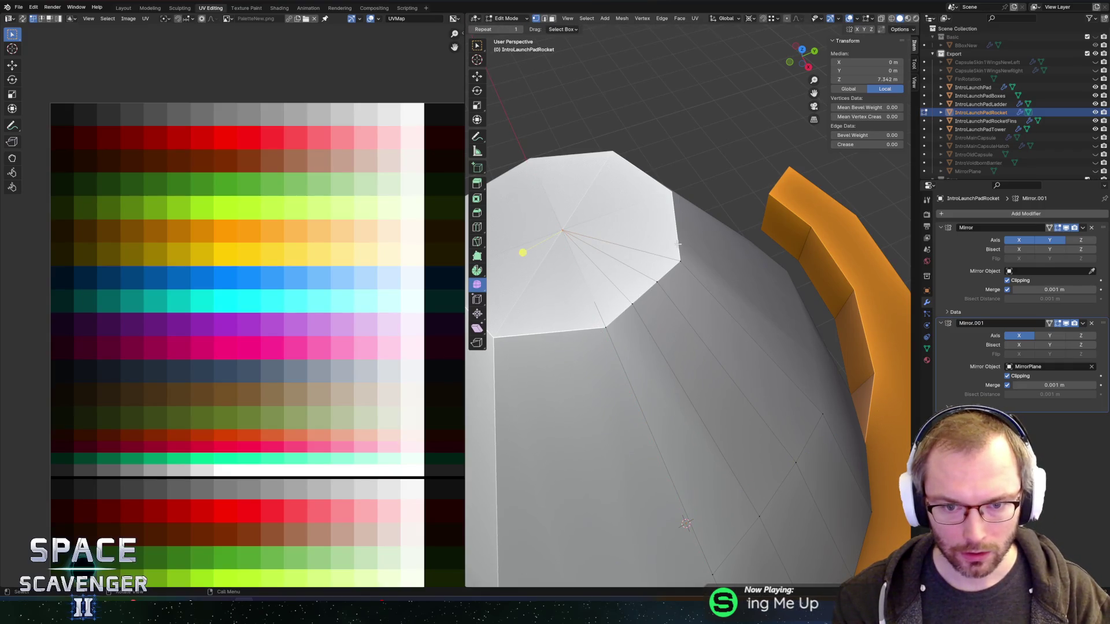
key(alt+z)
Step: Merge the apex and a neighbouring vertex into one tip point with Merge At Last
mouse_move(725, 279)
mouse_down()
mouse_move(738, 264)
mouse_move(659, 294)
mouse_up()
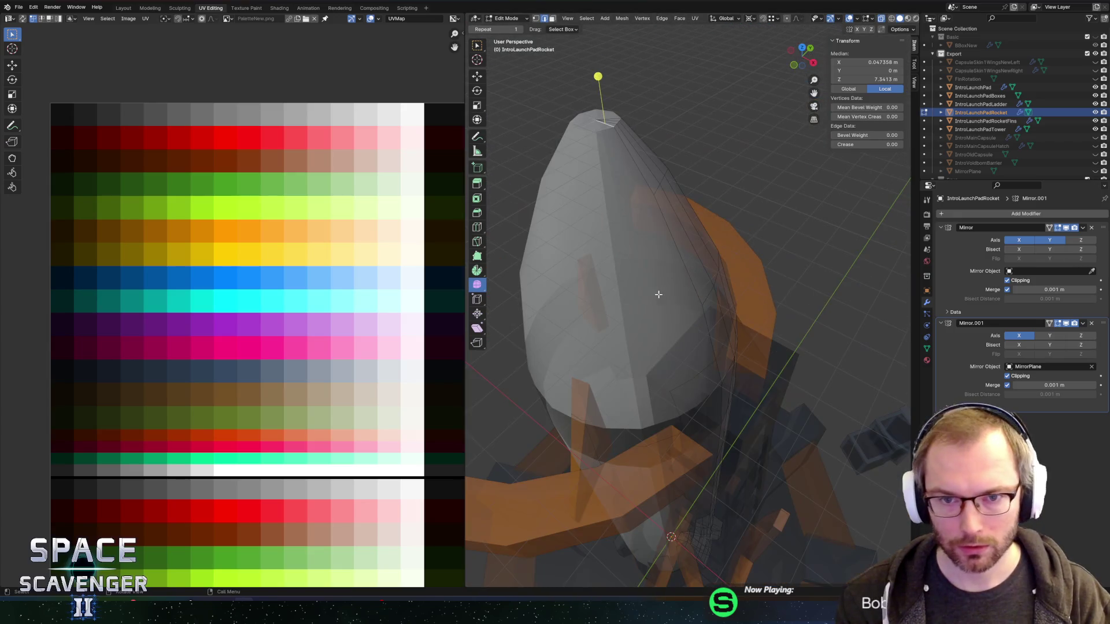
click(594, 132)
mouse_move(628, 123)
mouse_down()
mouse_move(614, 322)
mouse_move(637, 269)
mouse_up()
mouse_move(635, 318)
mouse_down()
mouse_move(631, 367)
mouse_move(770, 368)
mouse_up()
scroll(768, 370, down, 5)
scroll(763, 385, up, 4)
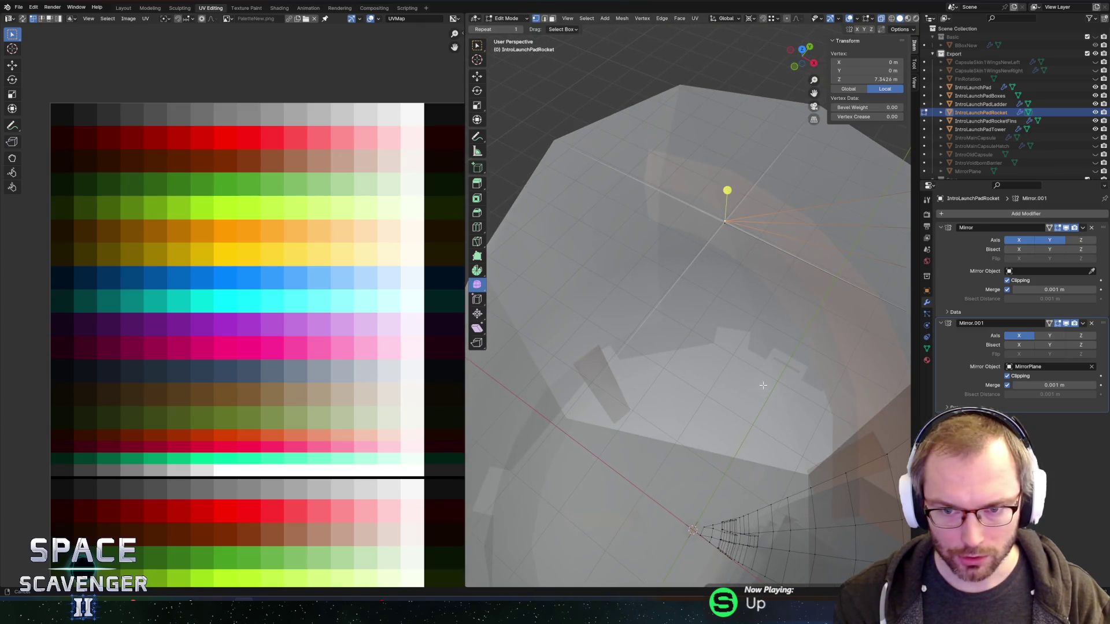
shift+click(727, 238)
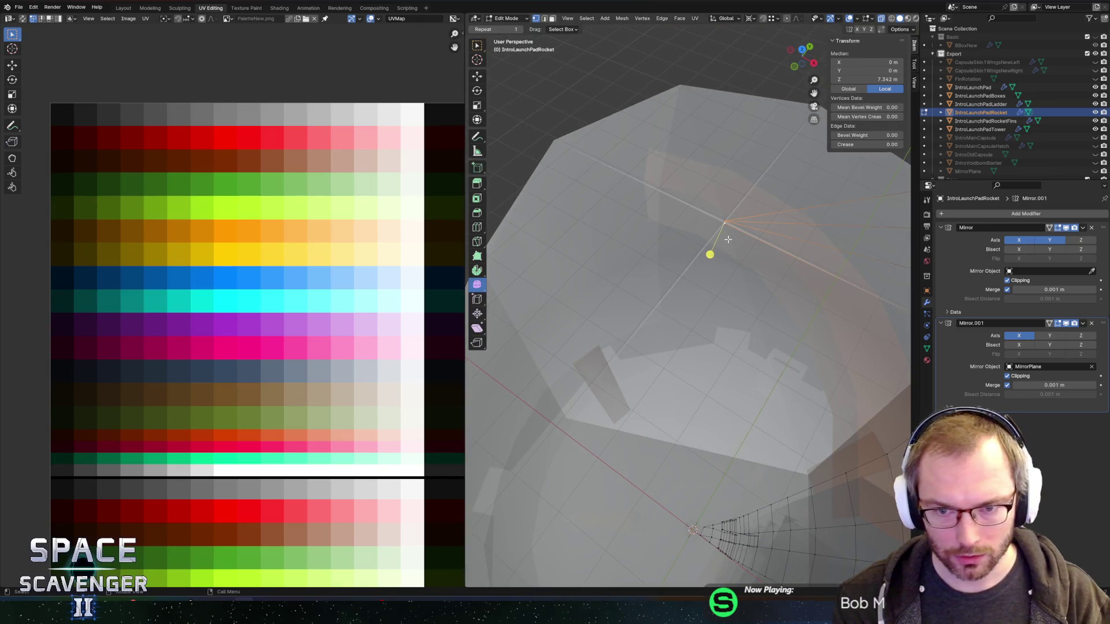
key(m)
click(702, 223)
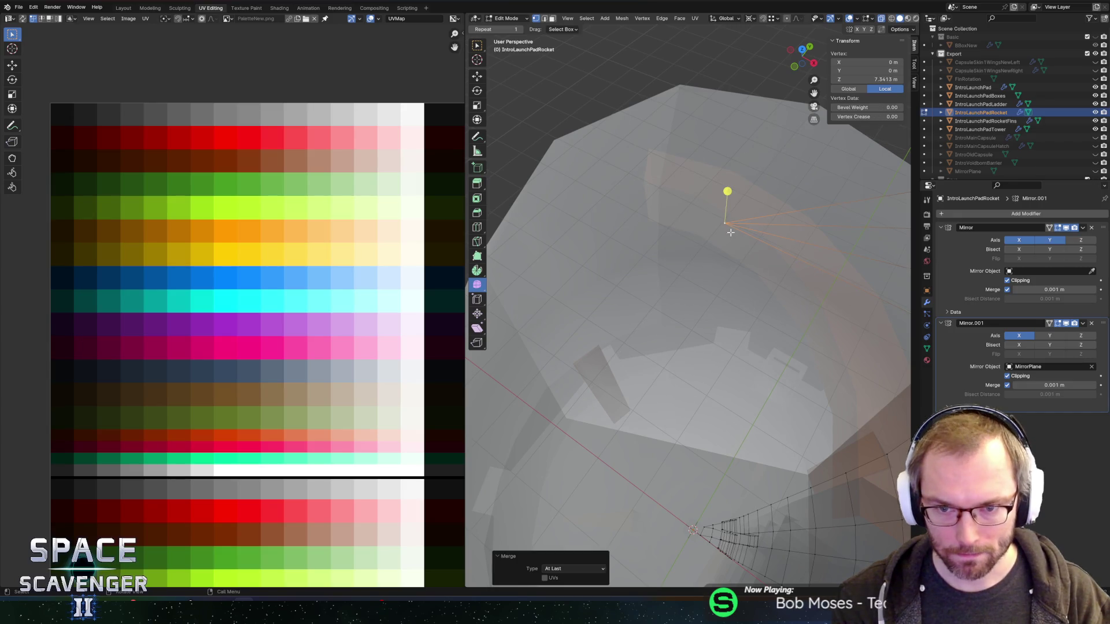
Step: Raise the merged tip vertex slightly along the Z axis
key(shift+v)
right_click(781, 250)
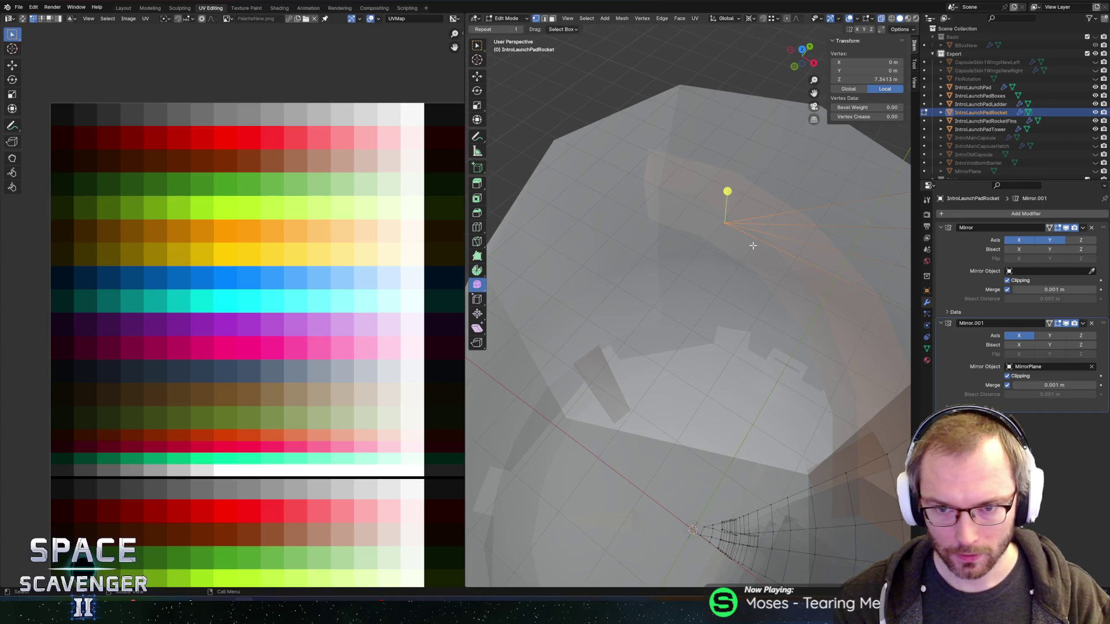
scroll(762, 271, down, 6)
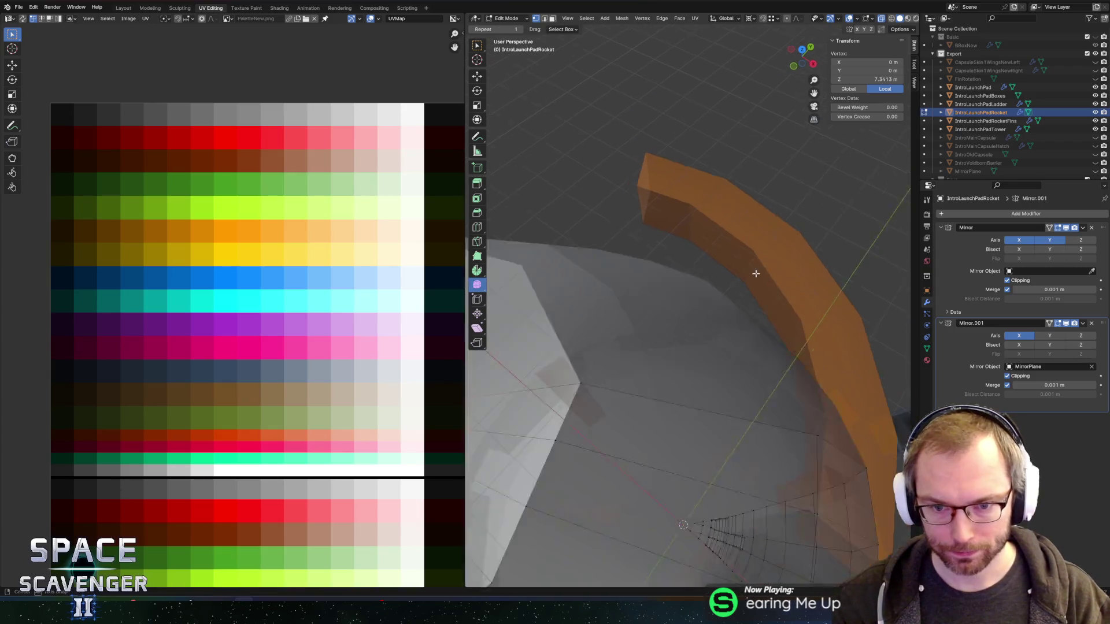
scroll(754, 219, up, 3)
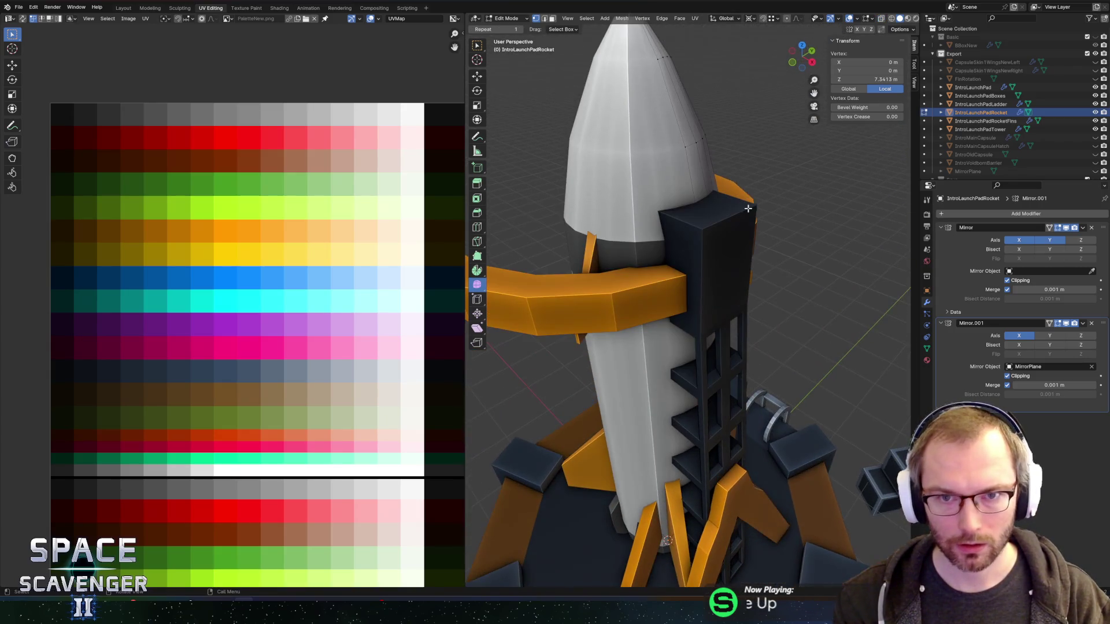
scroll(754, 220, down, 1)
key(g)
key(z)
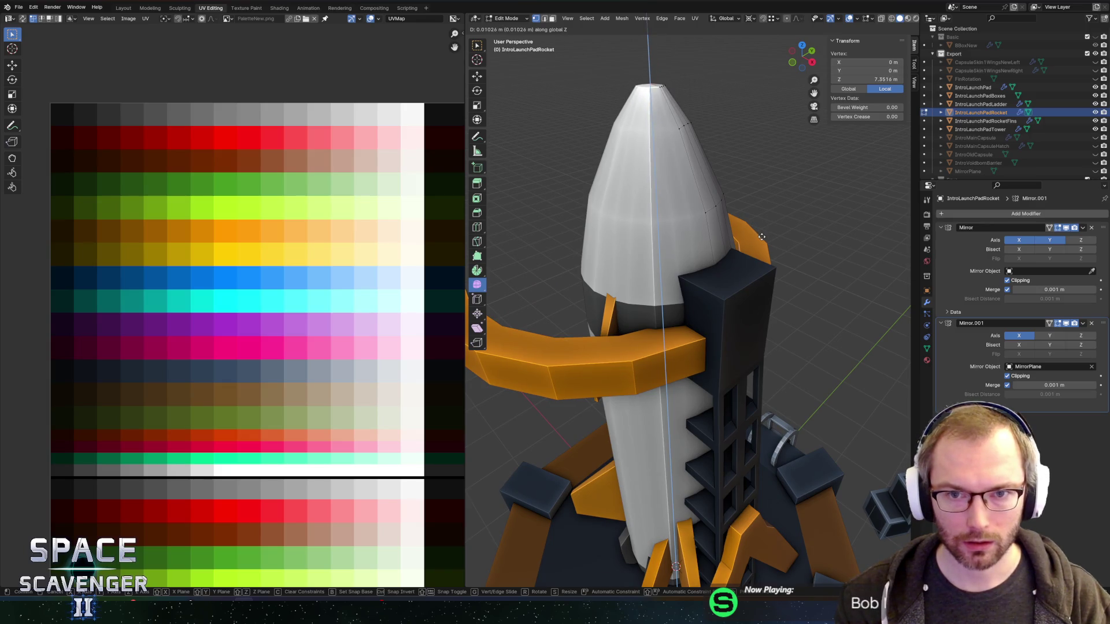
click(763, 235)
Step: Return to Object Mode and switch to Unity, viewing the rocket up close
key(Tab)
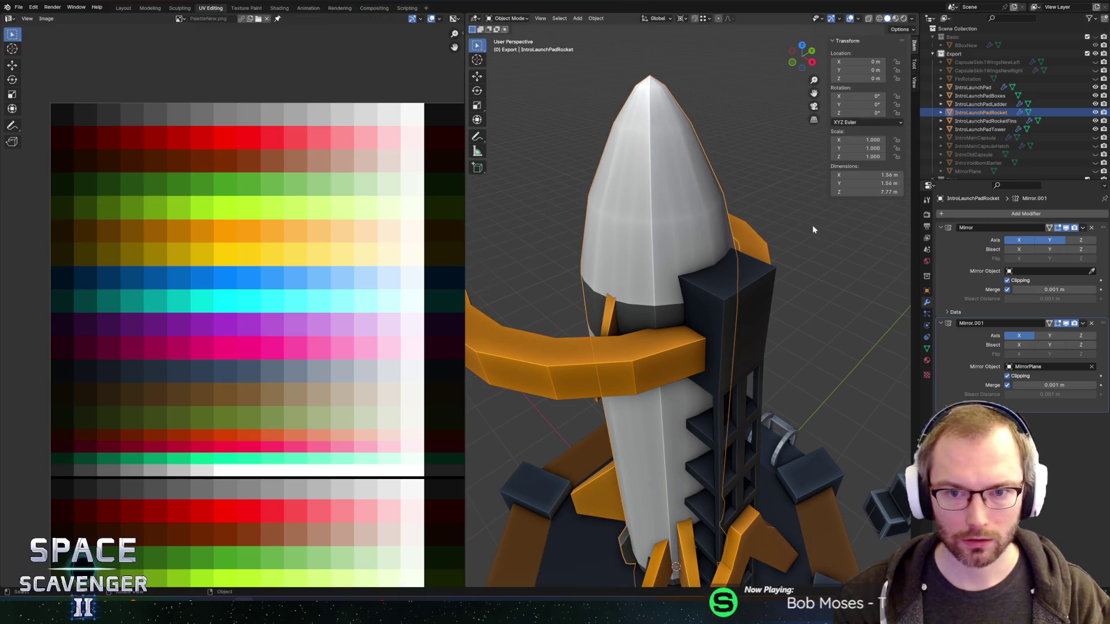
scroll(813, 225, down, 5)
scroll(775, 266, up, 2)
scroll(679, 268, up, 5)
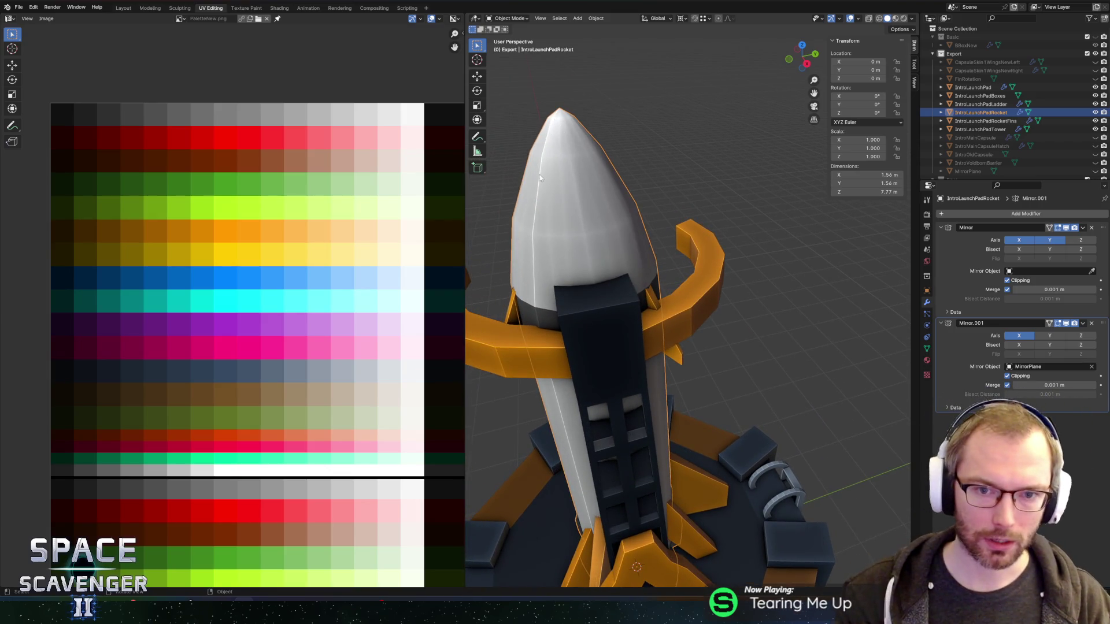
key(alt+Tab)
mouse_move(528, 224)
mouse_down()
mouse_move(583, 213)
mouse_move(564, 223)
mouse_move(480, 202)
mouse_up()
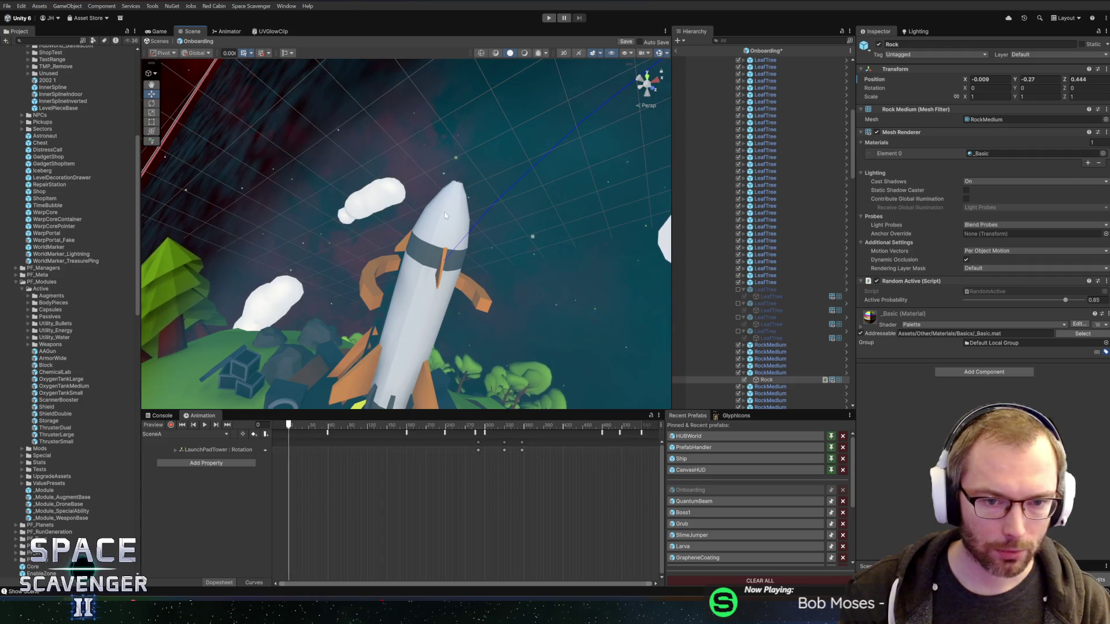
Step: Re-export the rocket model from Blender and return to Unity
key(alt+Tab)
key(ctrl+e)
click(816, 525)
key(alt+Tab)
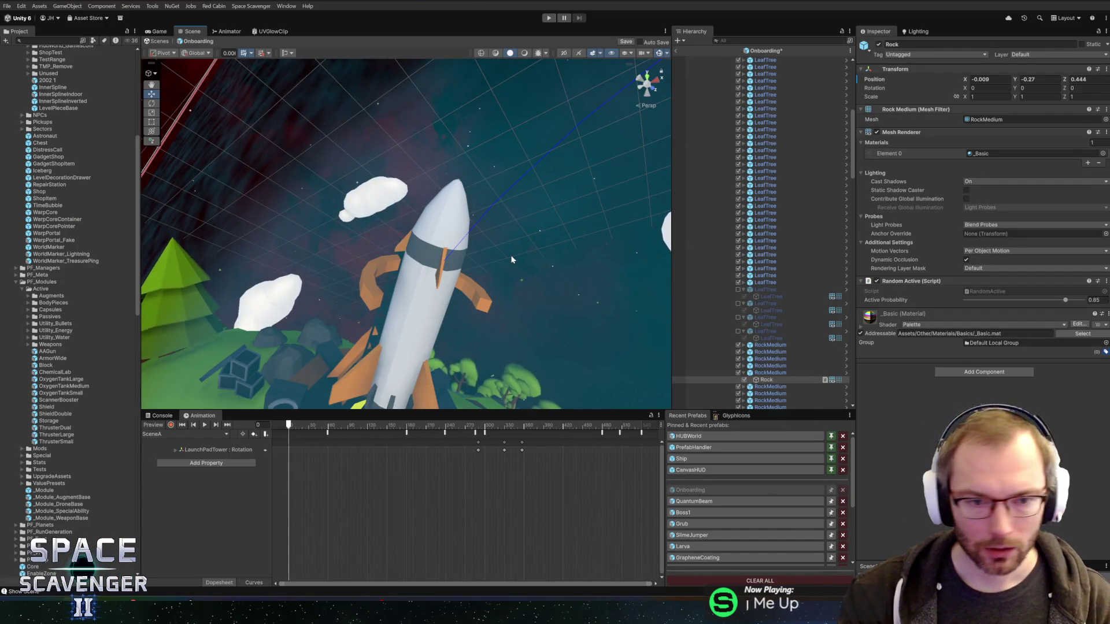
Step: Zoom, orbit and pan the Scene view to inspect the rocket nose and launch pad
scroll(496, 258, down, 3)
scroll(498, 245, up, 2)
scroll(498, 245, down, 2)
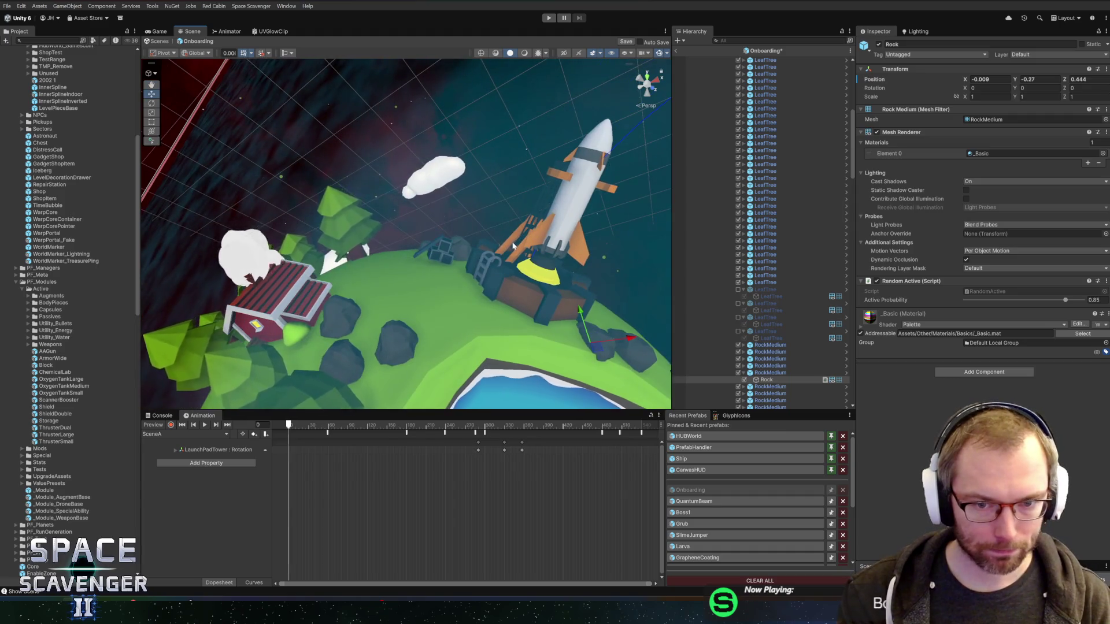
scroll(497, 240, up, 5)
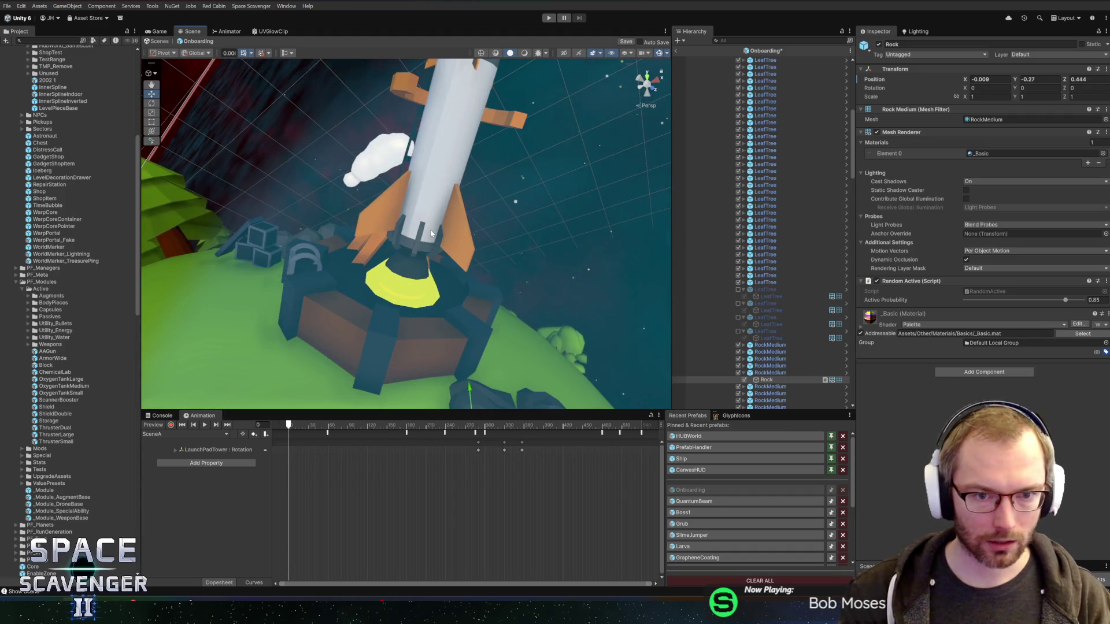
scroll(428, 233, up, 5)
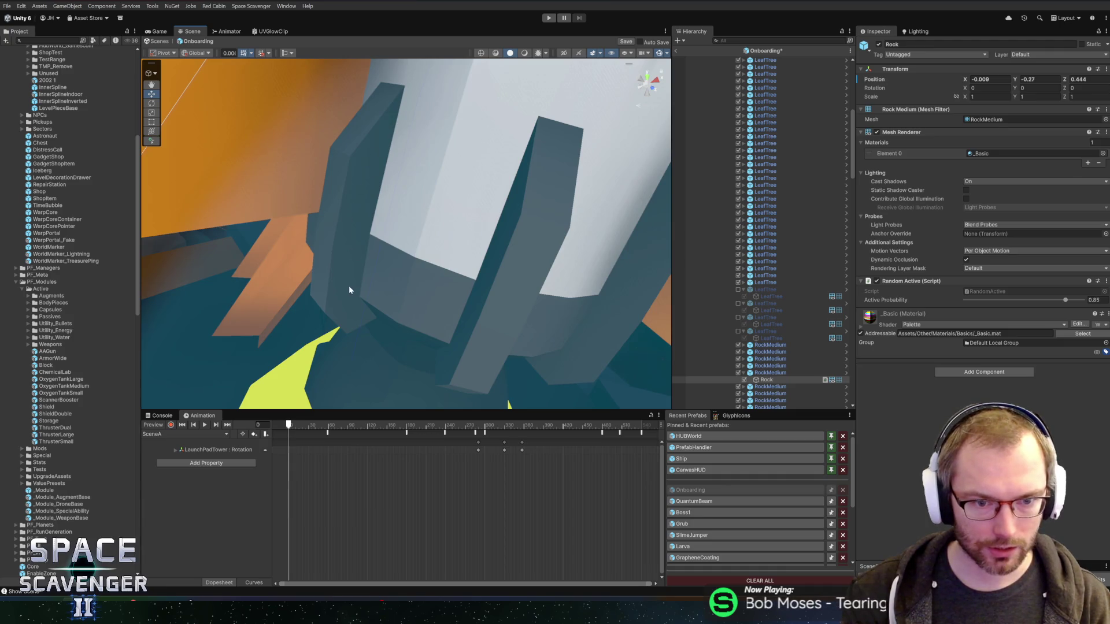
scroll(363, 217, down, 5)
drag(363, 218, 342, 229)
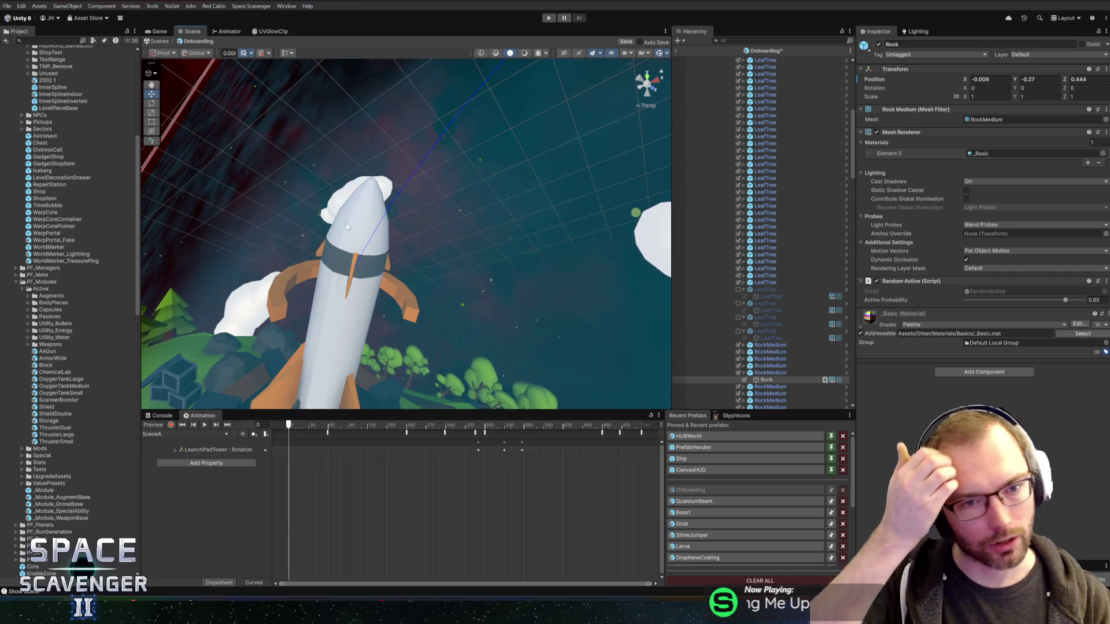
mouse_move(410, 256)
mouse_down()
mouse_move(468, 230)
mouse_move(484, 184)
mouse_move(468, 188)
mouse_up()
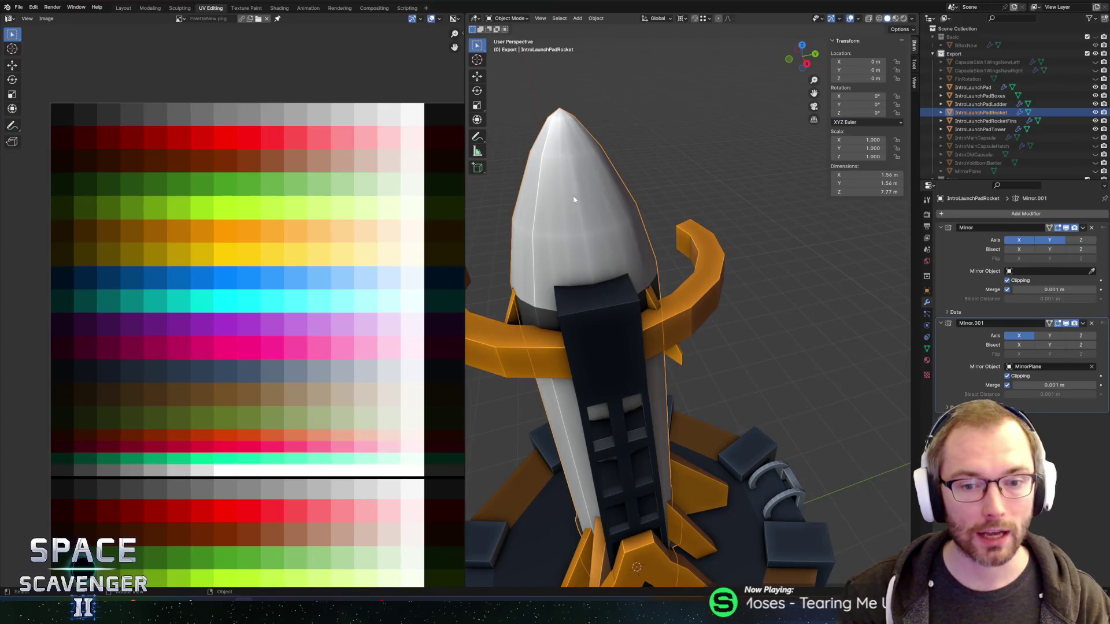
scroll(574, 200, down, 5)
mouse_move(664, 289)
mouse_down()
mouse_move(719, 342)
mouse_move(834, 331)
mouse_move(702, 313)
mouse_up()
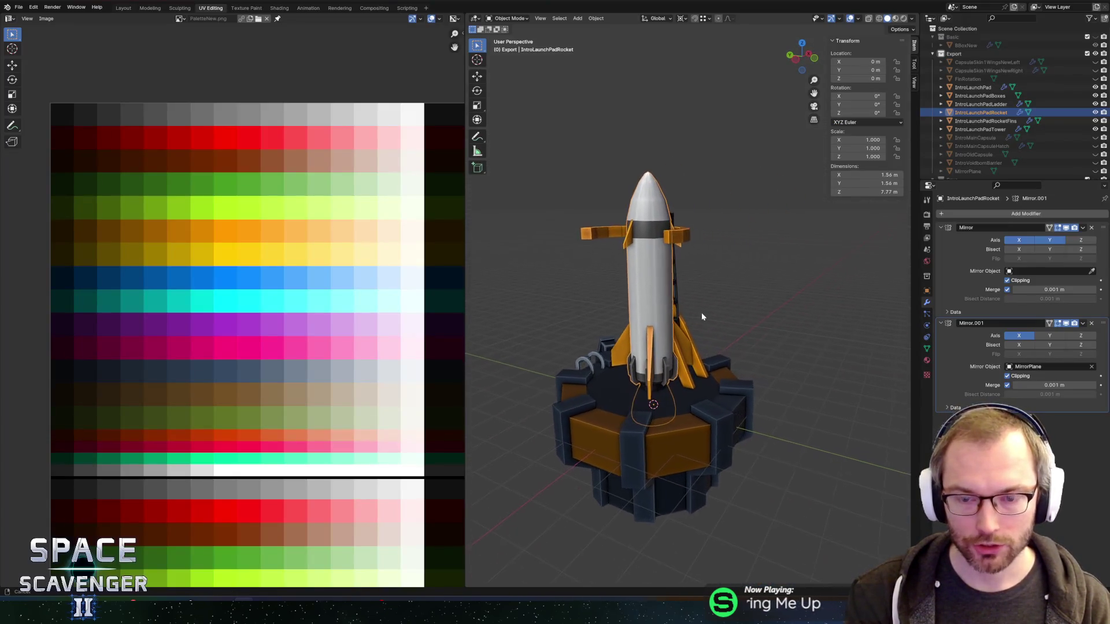
Step: Toggle Edit Mode on IntroLaunchPadRocket to inspect its vertices, then orbit around the planet
scroll(667, 305, up, 4)
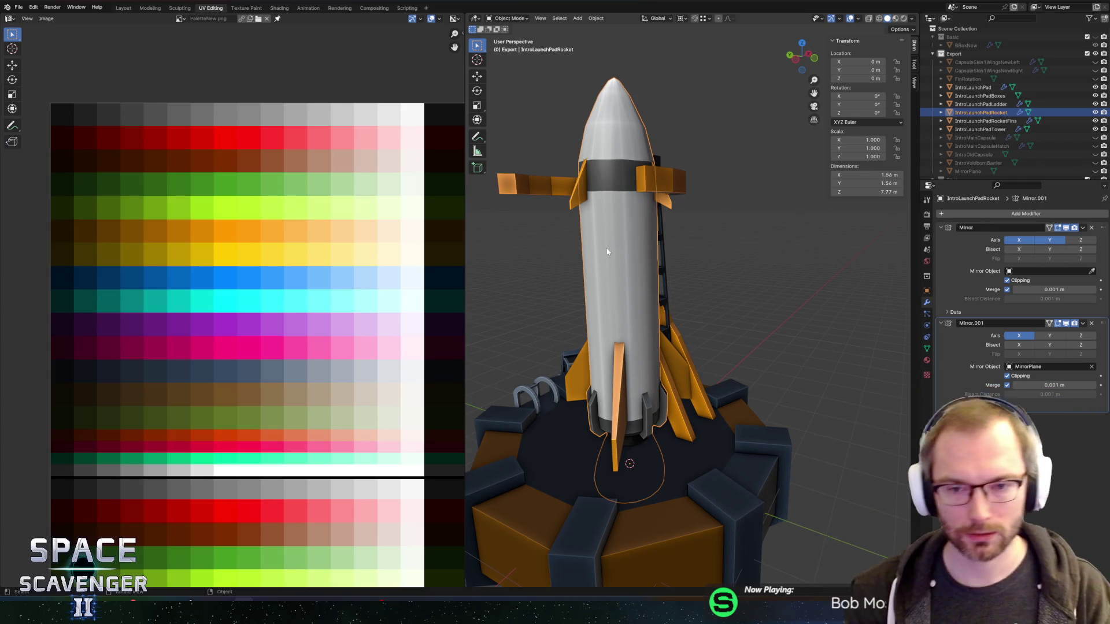
key(Tab)
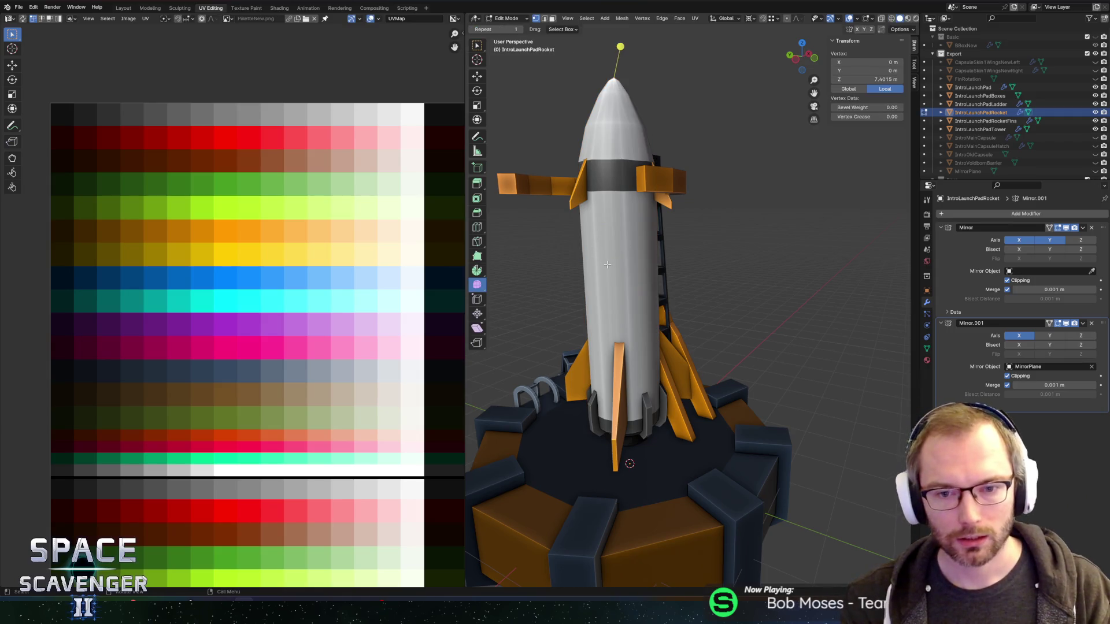
key(Tab)
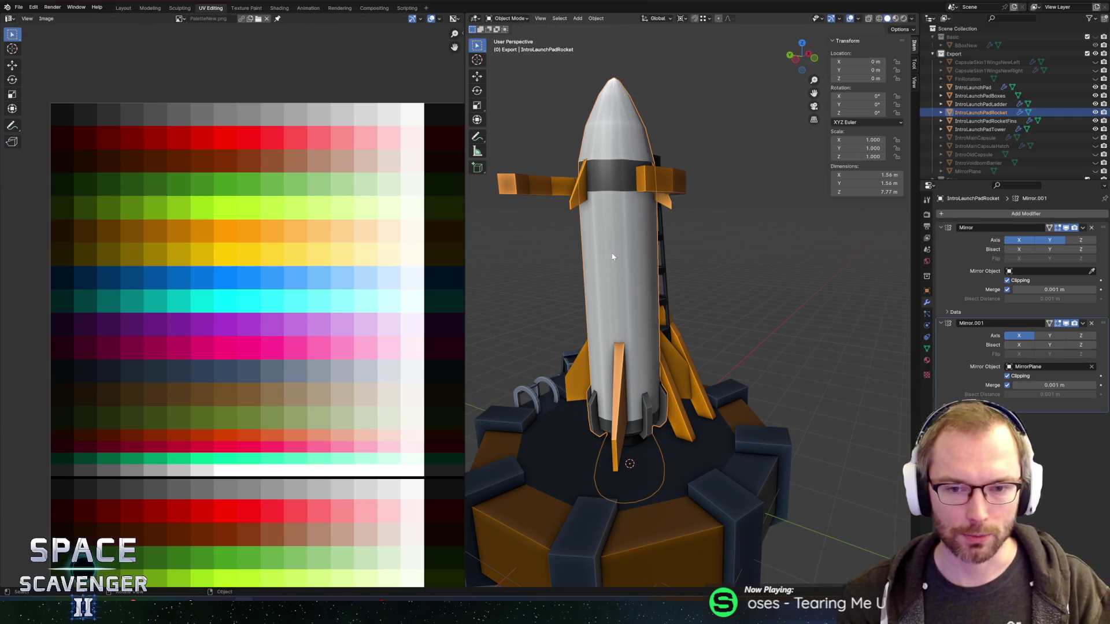
mouse_move(651, 282)
mouse_down()
mouse_move(522, 250)
mouse_move(814, 245)
mouse_move(758, 246)
mouse_move(650, 205)
mouse_move(514, 196)
mouse_move(743, 207)
mouse_up()
scroll(746, 249, up, 3)
key(Tab)
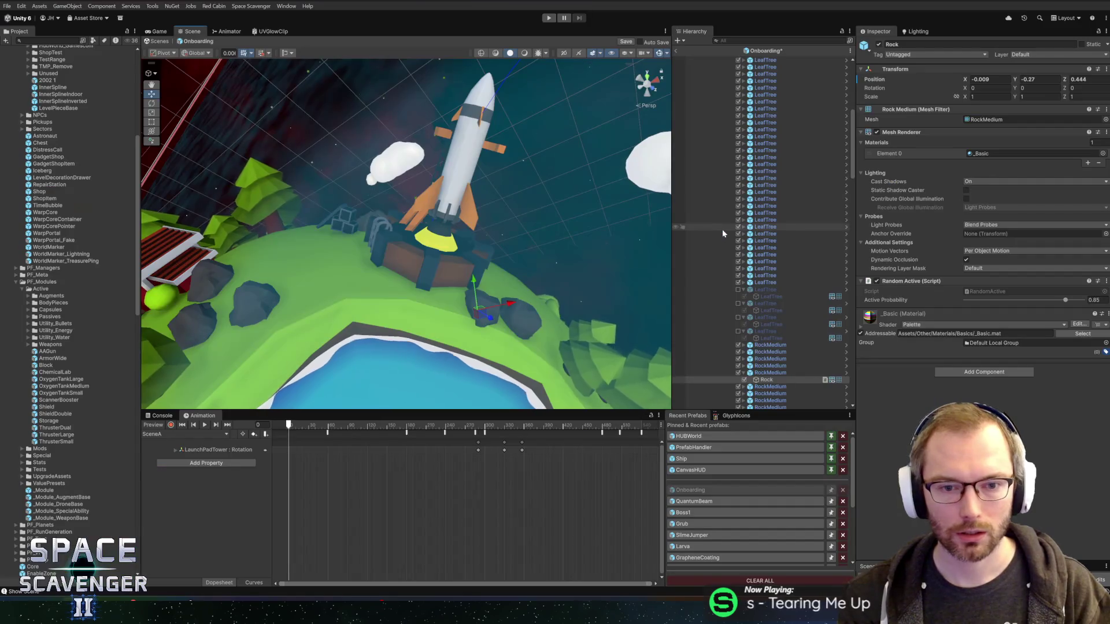
scroll(479, 196, down, 3)
mouse_move(478, 197)
mouse_down()
mouse_move(526, 192)
mouse_move(550, 208)
mouse_move(441, 188)
mouse_move(471, 174)
mouse_move(435, 192)
mouse_move(411, 182)
mouse_move(540, 218)
mouse_up()
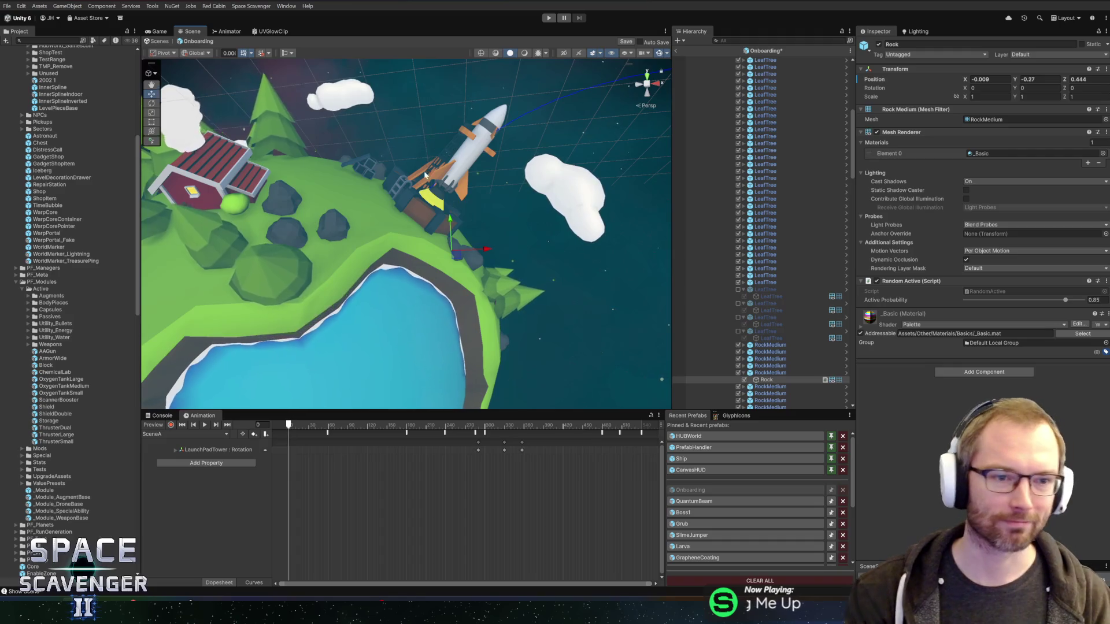
Step: Orbit the planet toward the rocket and lake side, framing the selected rock
scroll(434, 198, up, 2)
drag(435, 197, 411, 196)
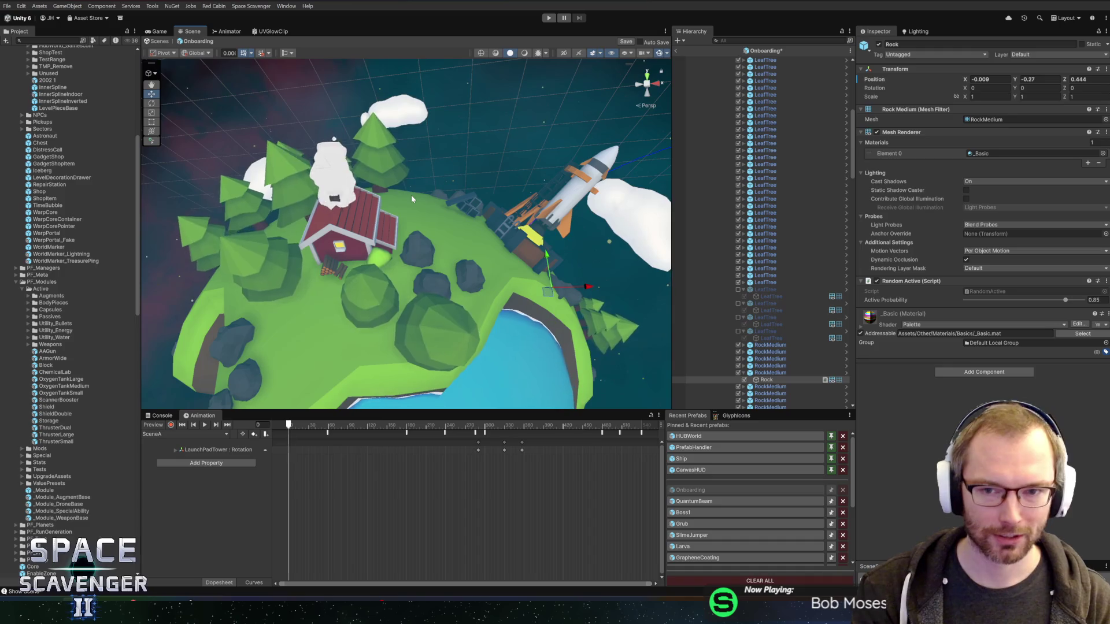
scroll(442, 163, down, 3)
mouse_move(443, 162)
mouse_down()
mouse_move(459, 202)
mouse_move(500, 236)
mouse_move(540, 238)
mouse_move(377, 180)
mouse_move(412, 266)
mouse_up()
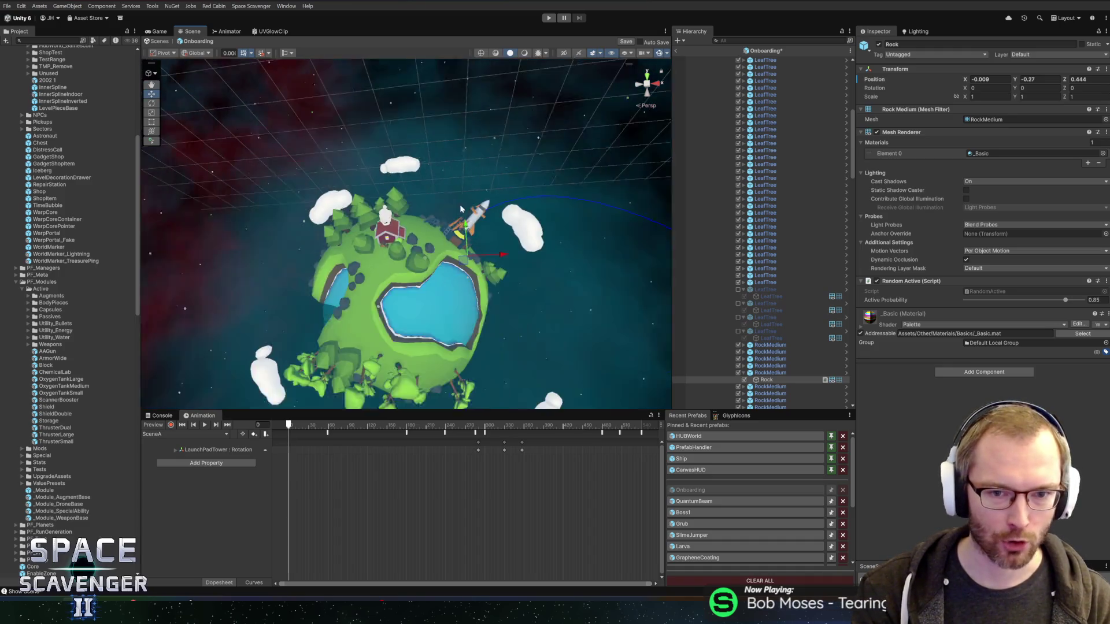
scroll(541, 238, down, 5)
key(f)
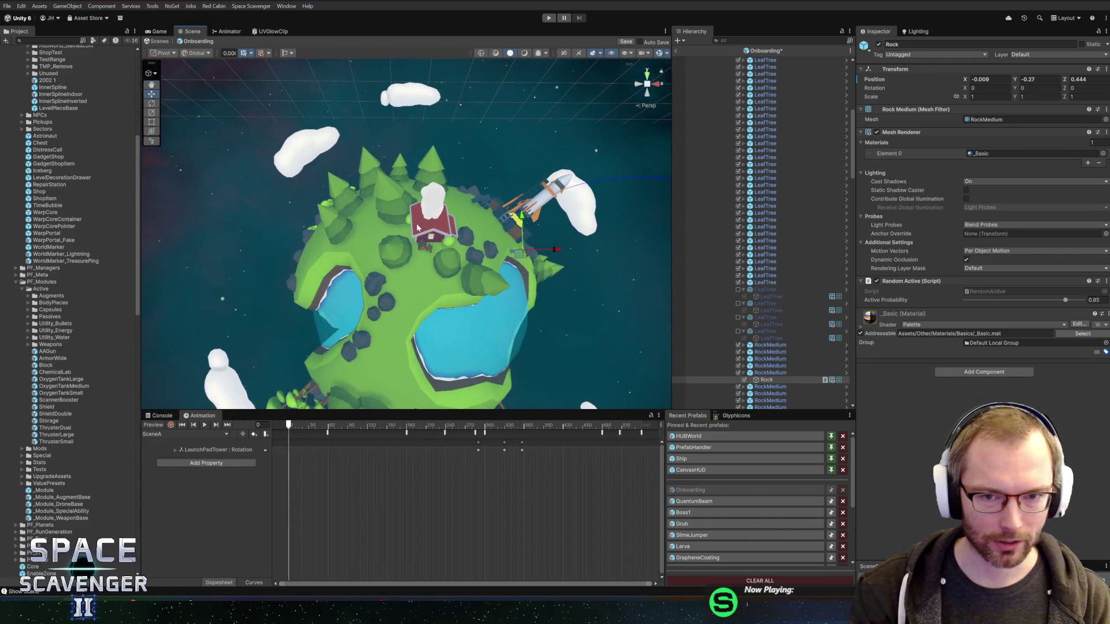
Step: Collapse four LeafTree entries in the Hierarchy, then switch back to Blender
scroll(411, 266, up, 3)
click(745, 303)
click(744, 291)
click(744, 303)
click(743, 311)
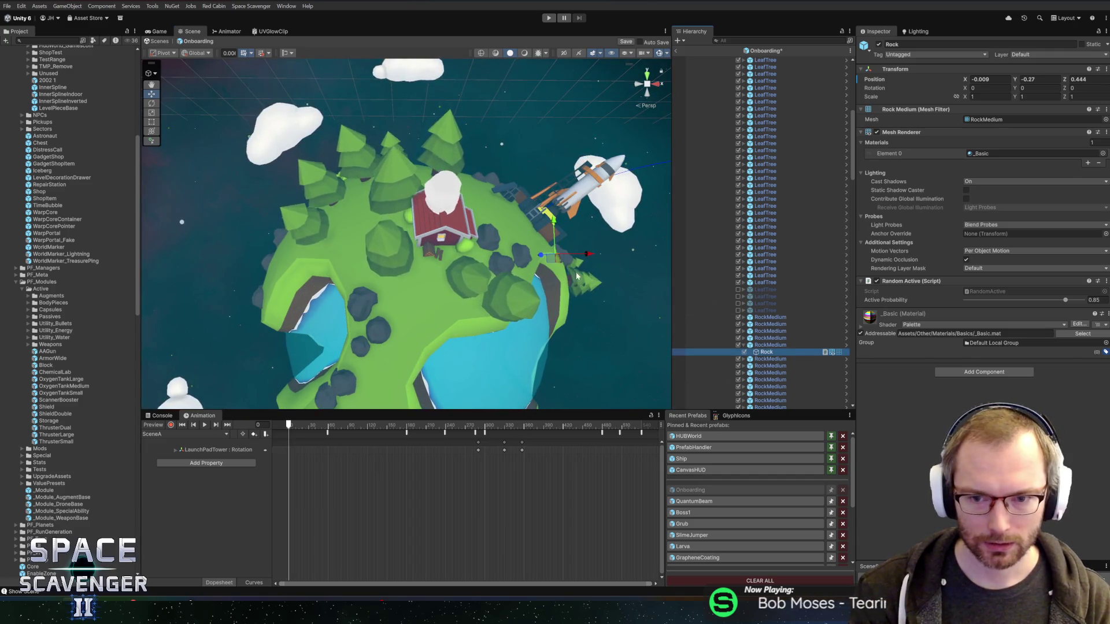
mouse_move(576, 272)
mouse_down()
mouse_move(518, 135)
mouse_move(463, 147)
mouse_move(459, 218)
mouse_move(440, 177)
mouse_up()
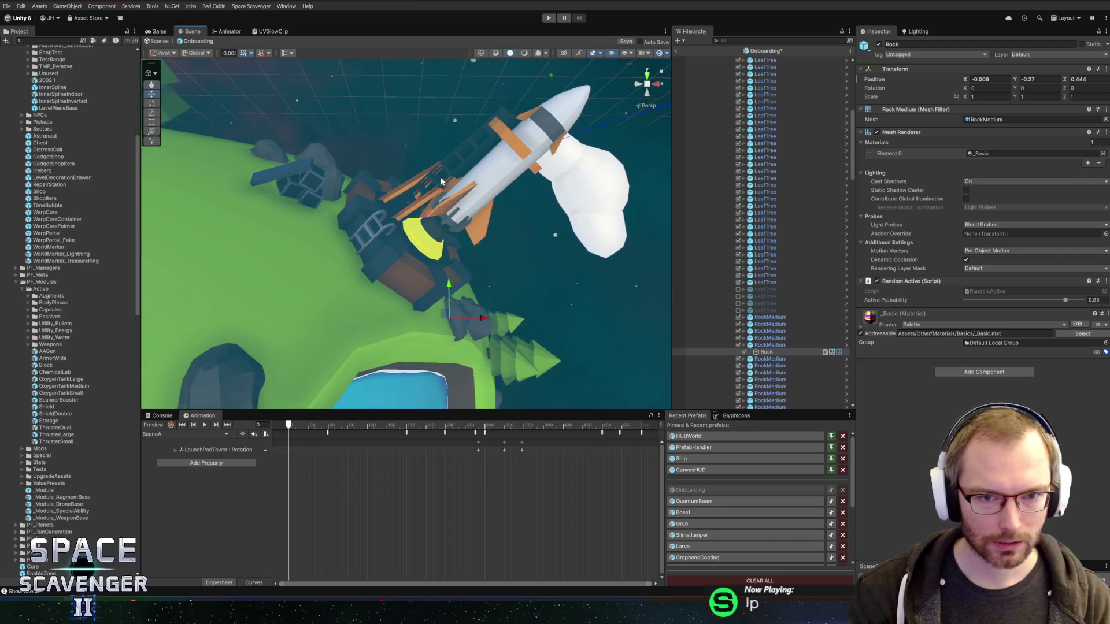
key(alt+Tab)
Step: Select the connected launch pad tower part and move its UVs onto a palette colour swatch
key(l)
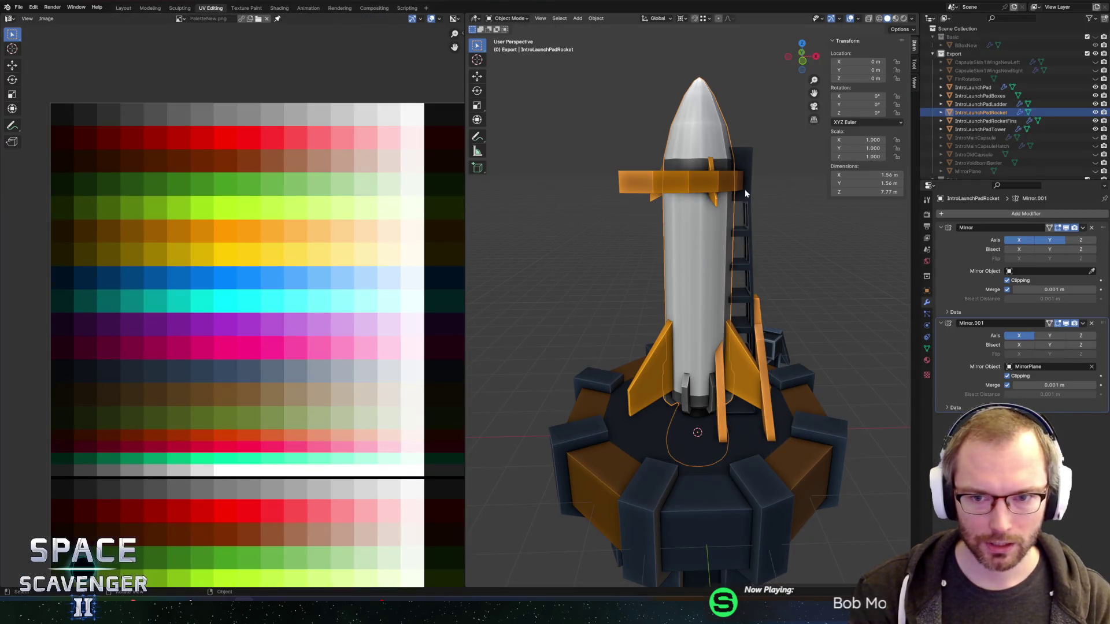
scroll(764, 190, up, 4)
drag(763, 191, 668, 197)
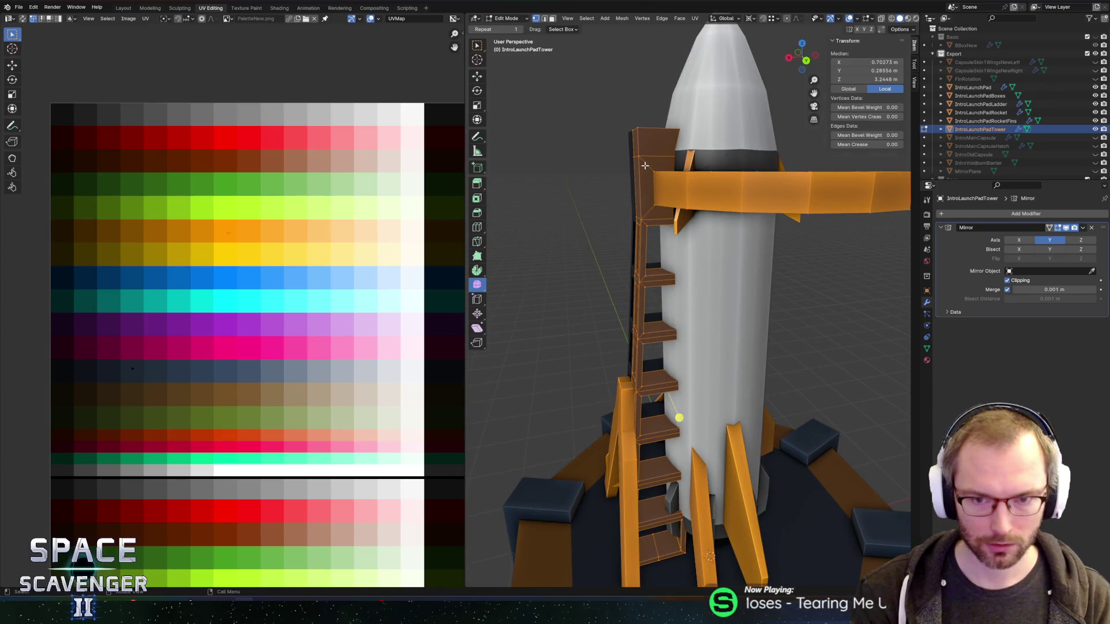
click(645, 178)
key(l)
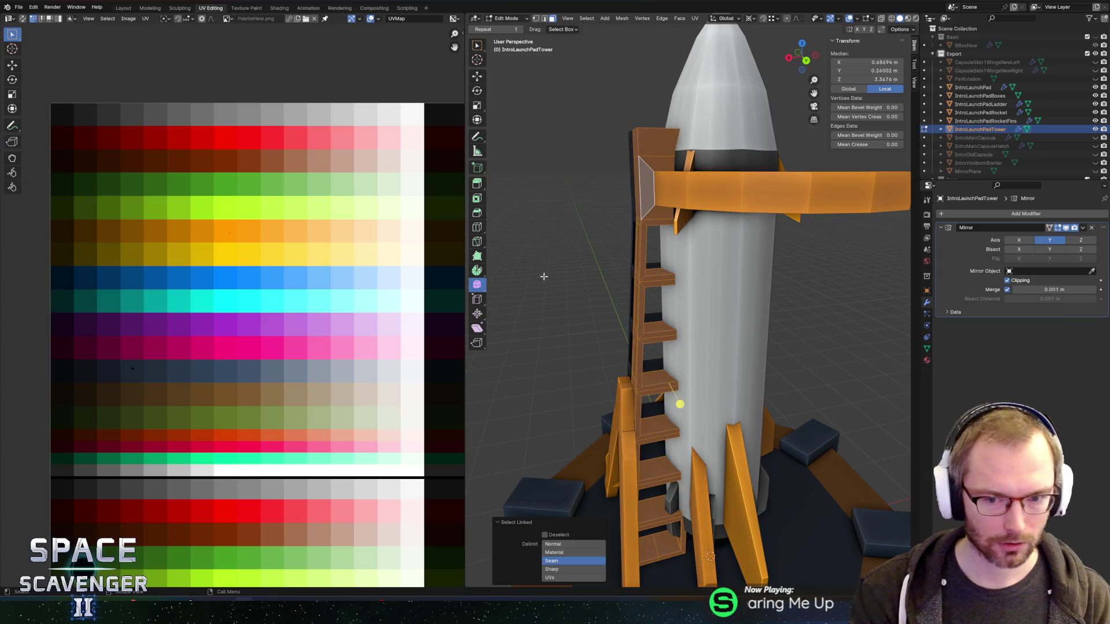
scroll(539, 270, down, 4)
click(161, 415)
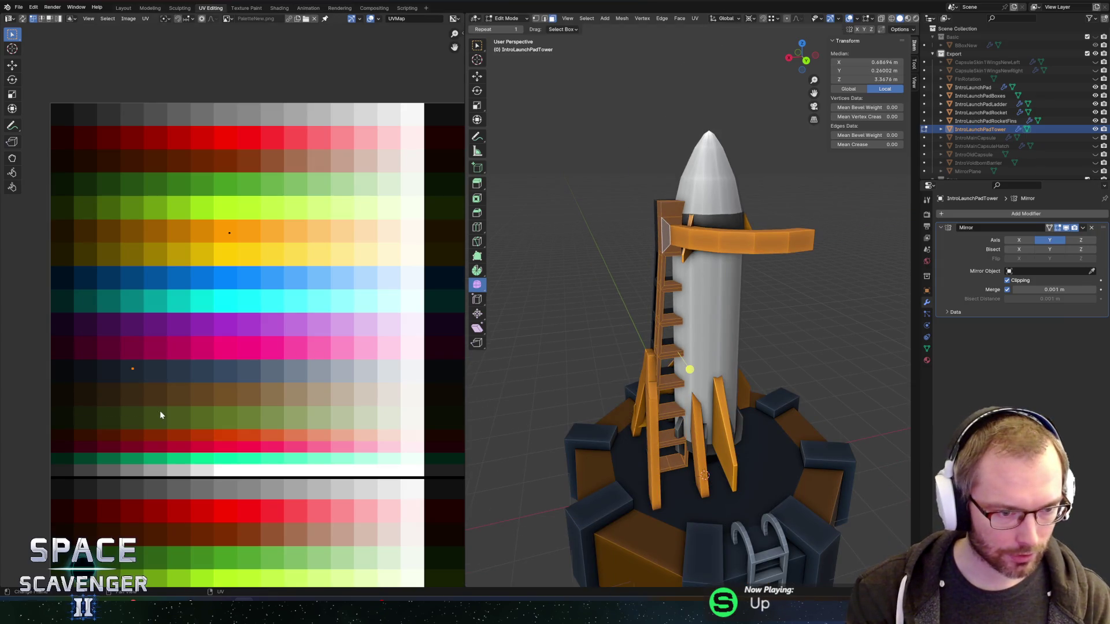
Step: Leave Edit Mode and re-export the launch pad model, then return to Unity
key(Tab)
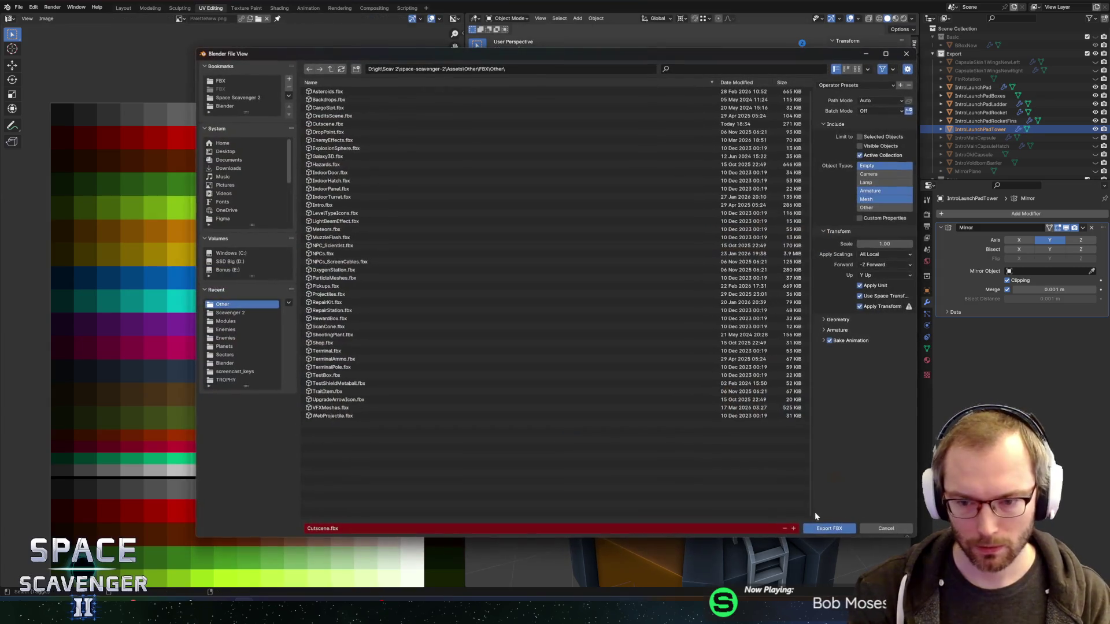
click(857, 547)
key(alt+Tab)
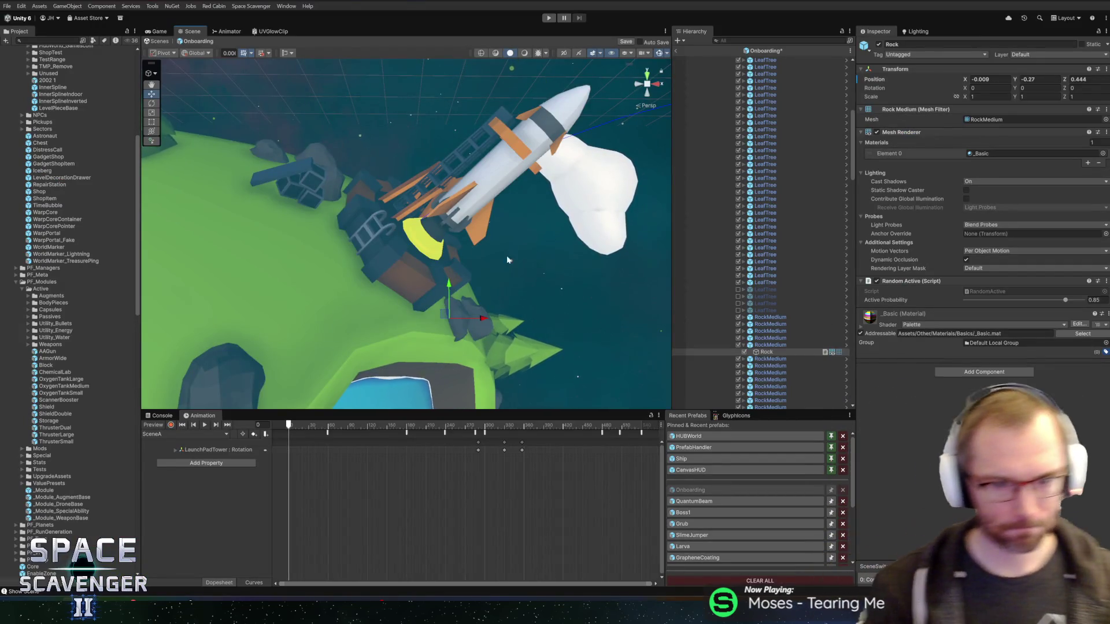
Step: Save the onboarding scene with Ctrl+S, then play the intro cutscene and stop it
drag(518, 194, 530, 209)
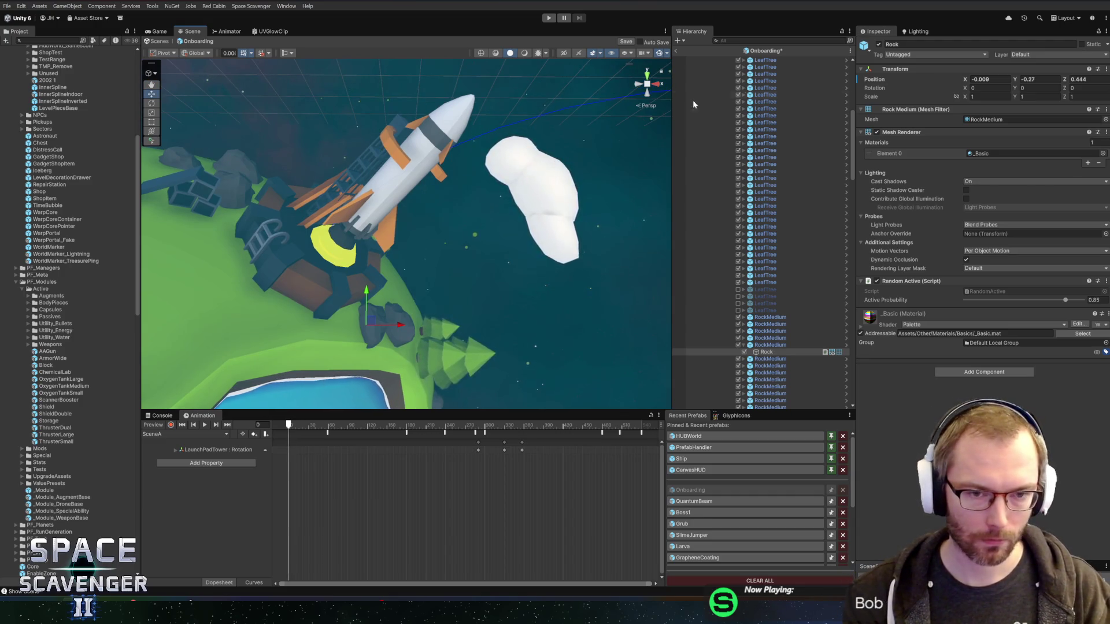
key(ctrl+s)
scroll(520, 201, down, 5)
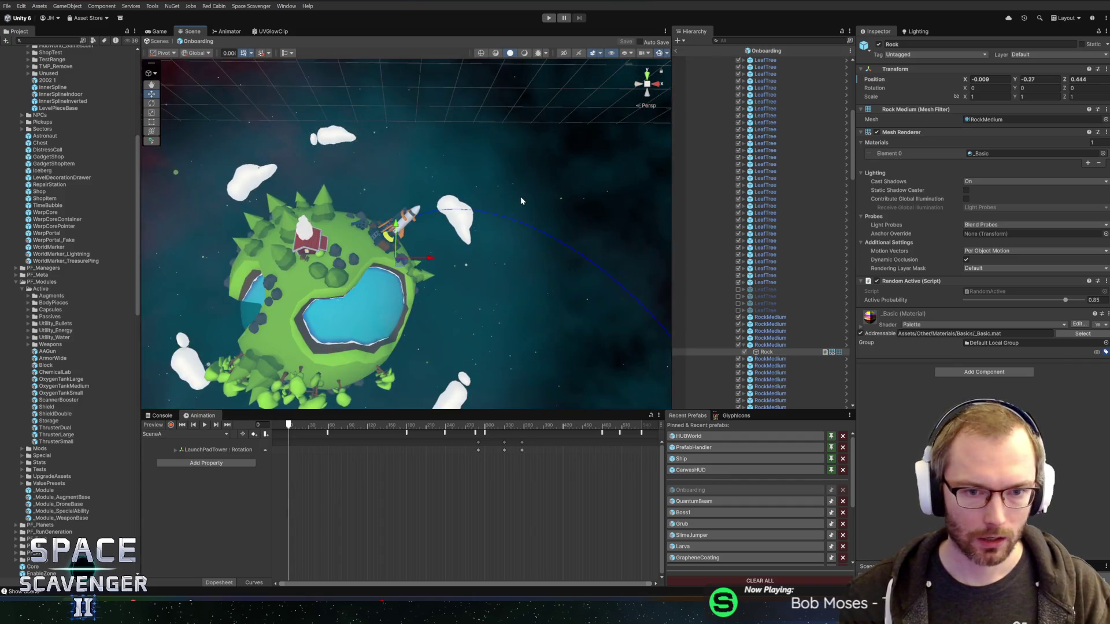
click(548, 18)
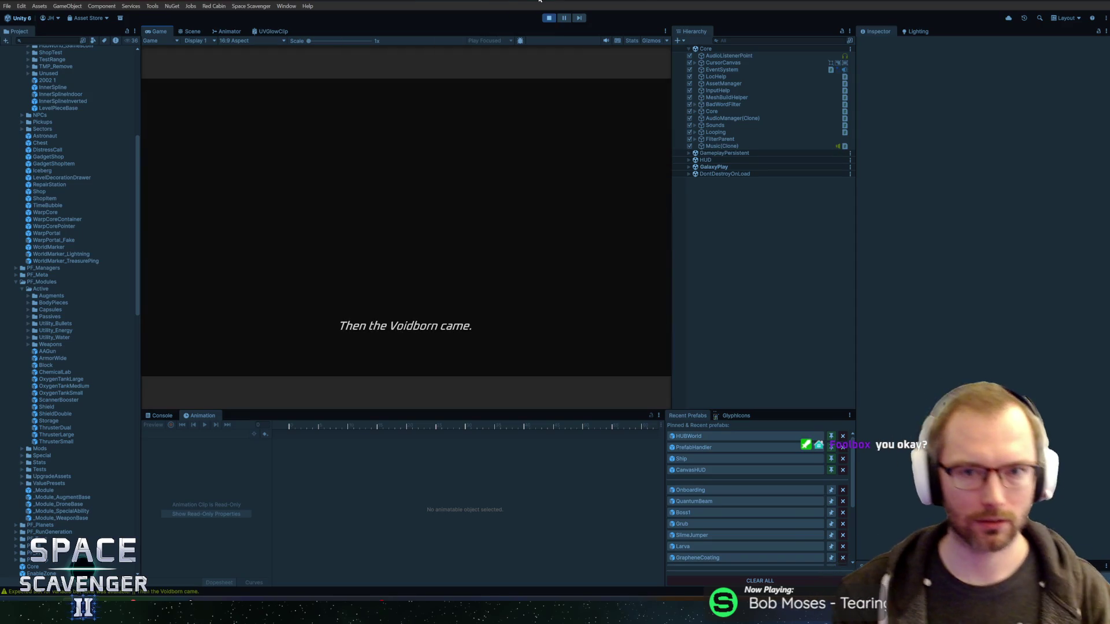
click(549, 18)
Step: Open the Onboarding prefab and select the rocket's Exhaust object
click(690, 489)
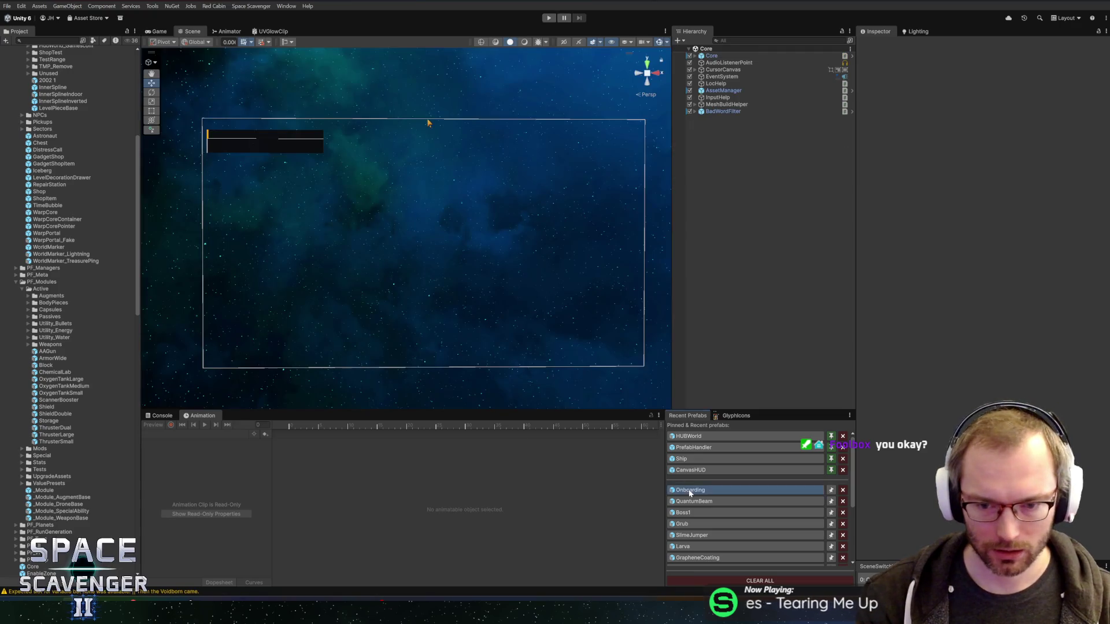
scroll(431, 220, up, 10)
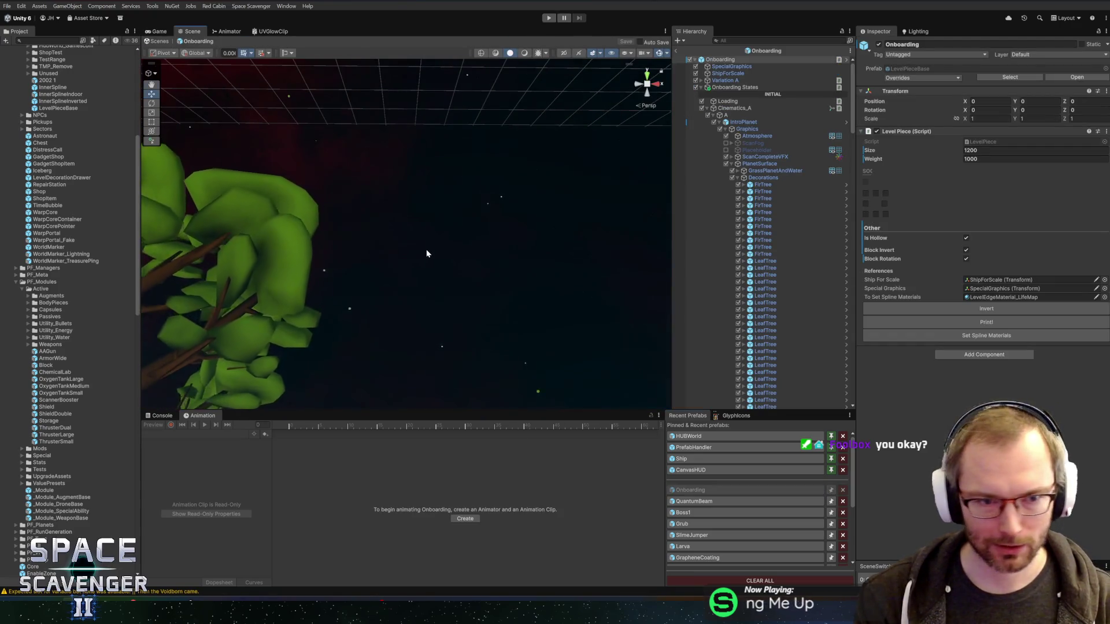
mouse_move(452, 251)
mouse_down()
mouse_move(449, 206)
mouse_move(435, 237)
mouse_up()
scroll(440, 254, up, 5)
right_click(436, 270)
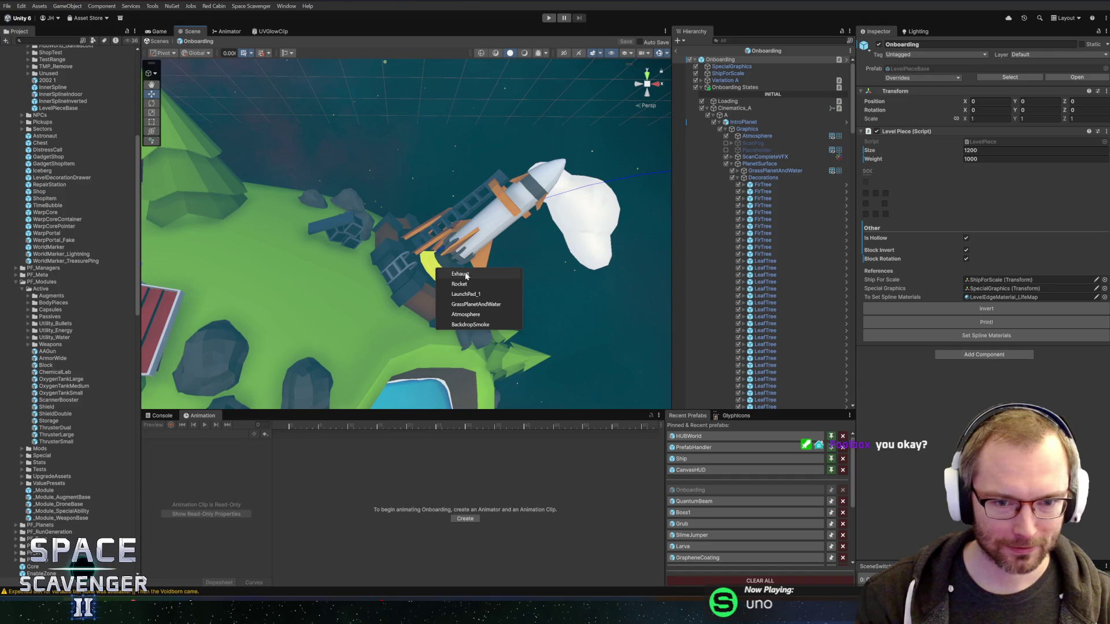
click(445, 274)
Step: Scale up the Exhaust flame under the rocket
scroll(732, 302, down, 3)
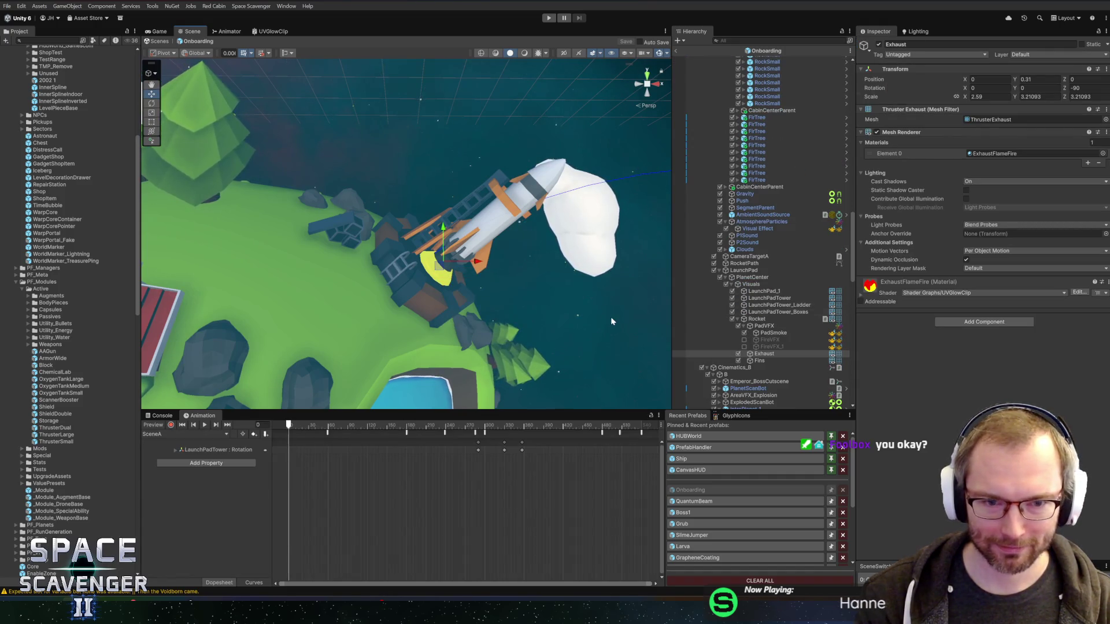
scroll(579, 294, up, 3)
scroll(540, 316, up, 3)
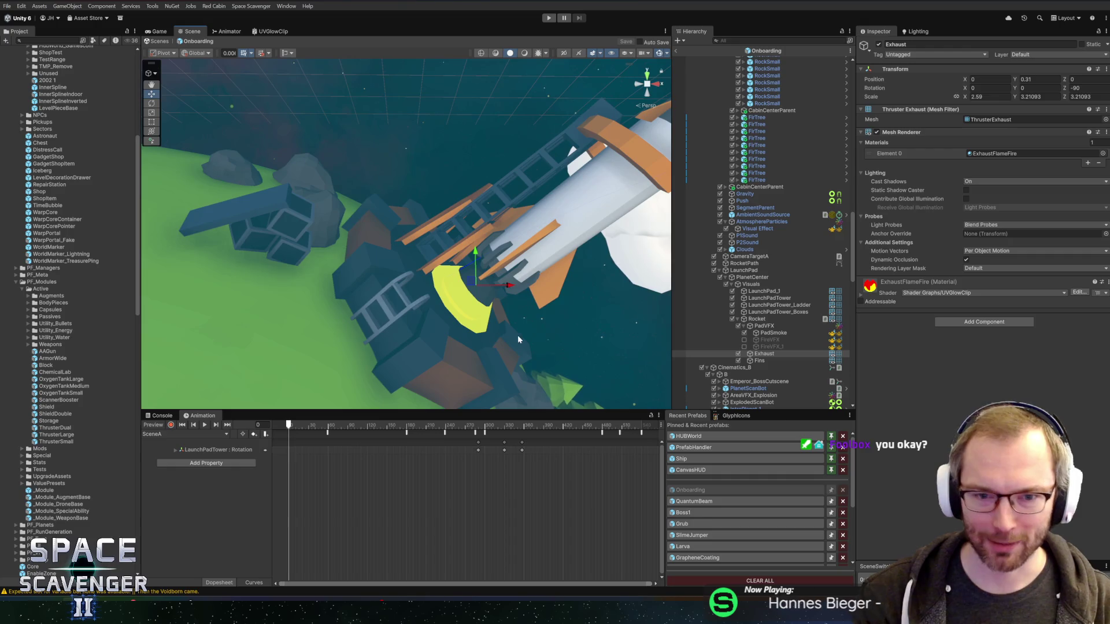
key(r)
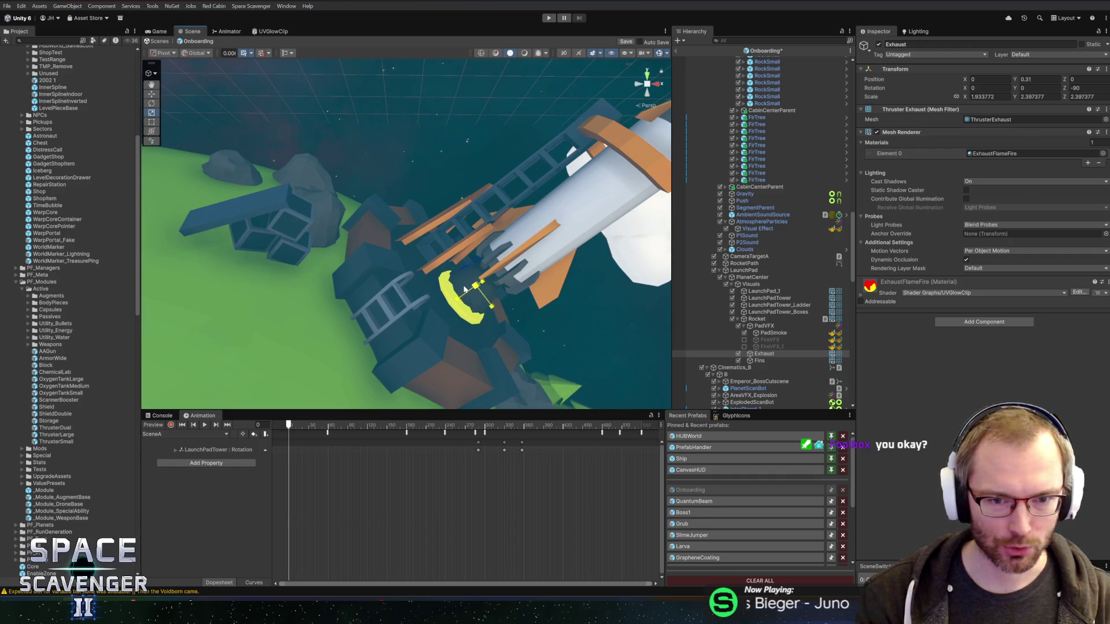
drag(457, 289, 474, 288)
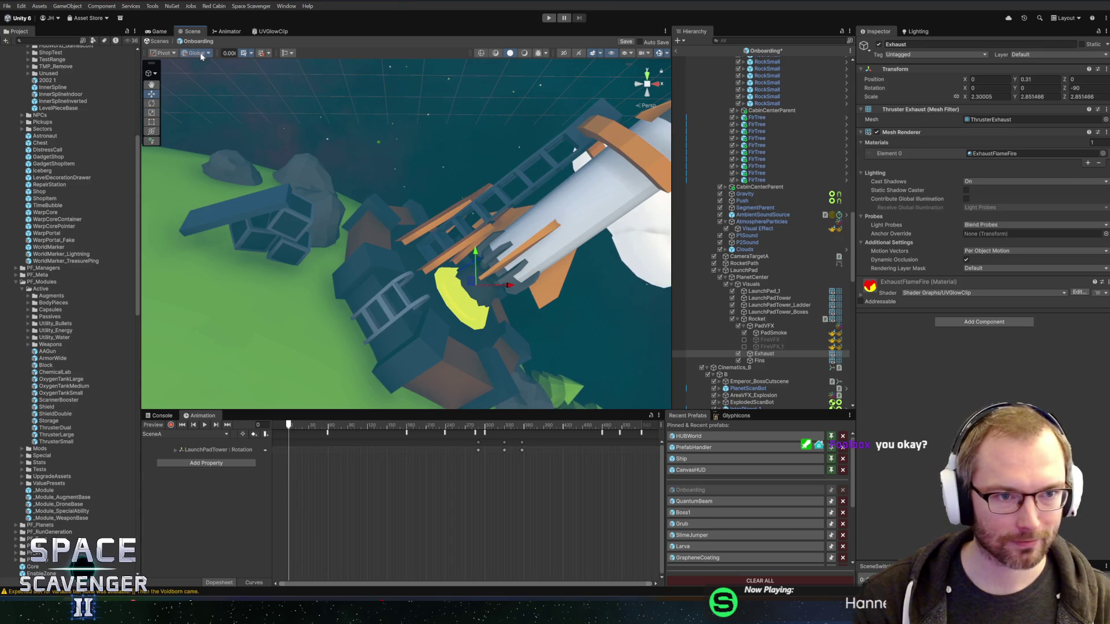
Step: Switch to Local axes, lower the Exhaust beneath the rocket, and start the game
click(212, 72)
drag(539, 241, 545, 217)
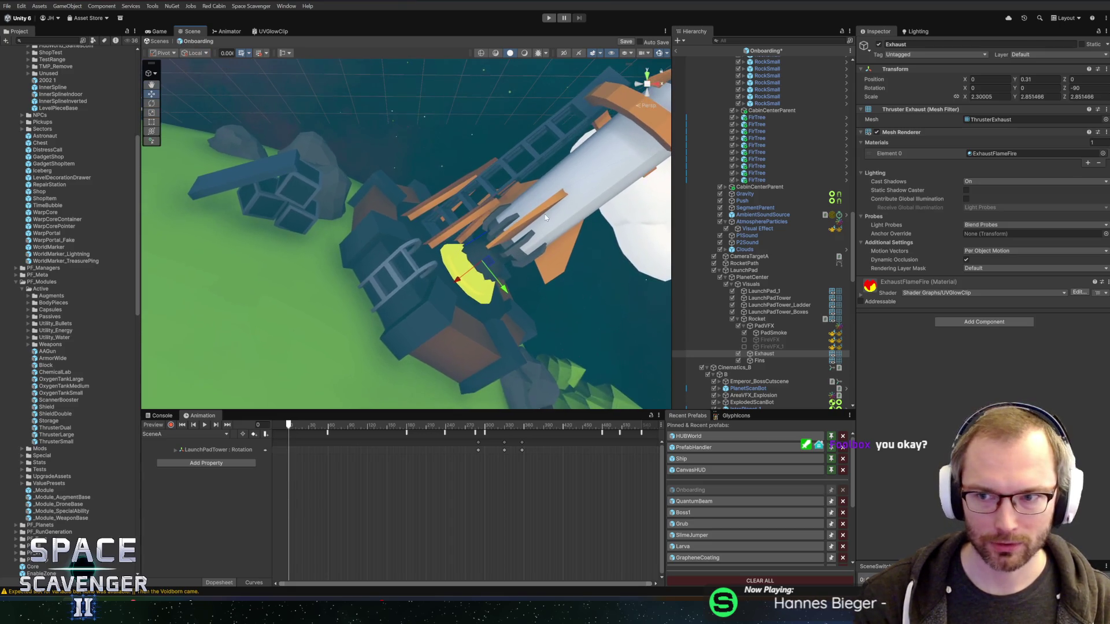
drag(455, 288, 448, 293)
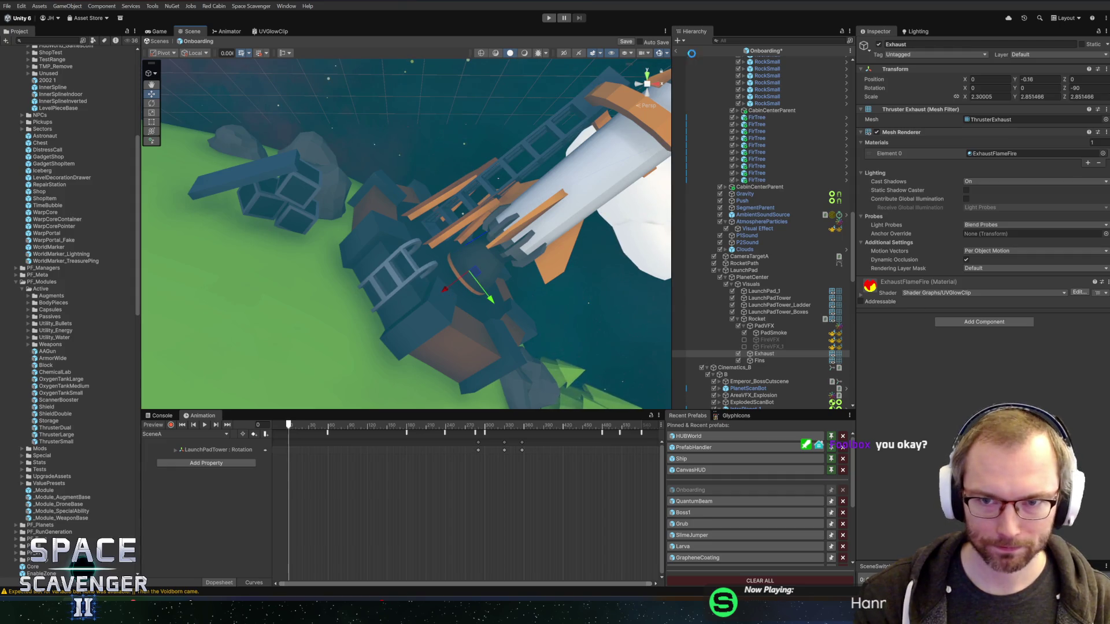
click(549, 18)
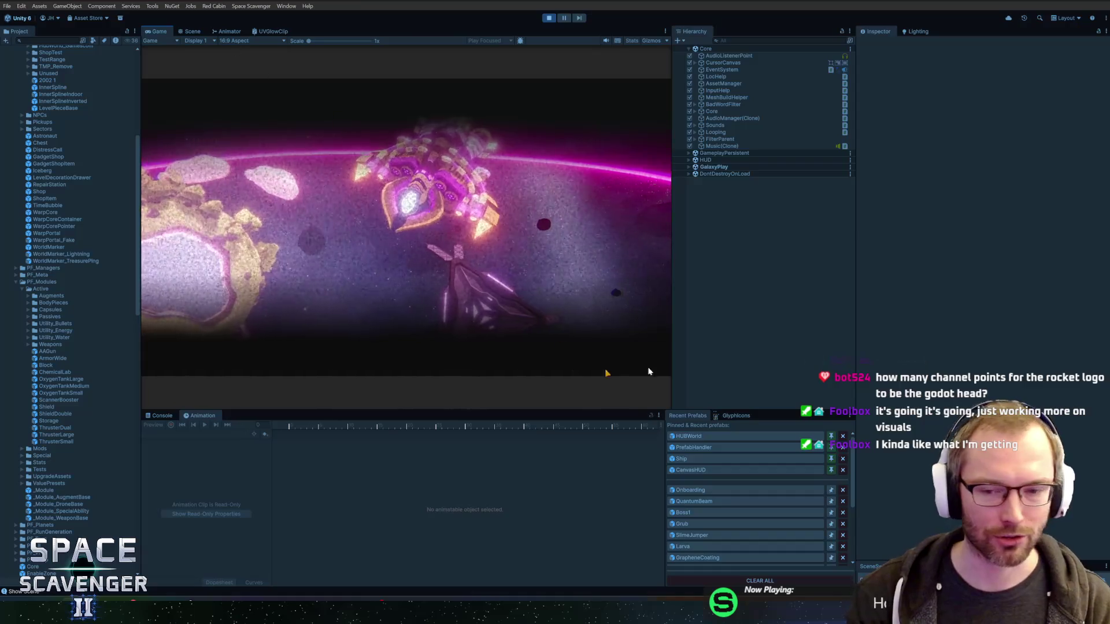
Step: Widen the Game view, watch the cutscene through to Combat Training, then exit play mode
drag(865, 367, 943, 367)
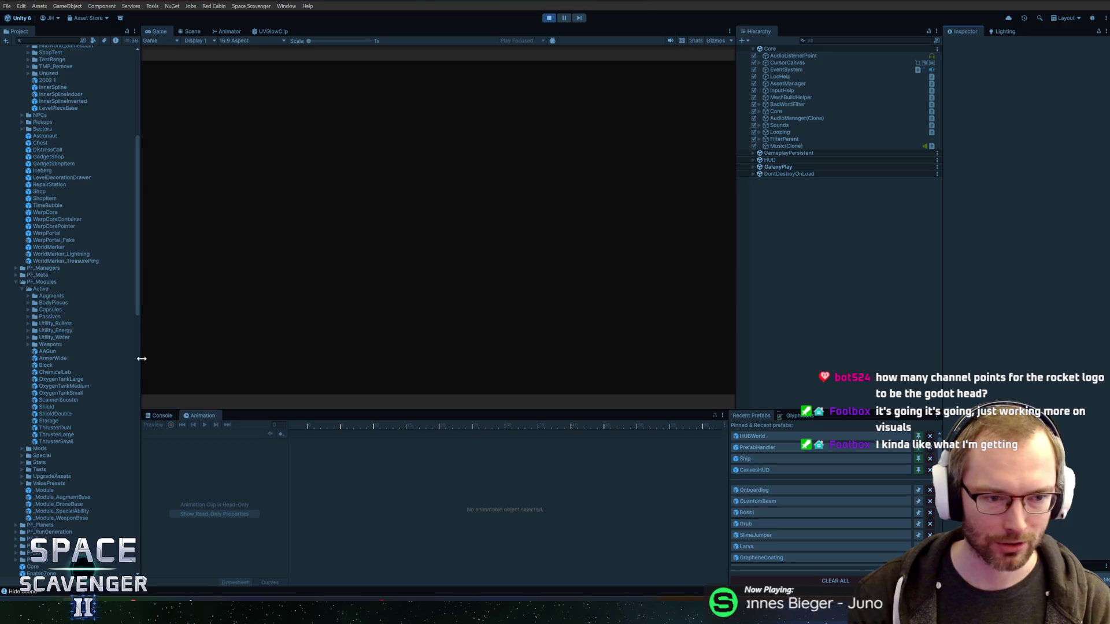
drag(141, 359, 128, 361)
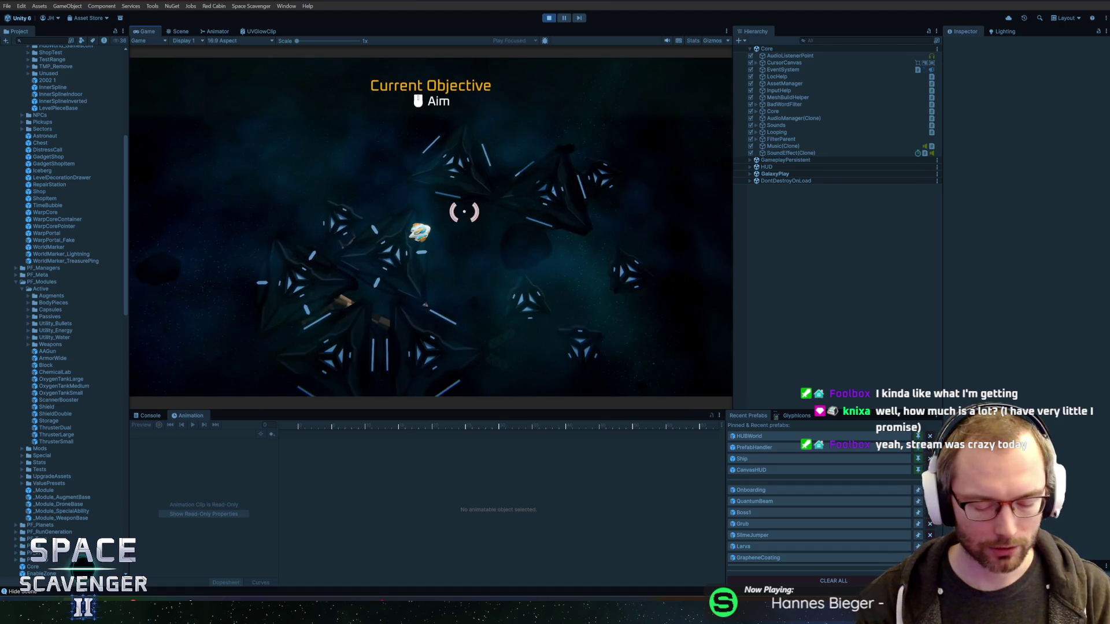
key(ctrl+p)
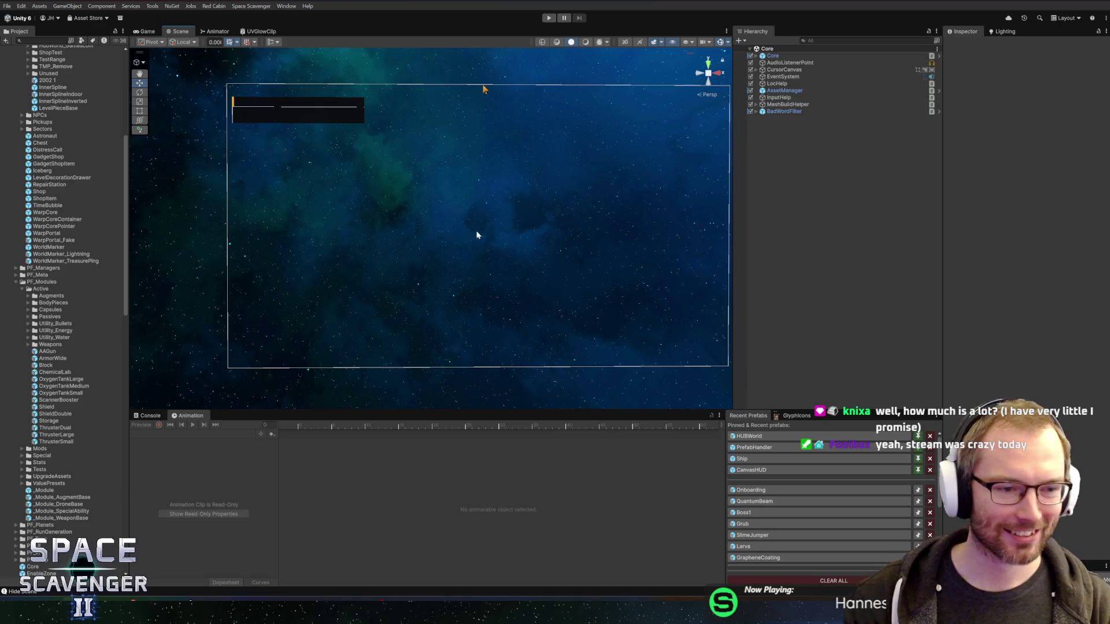
Step: Open the Onboarding prefab and orbit and zoom toward the rocket, then switch to the browser
scroll(501, 268, down, 1)
scroll(428, 241, up, 1)
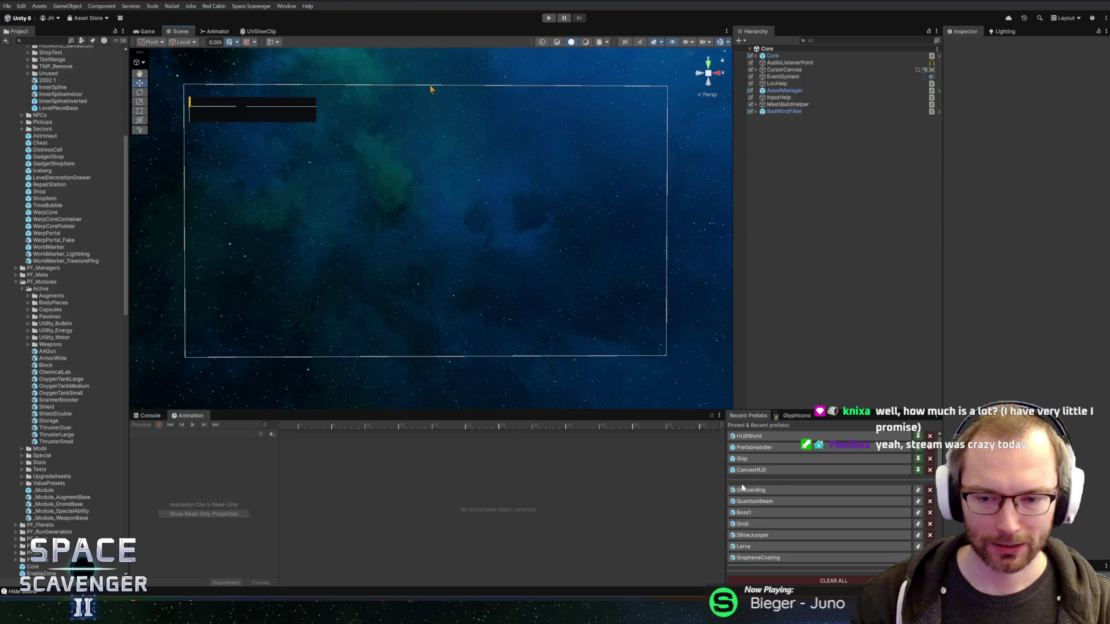
click(759, 492)
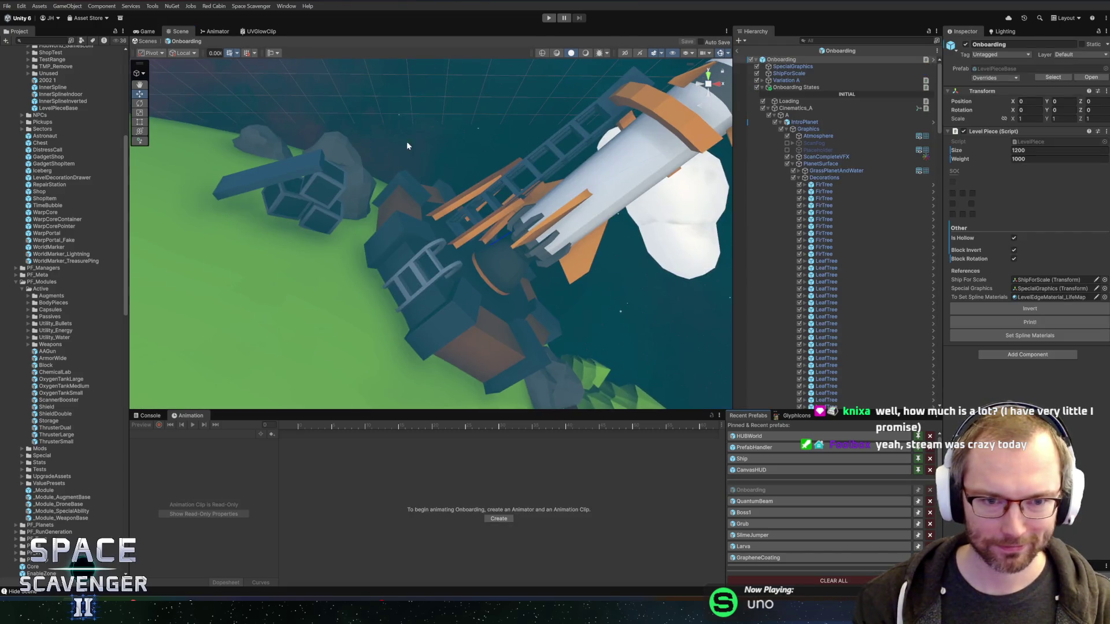
mouse_move(409, 195)
mouse_down()
mouse_move(405, 204)
mouse_move(446, 164)
mouse_move(289, 180)
mouse_move(415, 194)
mouse_up()
scroll(415, 193, up, 3)
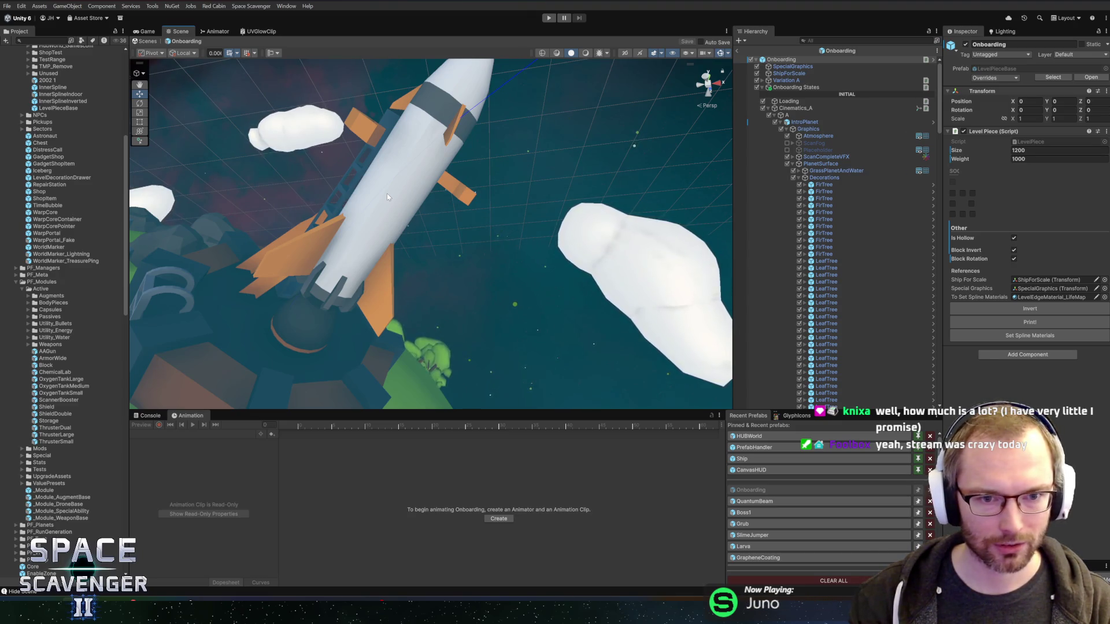
scroll(390, 202, down, 3)
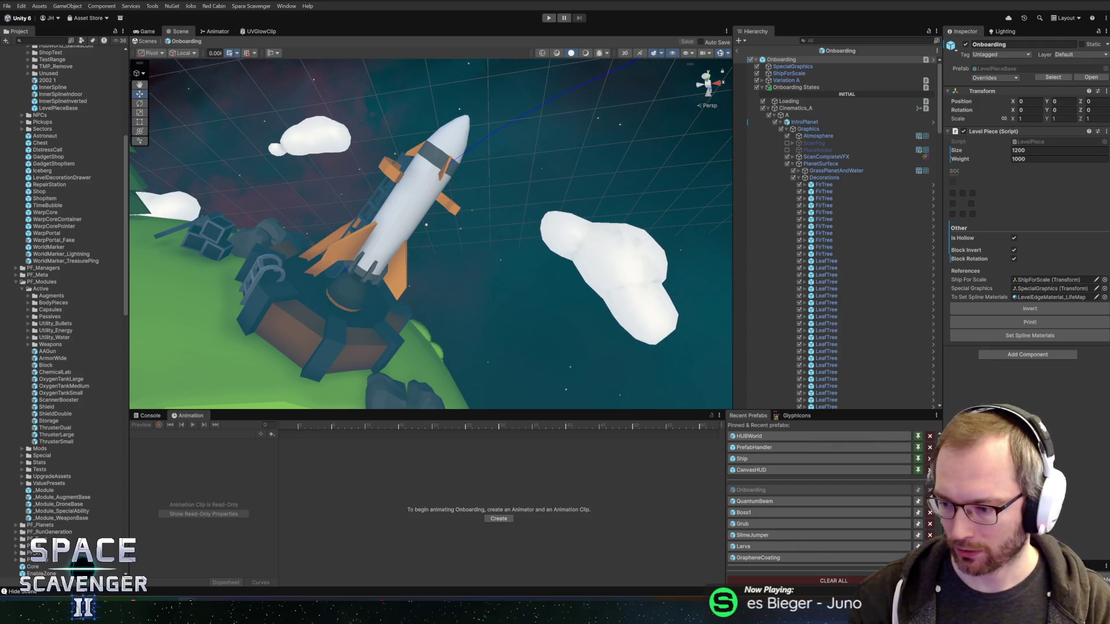
key(alt+Tab)
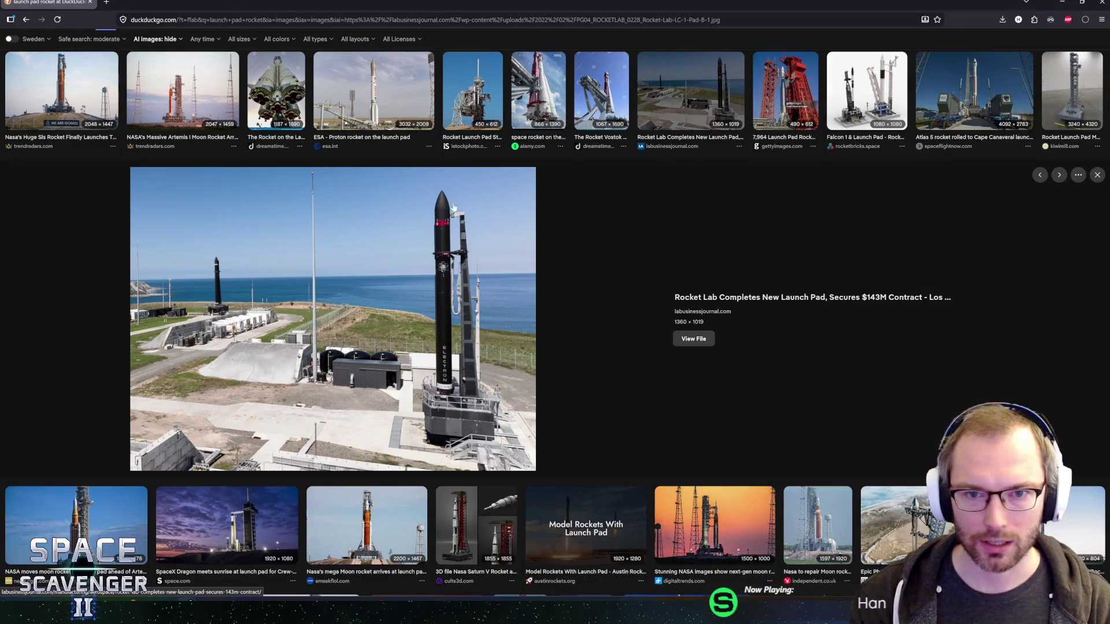
Step: Preview the ESA Proton, Artemis I, NASA SLS and Rocket Lab launch pad photos
click(374, 92)
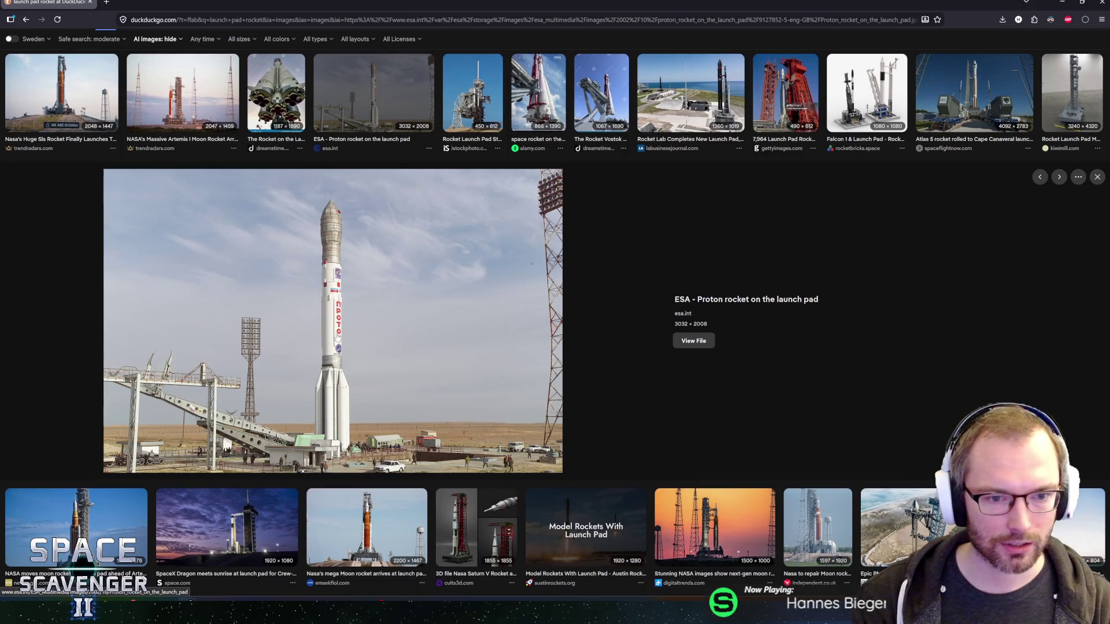
click(186, 87)
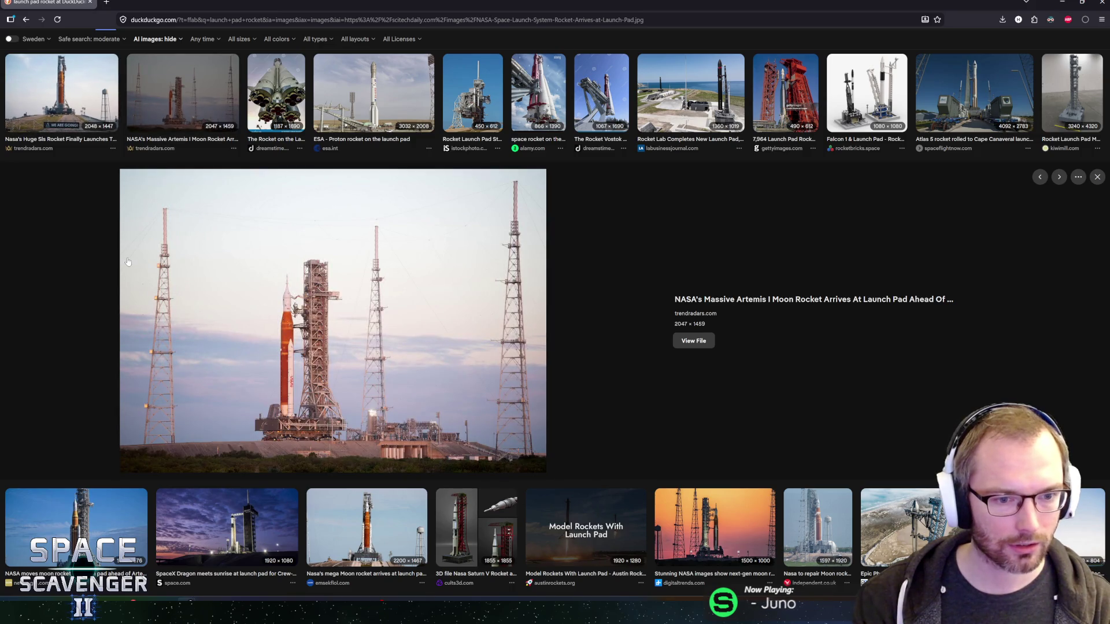
click(62, 92)
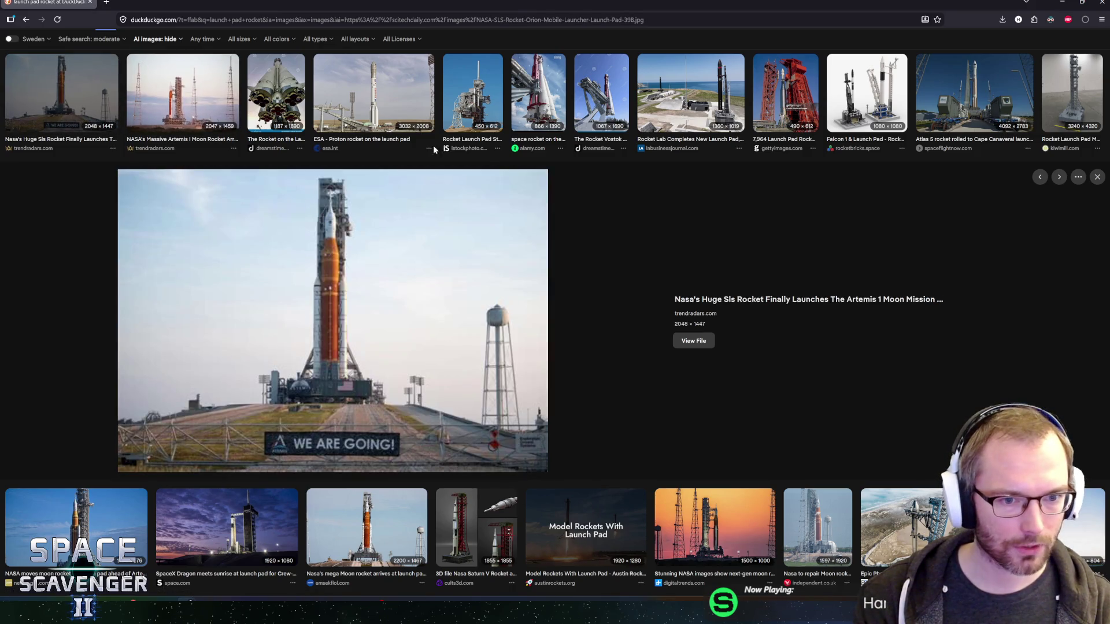
click(735, 103)
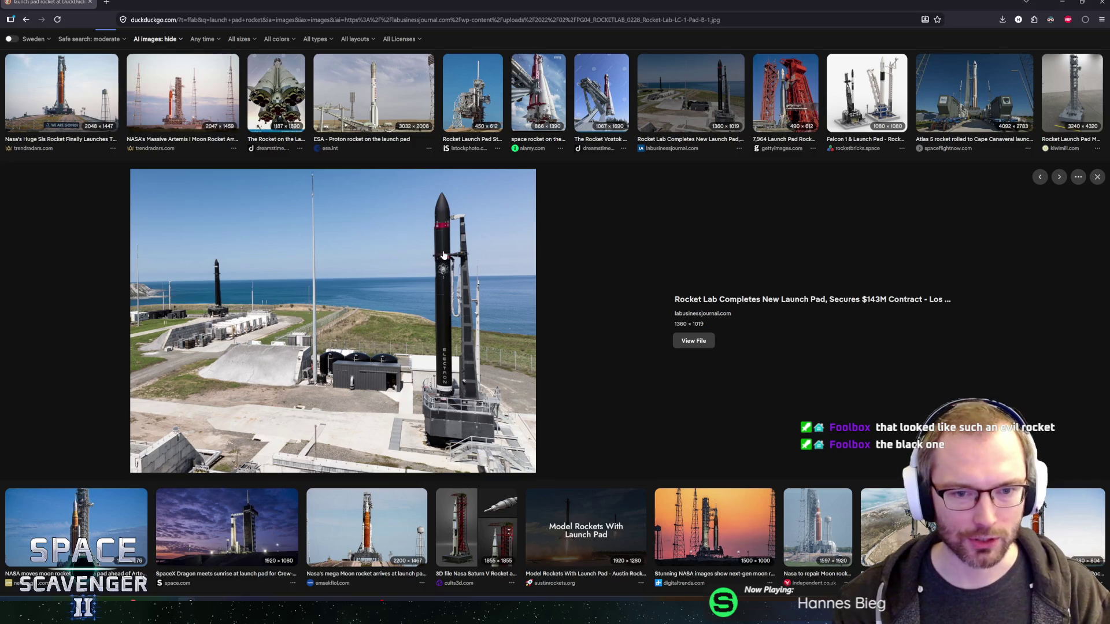
click(393, 107)
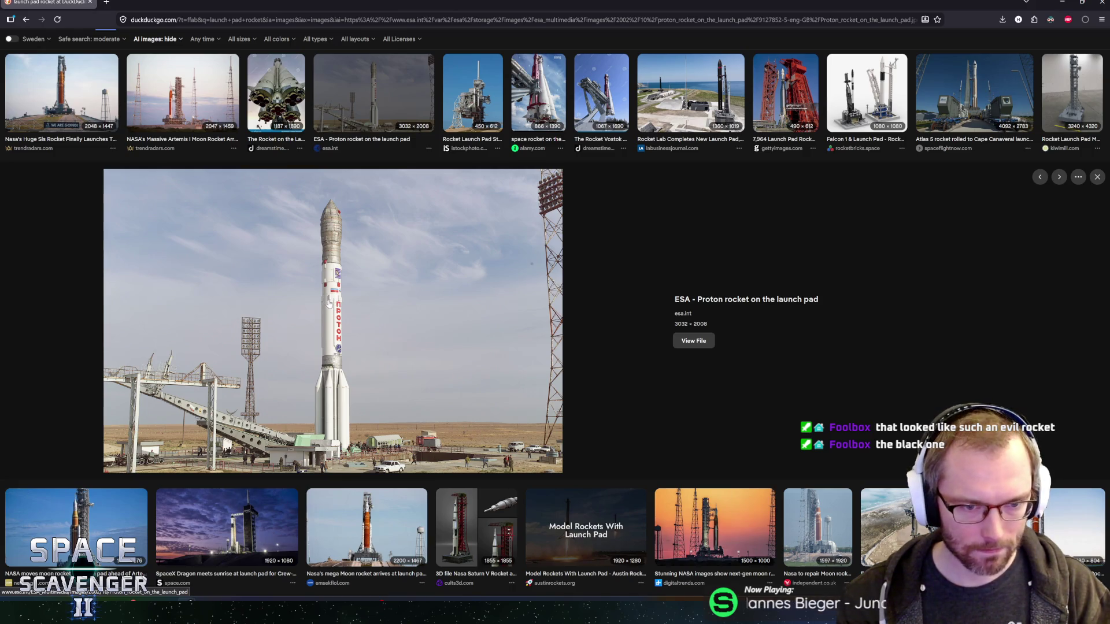
Step: View the Falcon 1 launch pad image, then return to Unity
key(alt+Tab)
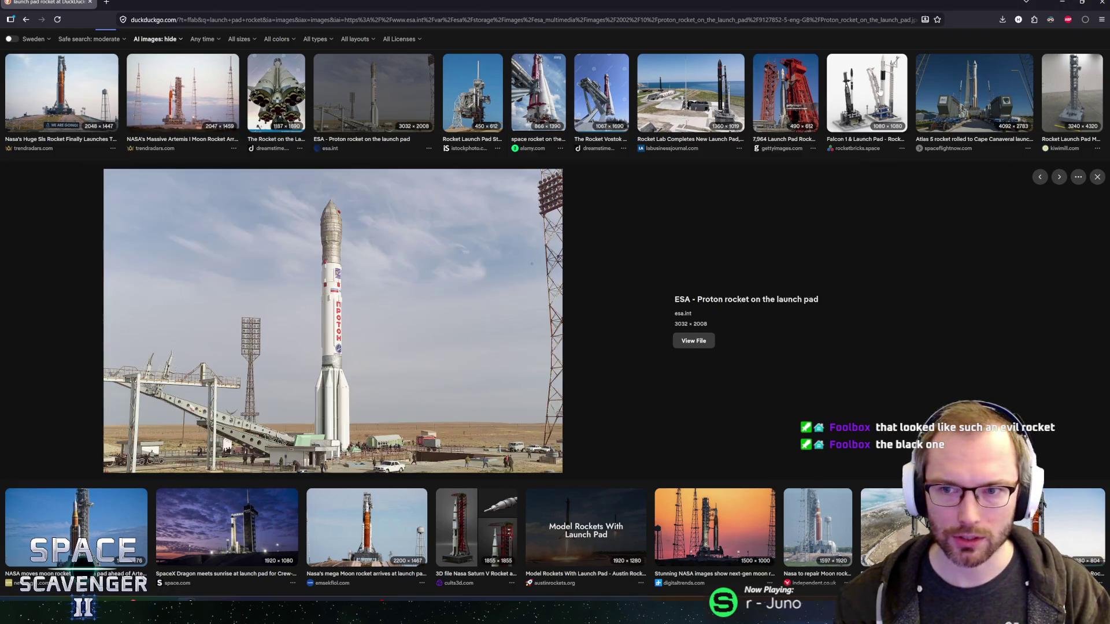
click(879, 92)
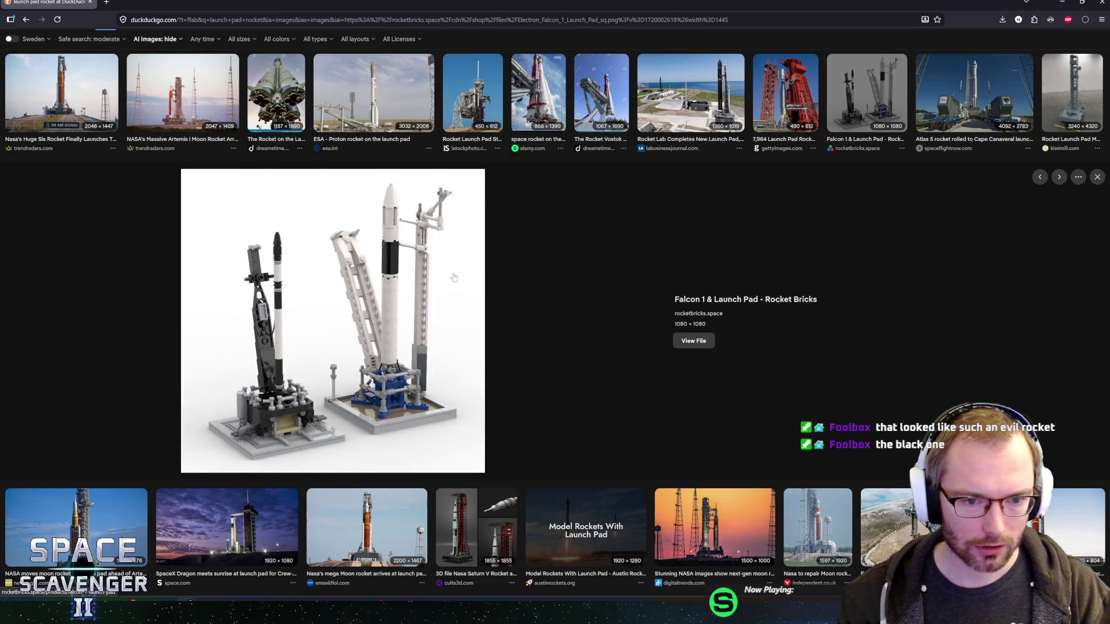
key(alt+Tab)
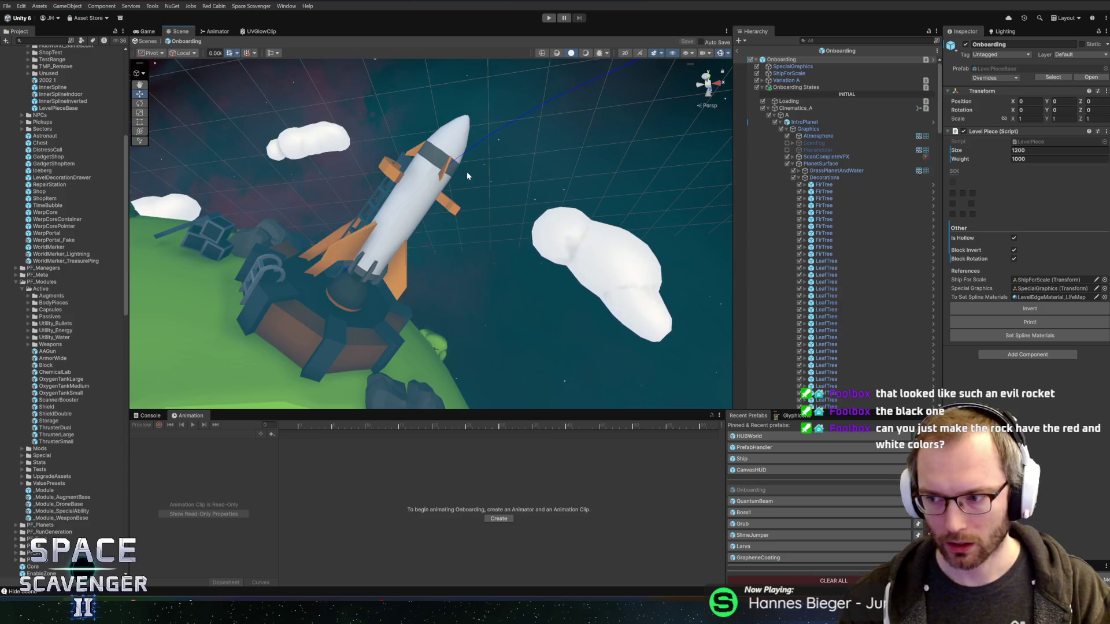
Step: Orbit the Scene view out to show rocket and planet, then bring Blender forward
mouse_move(463, 166)
mouse_down()
mouse_move(416, 196)
mouse_move(408, 185)
mouse_move(419, 155)
mouse_move(520, 139)
mouse_move(536, 159)
mouse_move(519, 161)
mouse_up()
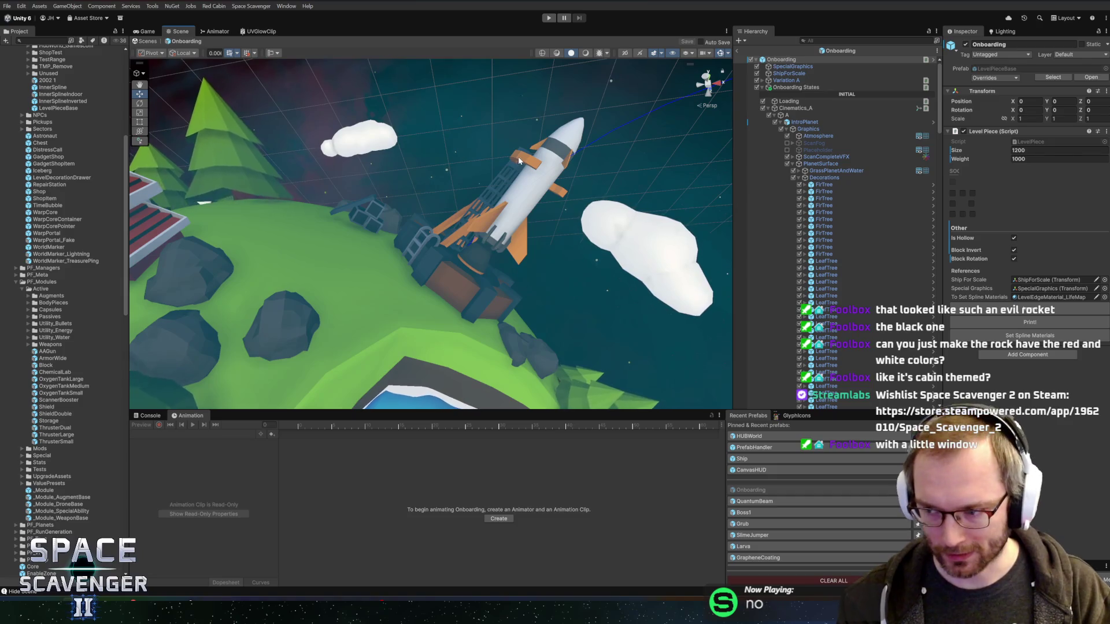
key(alt+Tab)
key(alt+Tab)
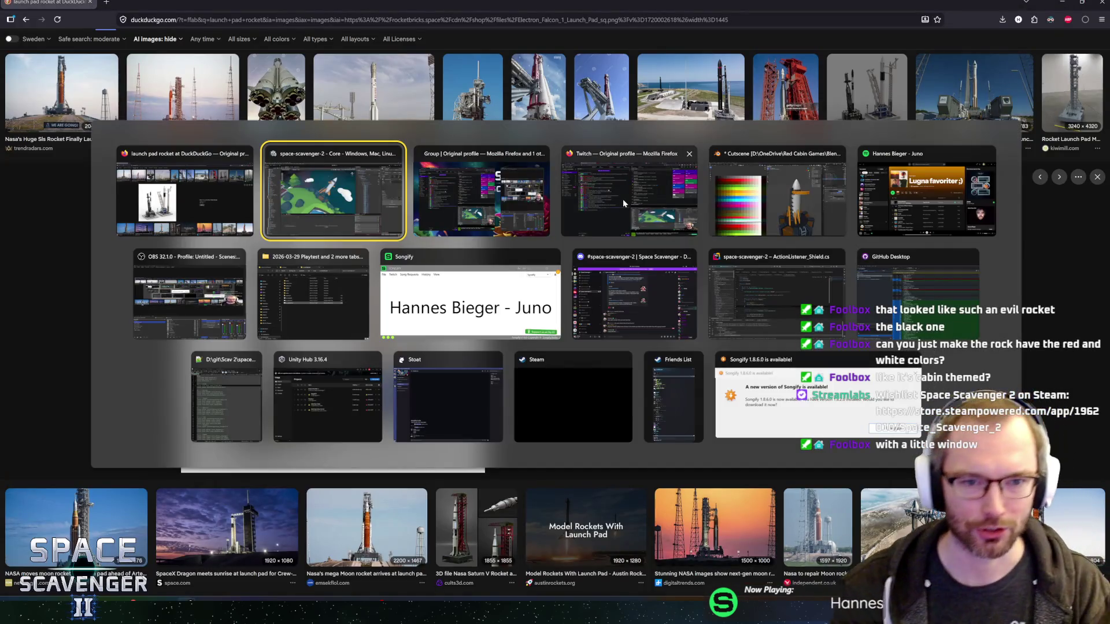
key(alt+Tab)
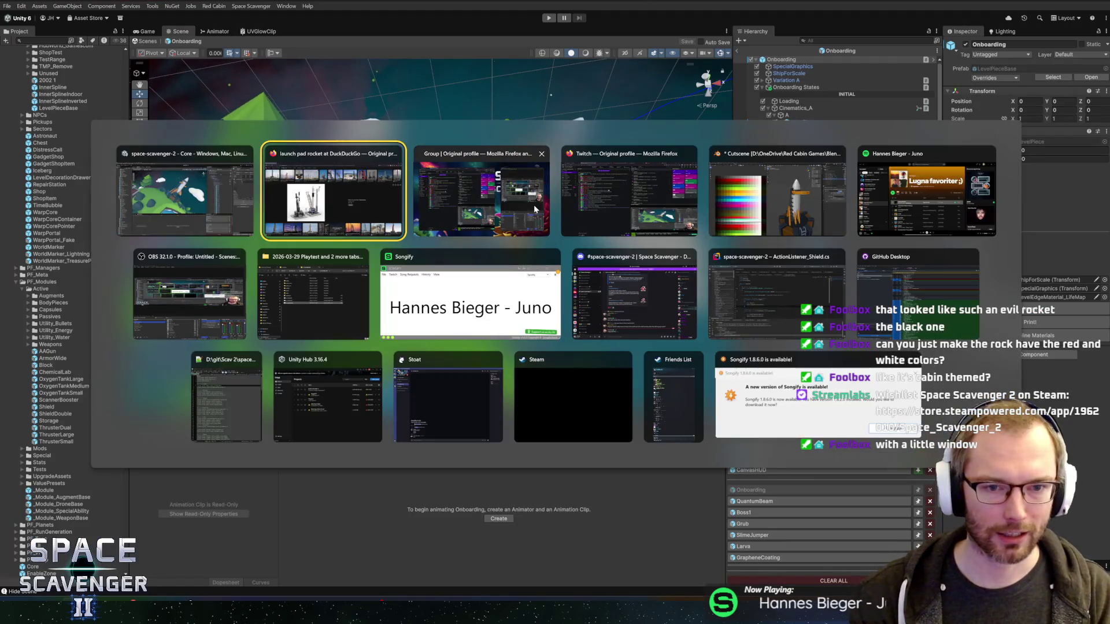
click(751, 196)
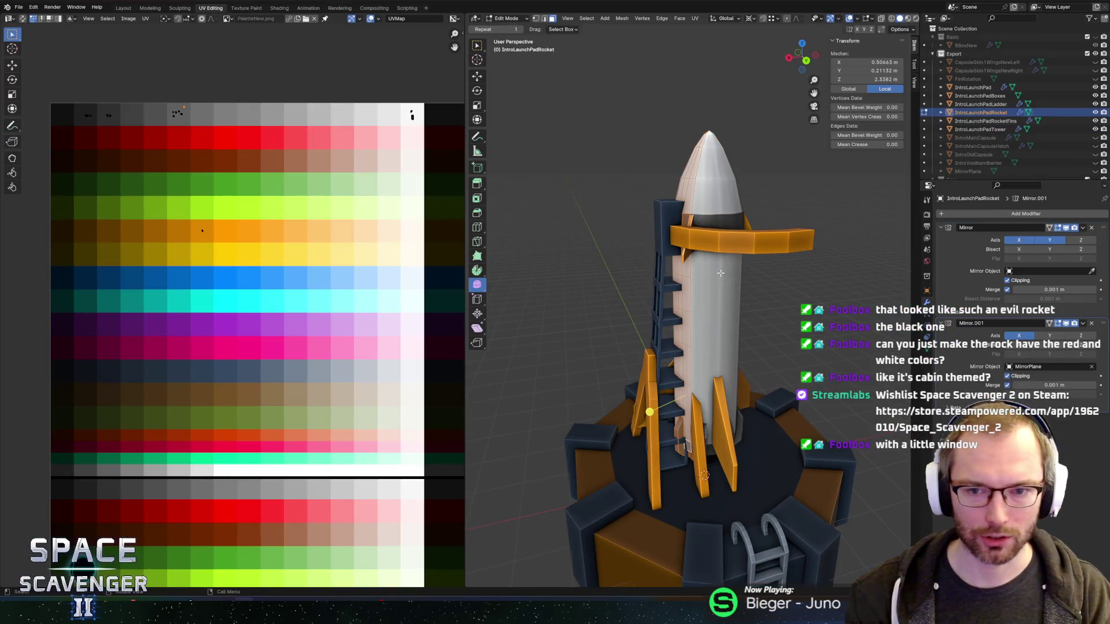
Step: Move the rocket body's UVs onto red and shift another UV island horizontally
drag(594, 217, 665, 225)
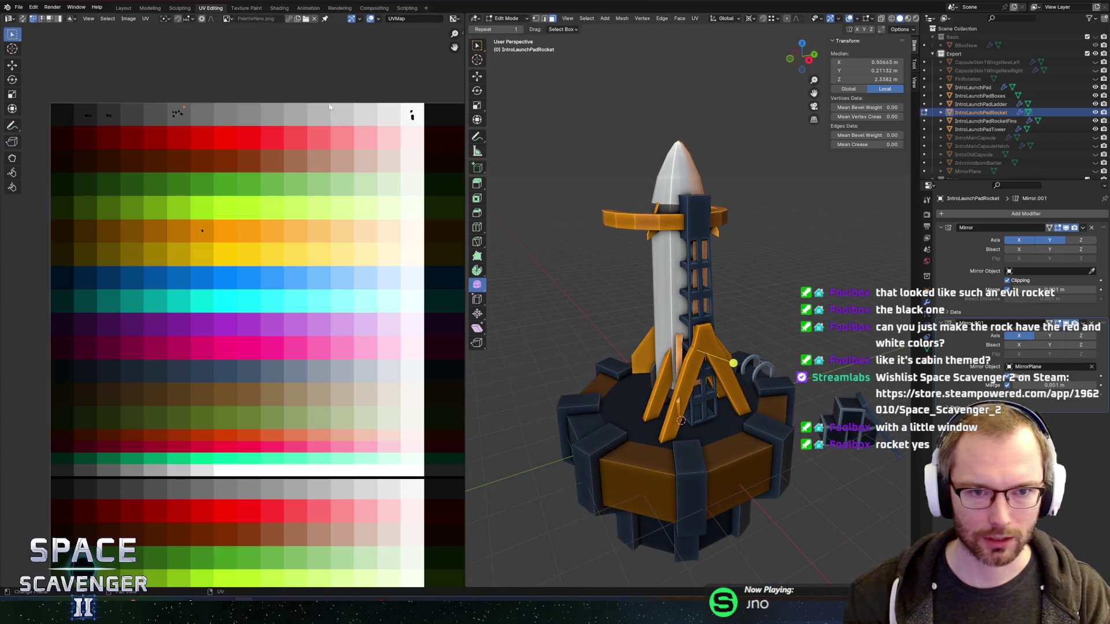
key(g)
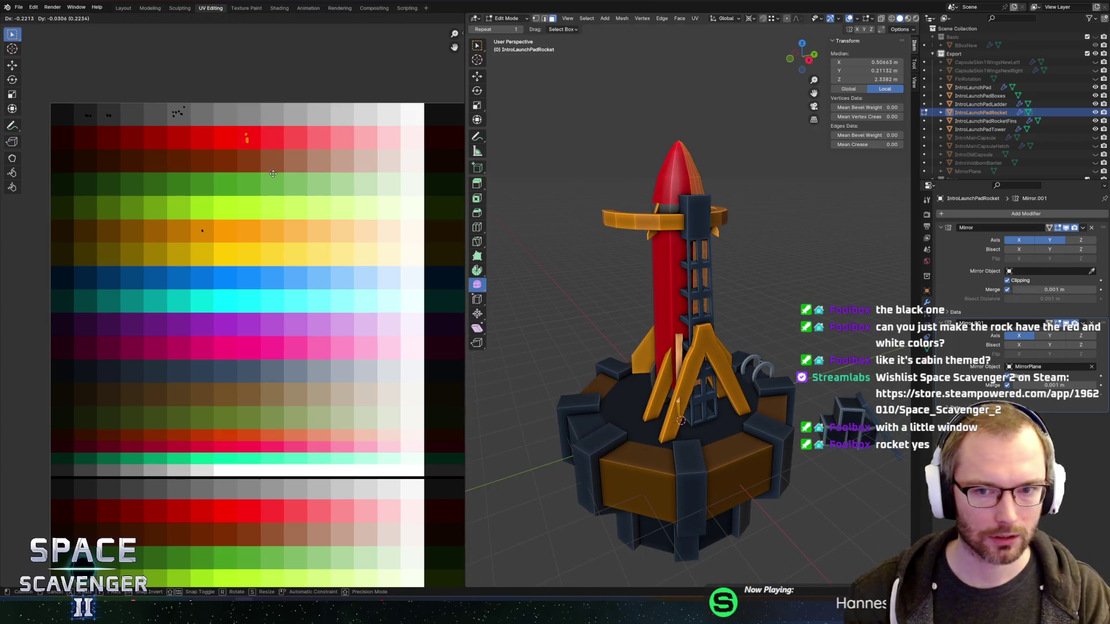
click(275, 170)
click(177, 113)
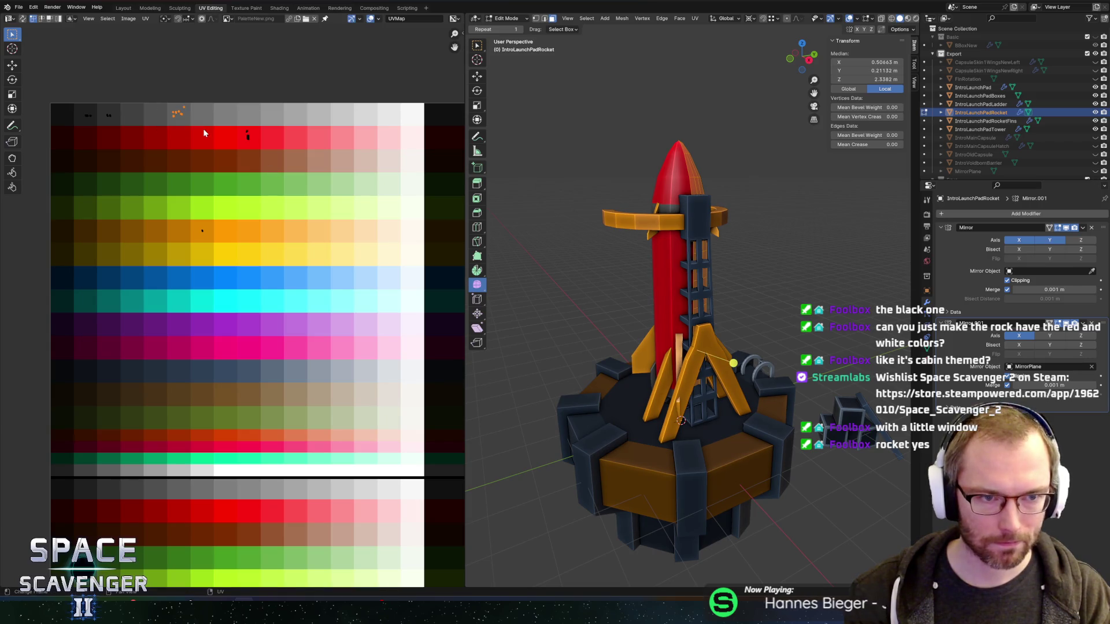
key(g)
key(x)
click(436, 134)
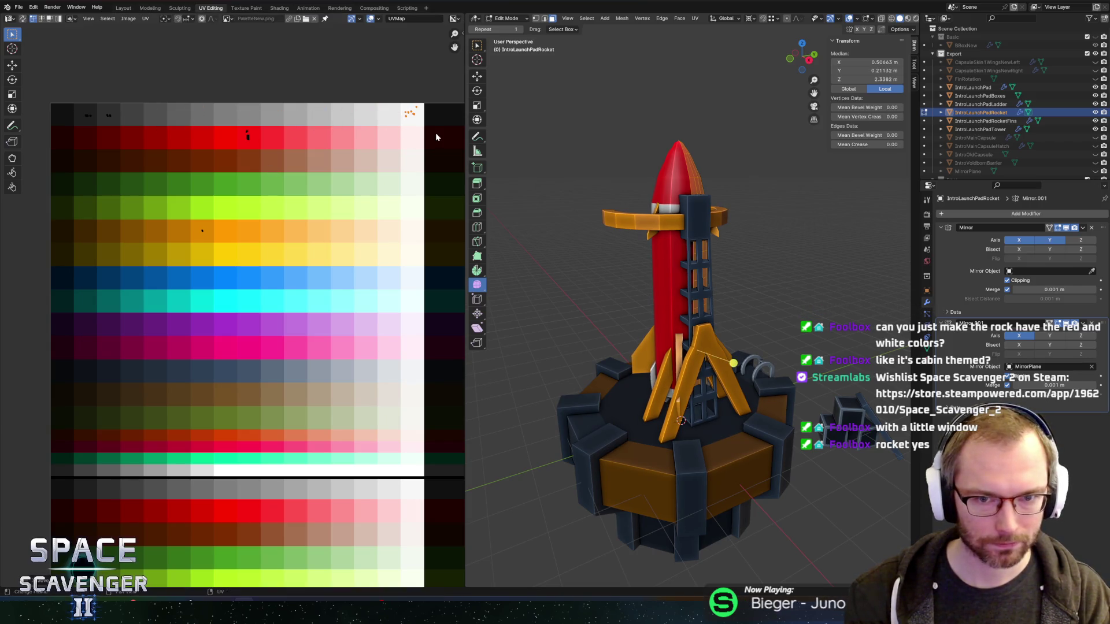
key(Tab)
Step: Export the scene to FBX, briefly check Unity, then return to Blender
mouse_move(614, 163)
mouse_down()
mouse_move(726, 180)
mouse_move(632, 178)
mouse_move(587, 193)
mouse_up()
key(ctrl+shift+e)
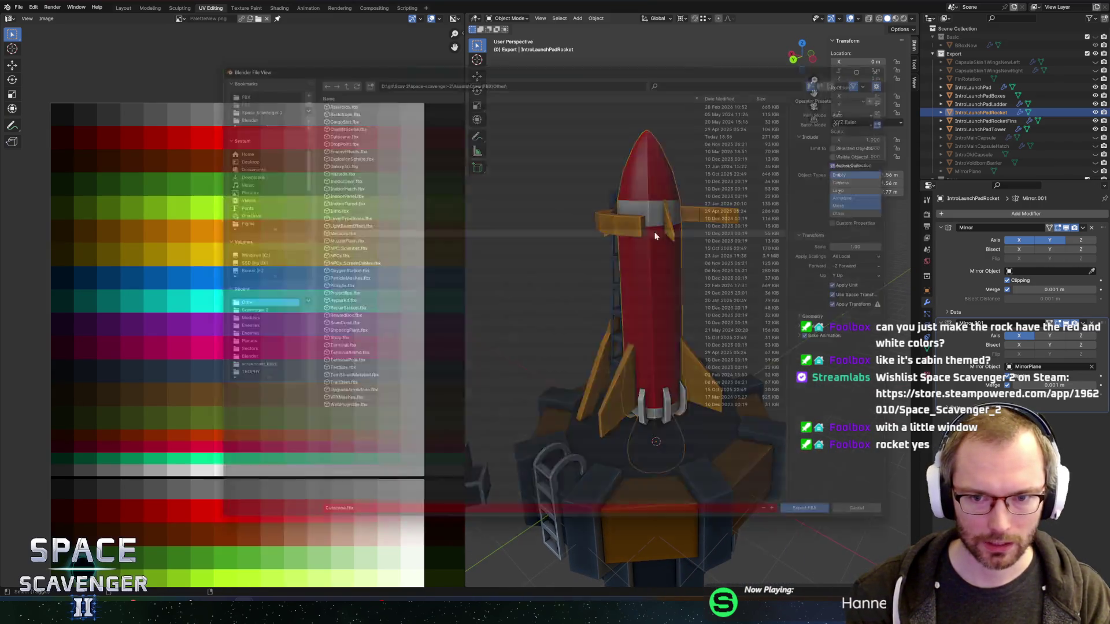
key(Return)
key(alt+Tab)
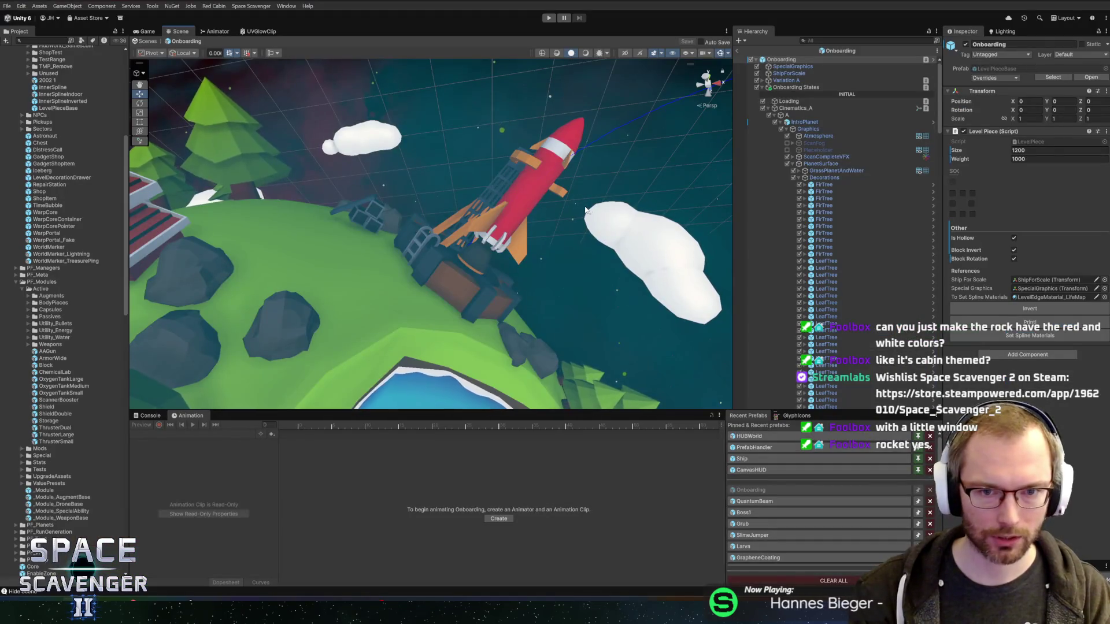
key(alt+Tab)
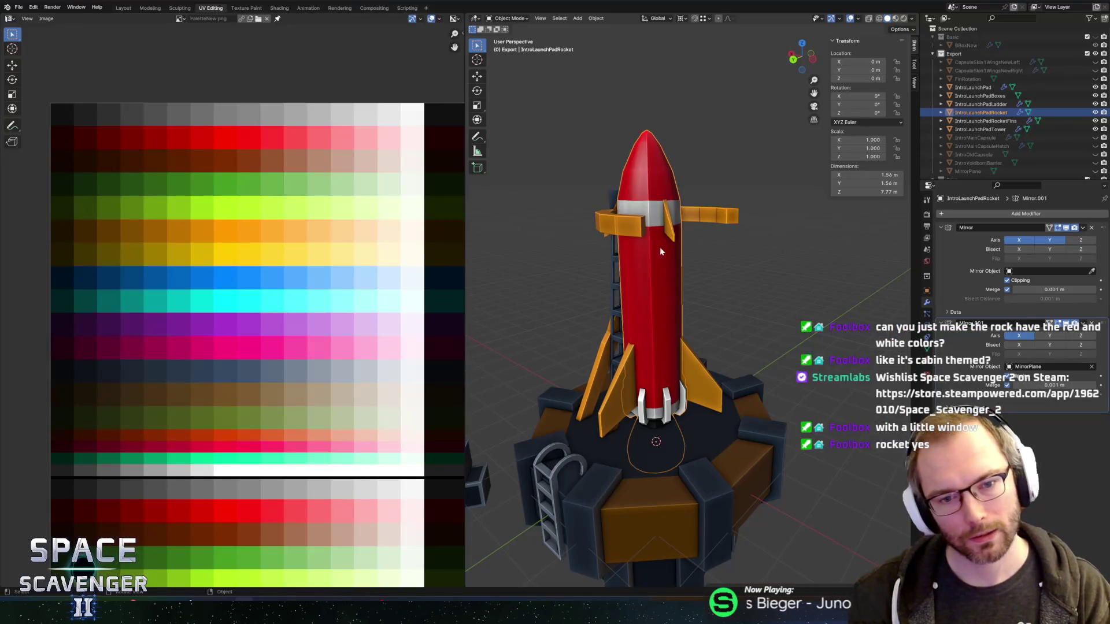
Step: Recolour the fins onto the white palette cell and re-export the scene as Cutscene.fbx
click(626, 377)
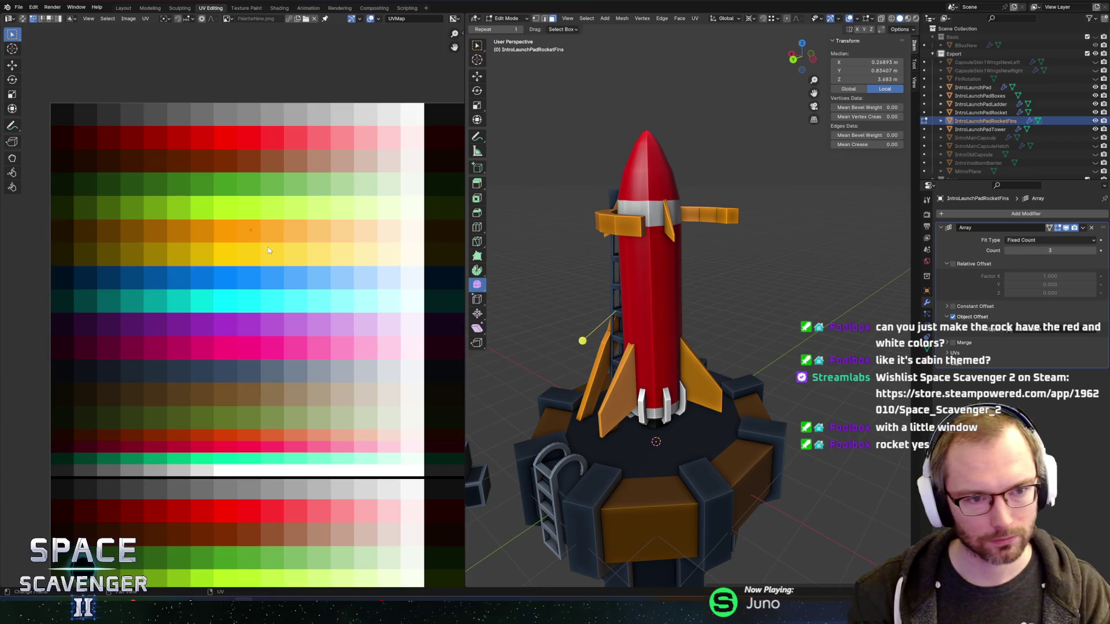
key(g)
click(405, 148)
key(Tab)
key(ctrl+shift+e)
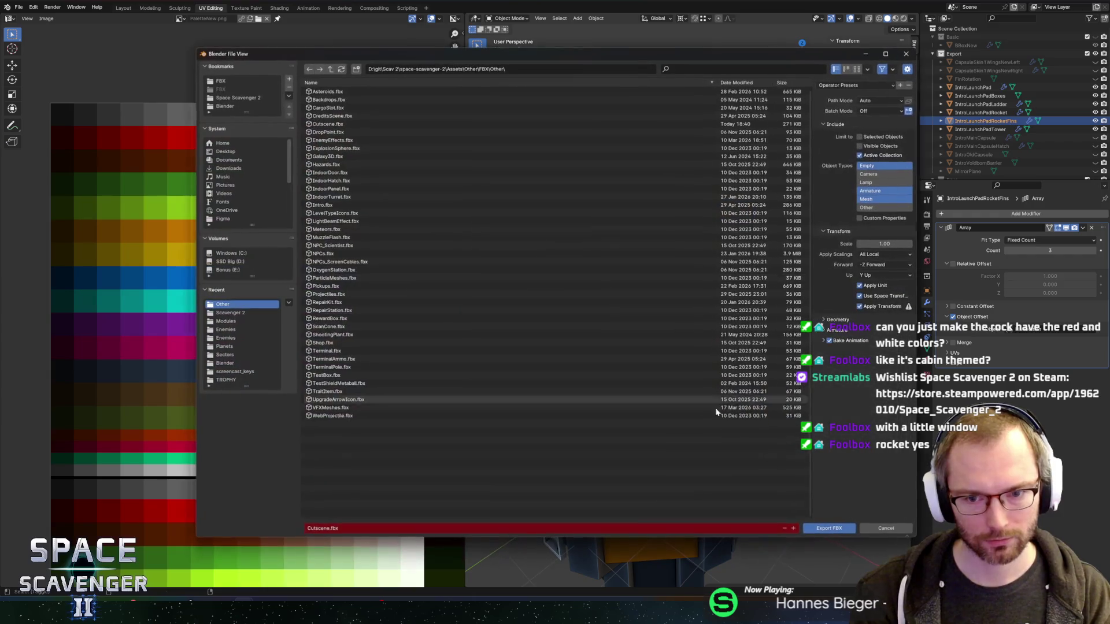
click(827, 527)
key(alt+Tab)
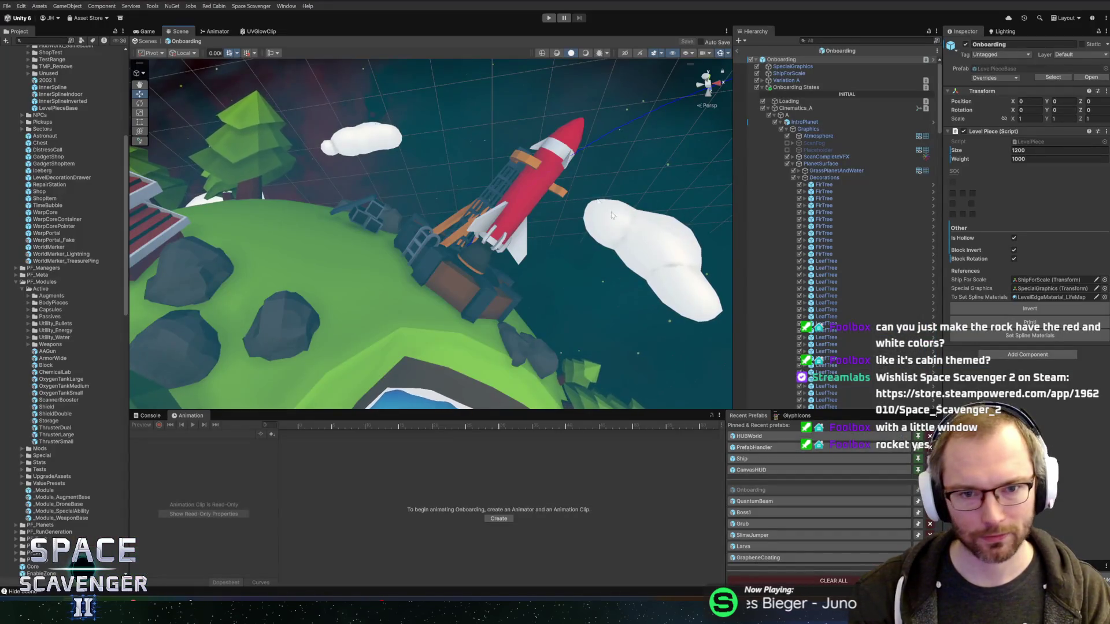
Step: Zoom the Scene view out from the rocket and enter Play mode with Ctrl+P
scroll(592, 166, down, 3)
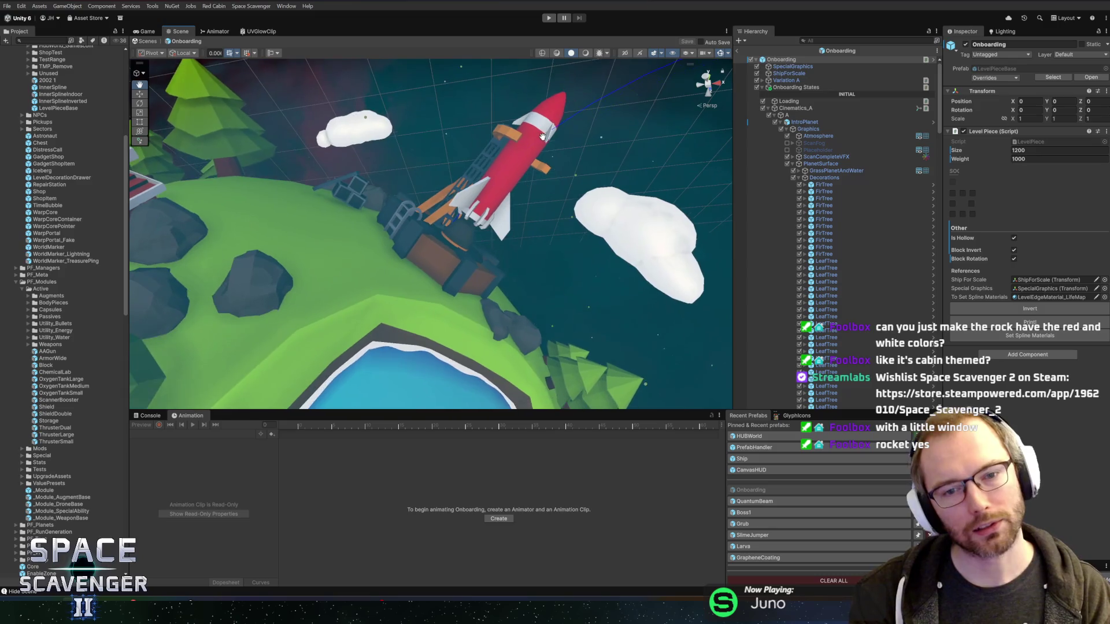
scroll(549, 141, down, 2)
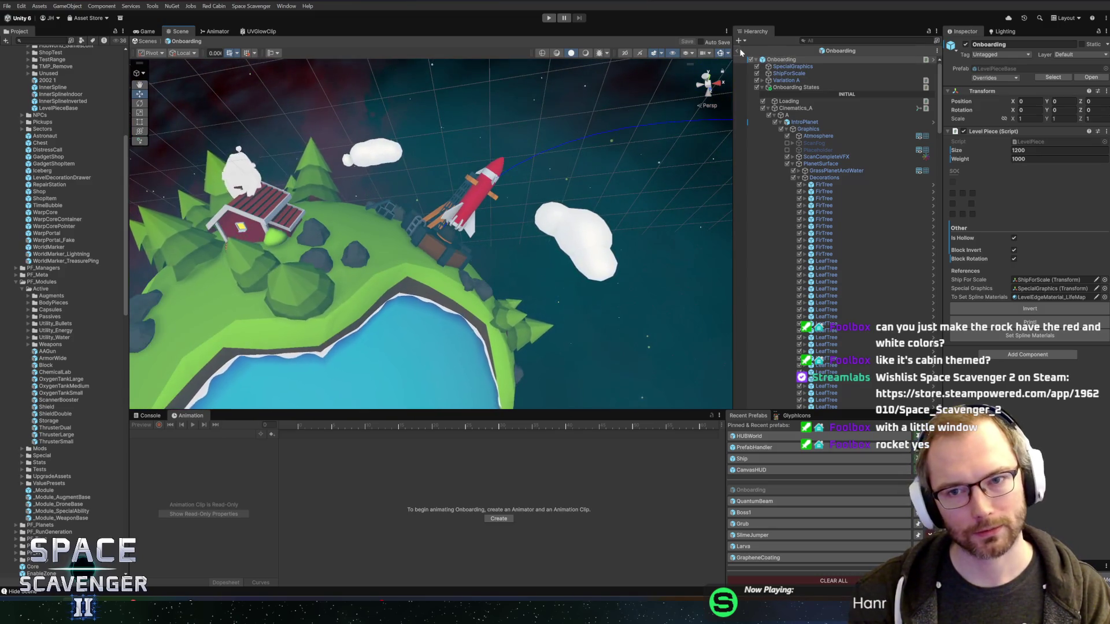
key(ctrl+p)
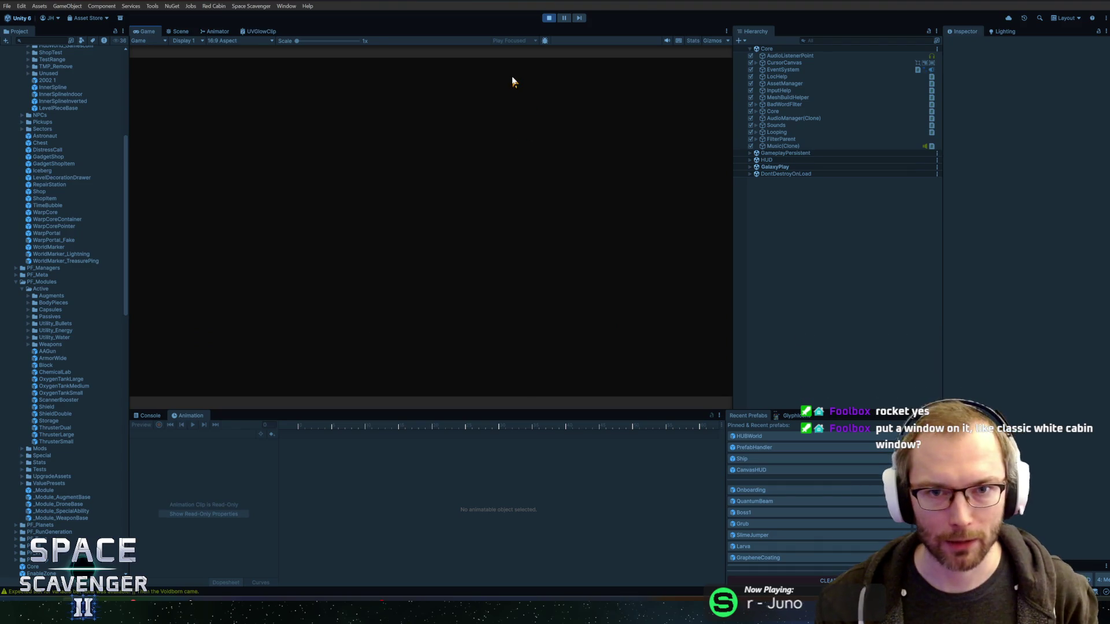
Step: Stop and restart the game, then open the in-game debug console's command list
click(550, 18)
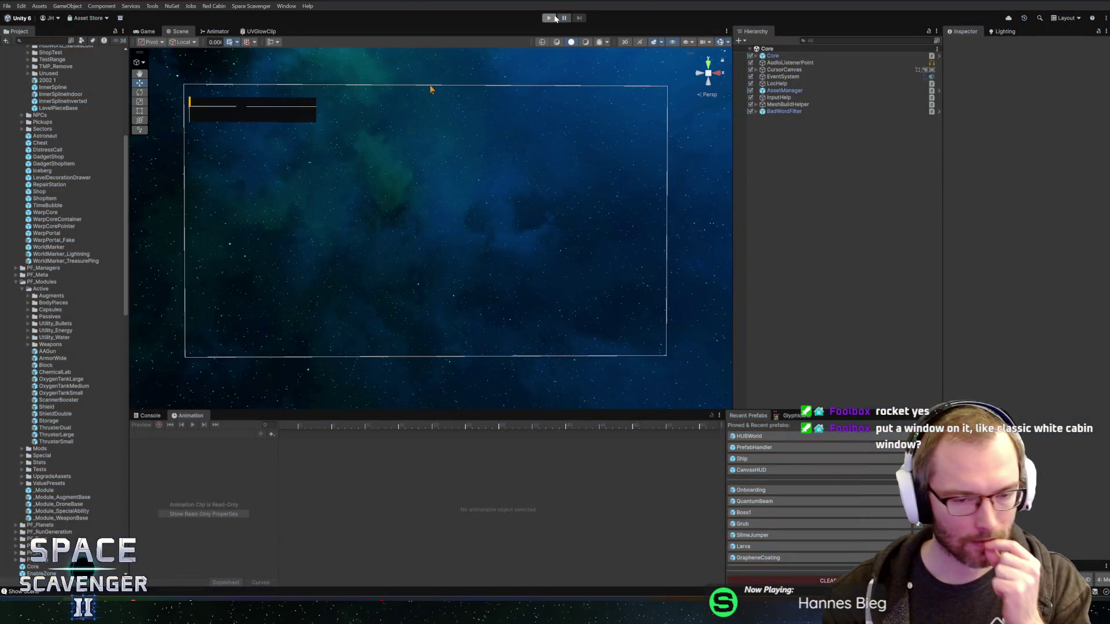
click(550, 19)
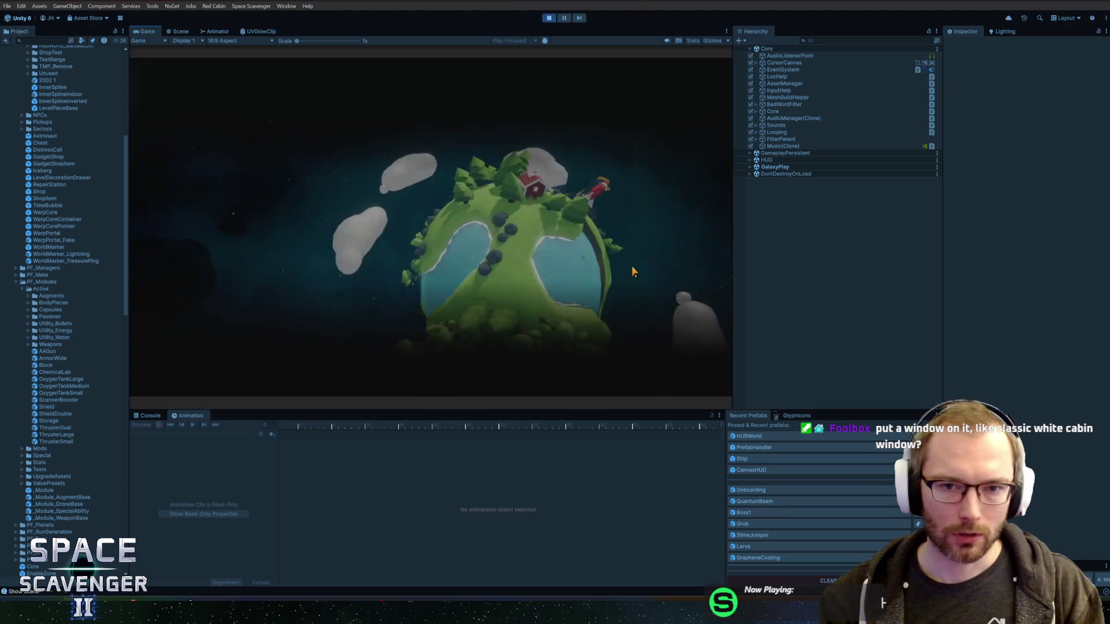
key(grave)
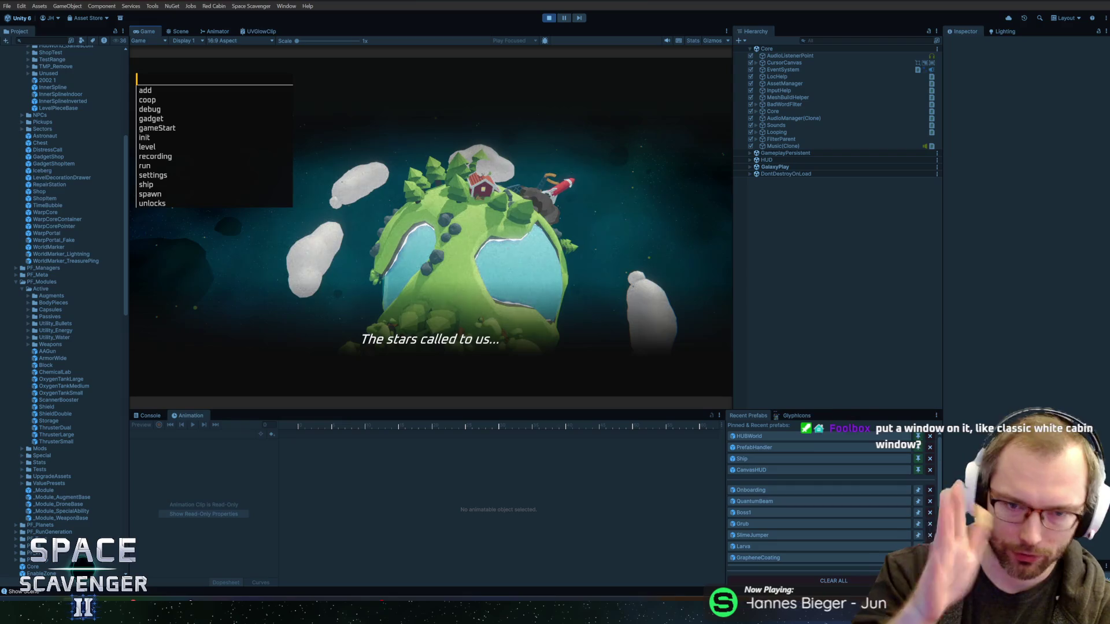
Step: Toggle the debug console while the intro cutscene plays through the launch, then stop Play mode and return to Blender
text(l)
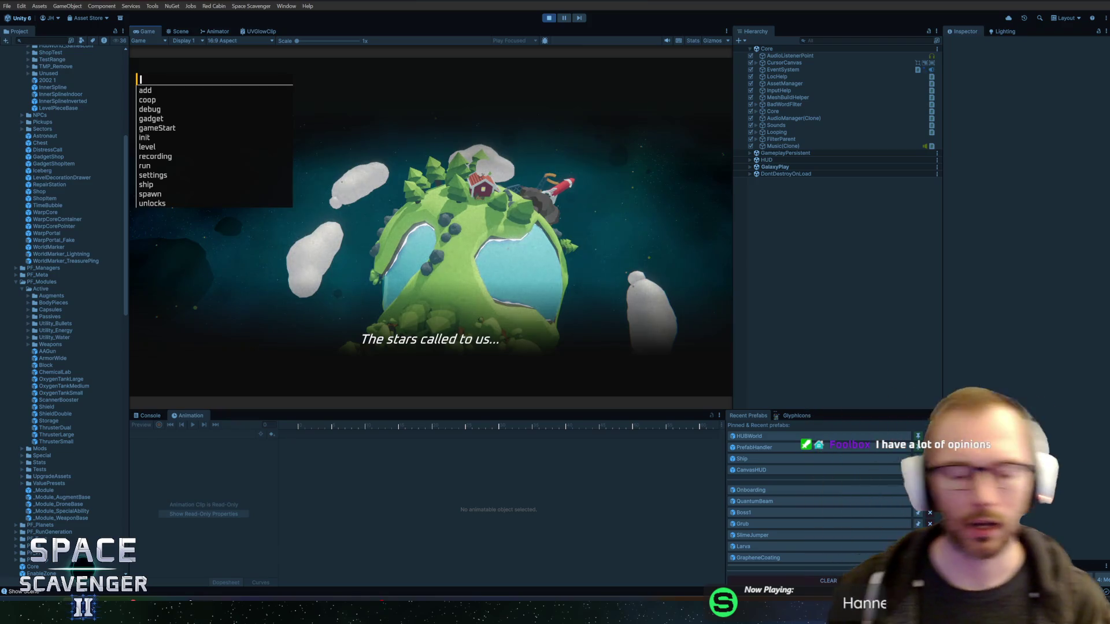
key(Escape)
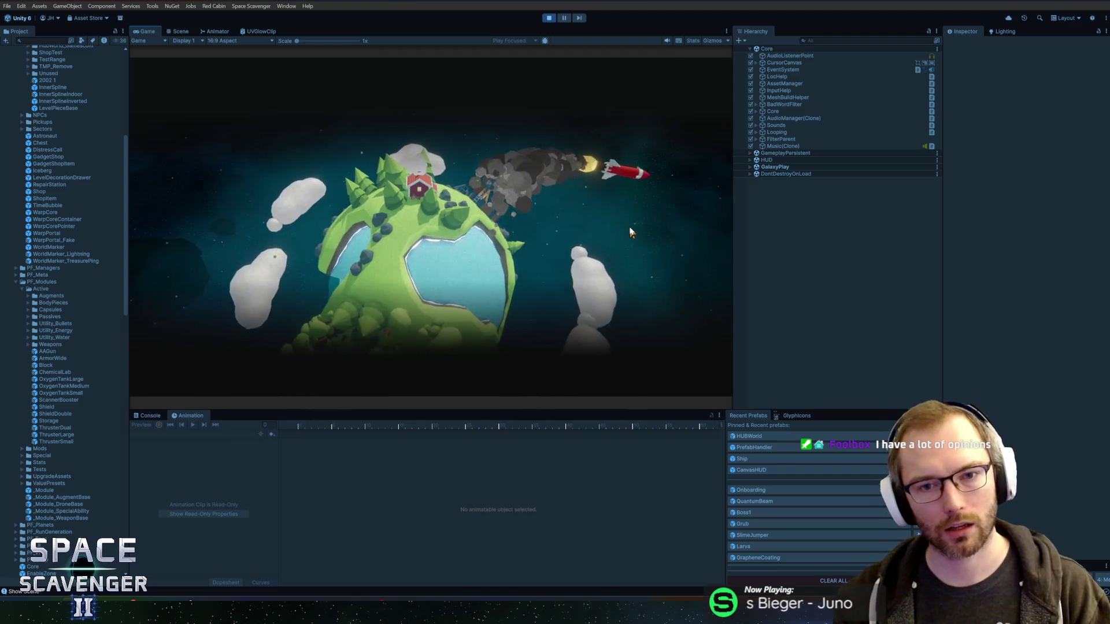
key(grave)
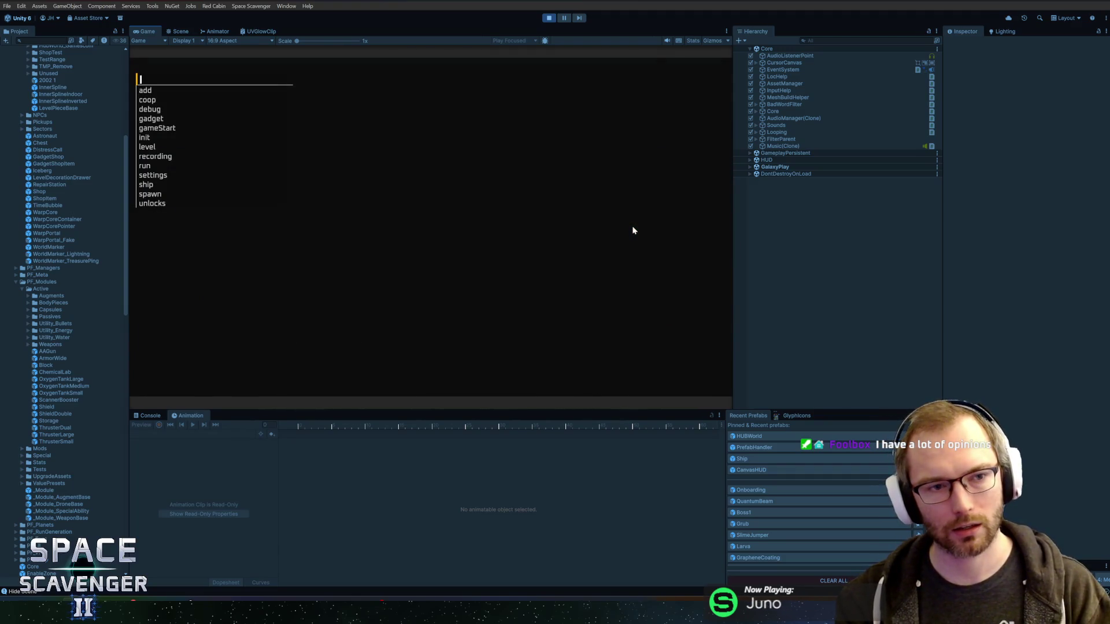
key(Escape)
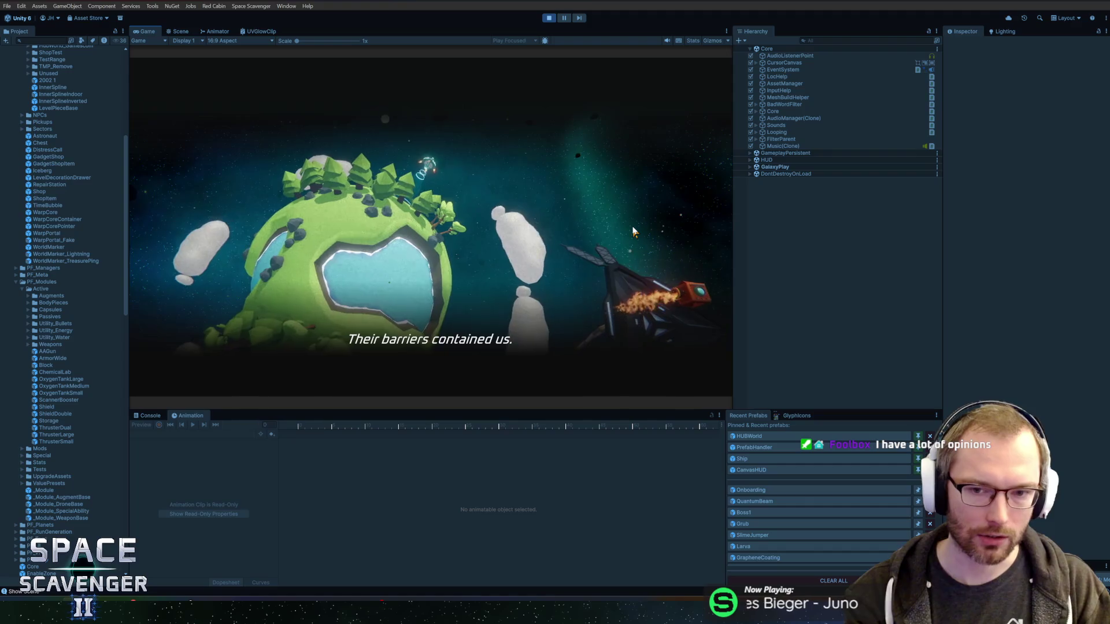
key(ctrl+p)
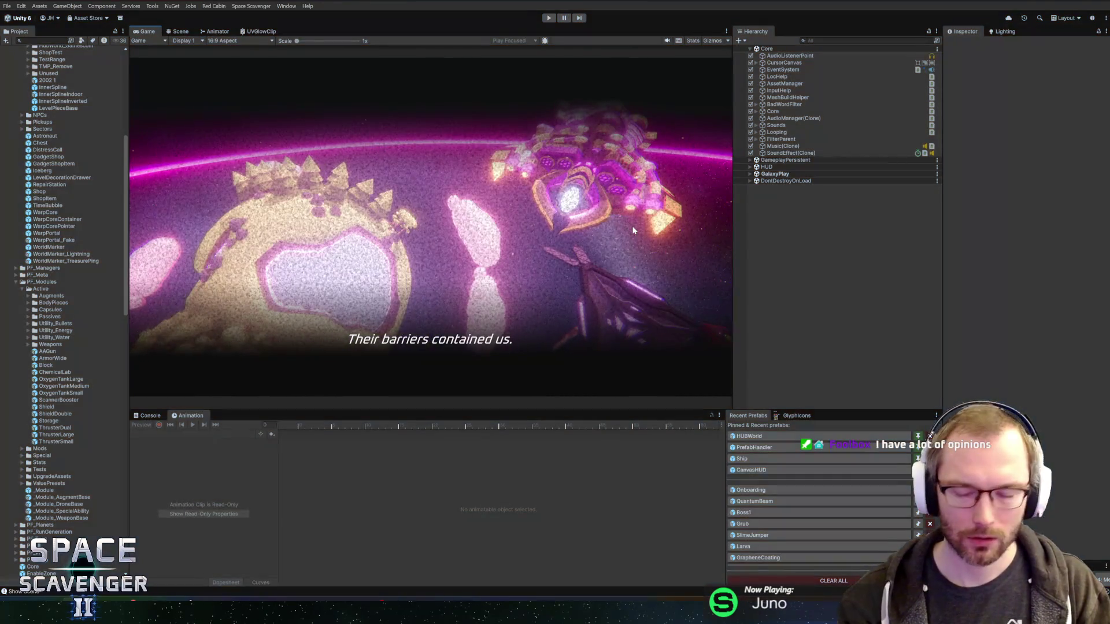
key(alt+Tab)
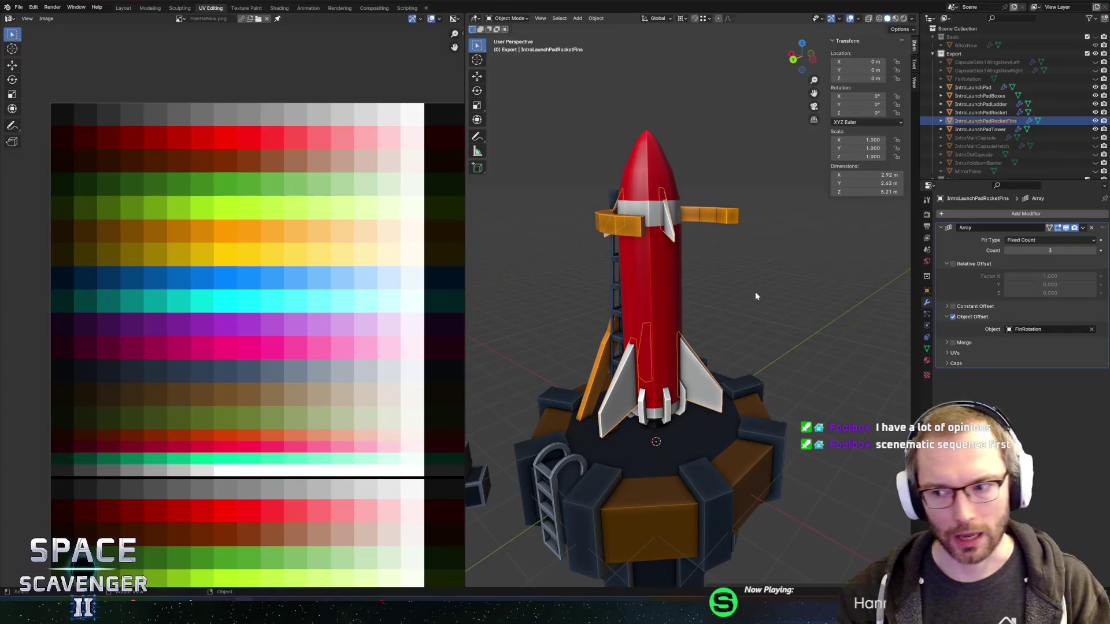
Step: Move the IntroLaunchPadRocket body's UVs to the white palette cell and save Cutscene.blend
scroll(708, 319, up, 5)
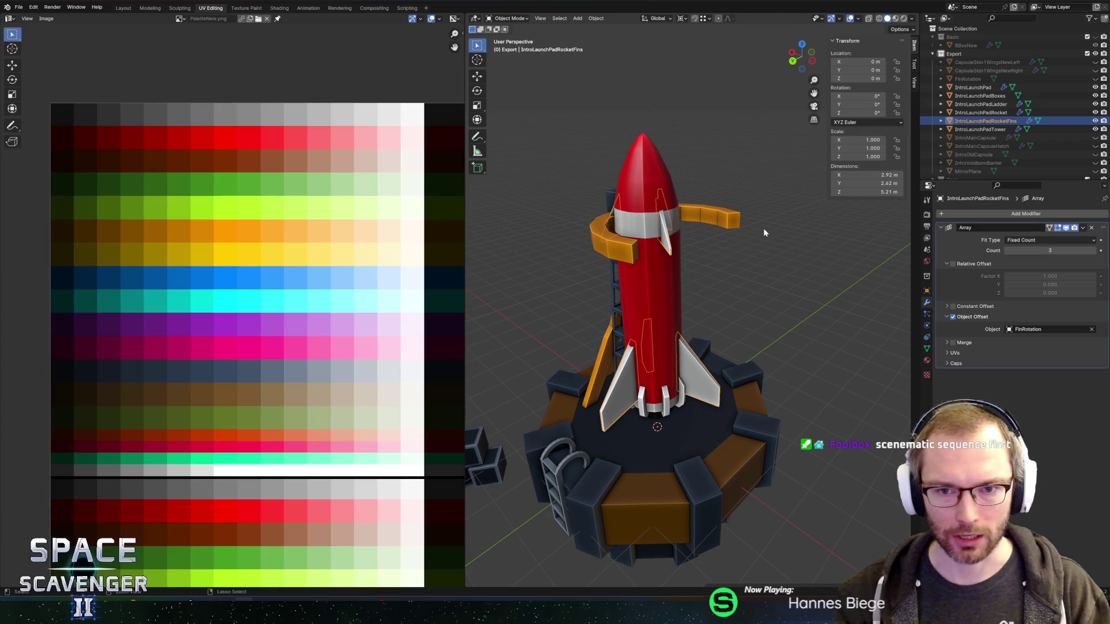
key(Tab)
click(632, 199)
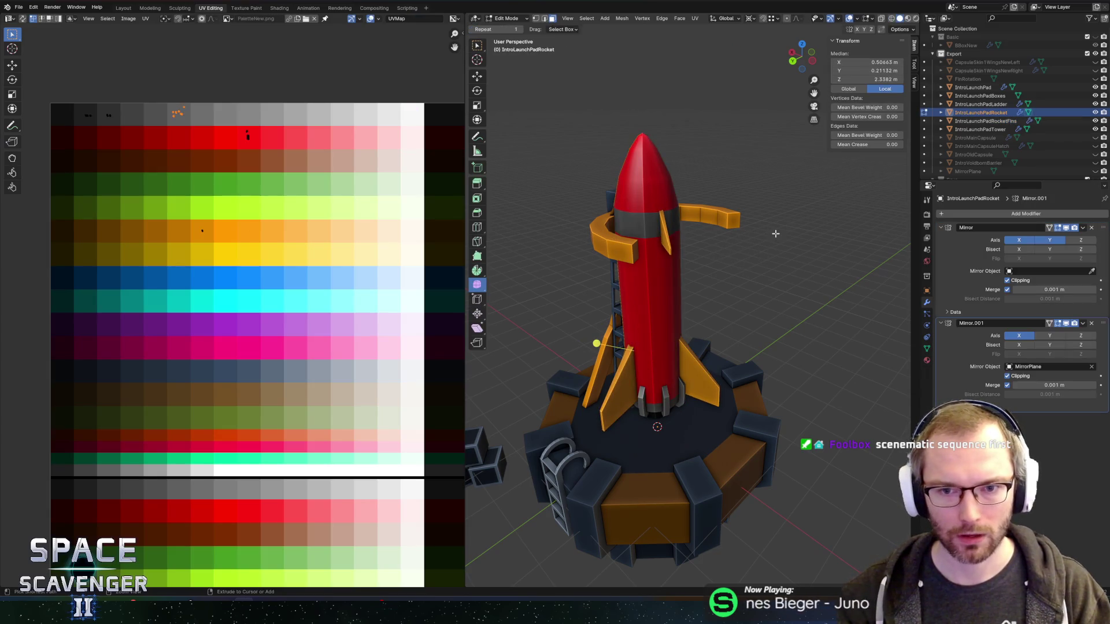
key(Tab)
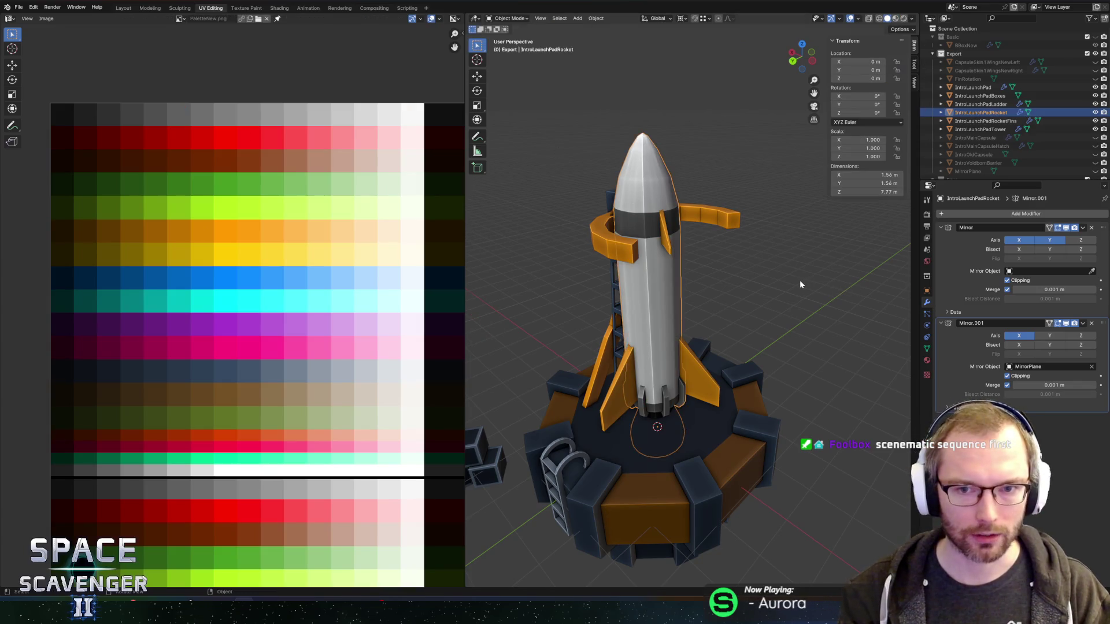
scroll(799, 280, down, 5)
mouse_move(775, 265)
mouse_down()
mouse_move(645, 270)
mouse_move(737, 251)
mouse_move(647, 257)
mouse_move(510, 225)
mouse_move(828, 233)
mouse_move(572, 257)
mouse_move(783, 261)
mouse_up()
key(ctrl+s)
scroll(717, 265, up, 5)
key(Tab)
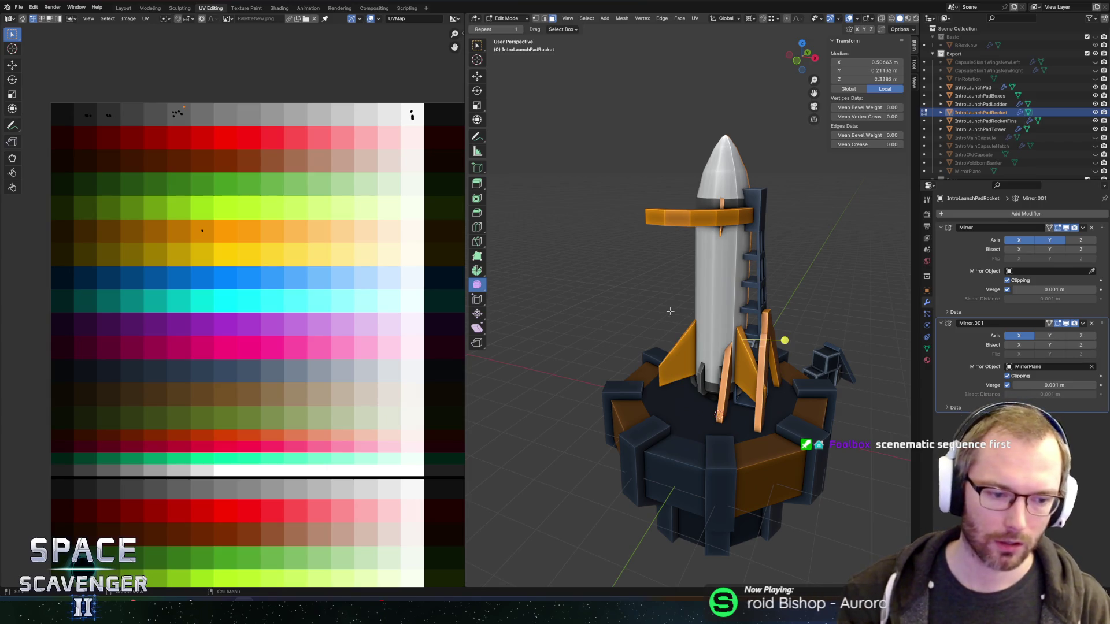
Step: Pan the rocket left and turn on X-ray to see the pipe running down its side
scroll(638, 288, left, 5)
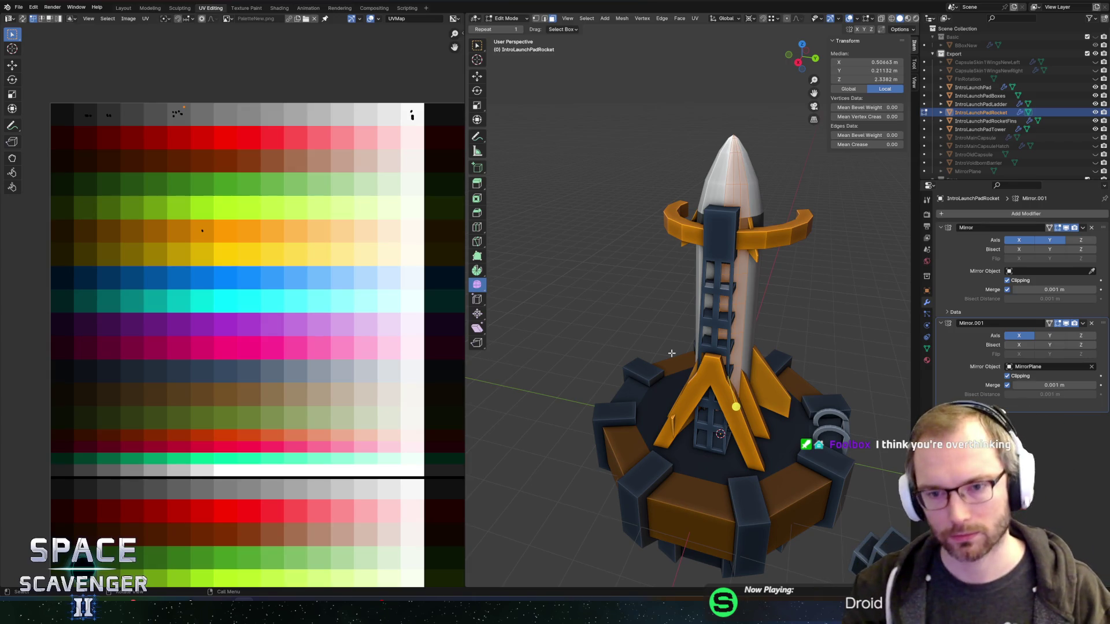
mouse_move(638, 288)
mouse_down()
mouse_move(673, 237)
mouse_move(596, 299)
mouse_move(665, 324)
mouse_move(745, 284)
mouse_move(769, 264)
mouse_move(764, 255)
mouse_move(786, 255)
mouse_move(792, 279)
mouse_move(751, 306)
mouse_move(718, 367)
mouse_move(733, 262)
mouse_move(679, 323)
mouse_move(702, 315)
mouse_up()
key(alt+z)
key(alt+z)
key(alt+z)
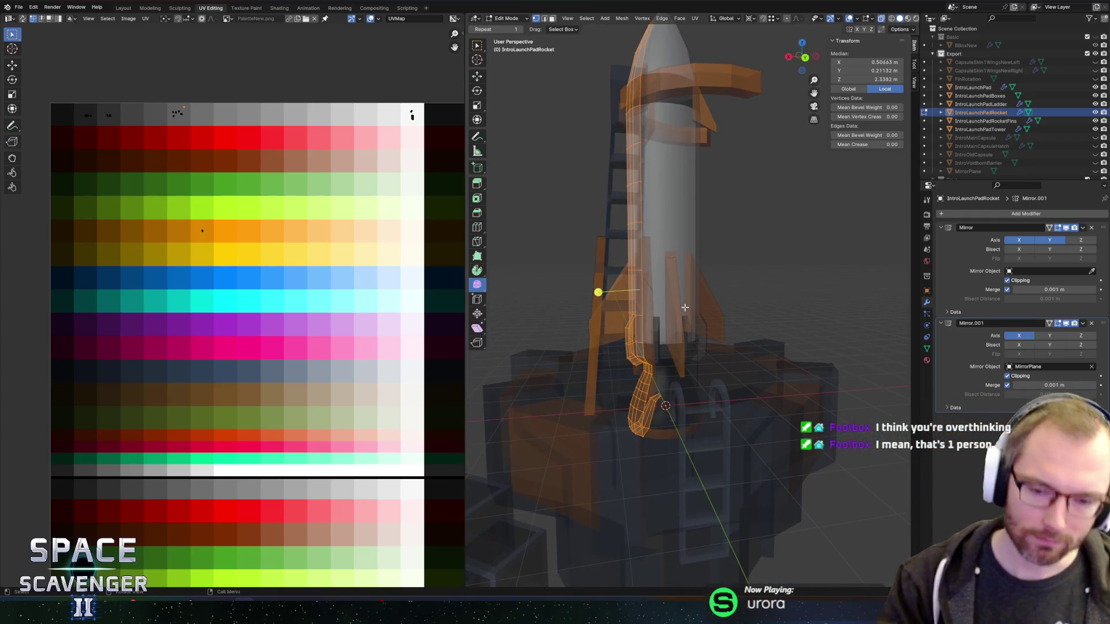
Step: Select and frame the pipe's edge loop to examine it, then clear the selection
scroll(702, 315, up, 5)
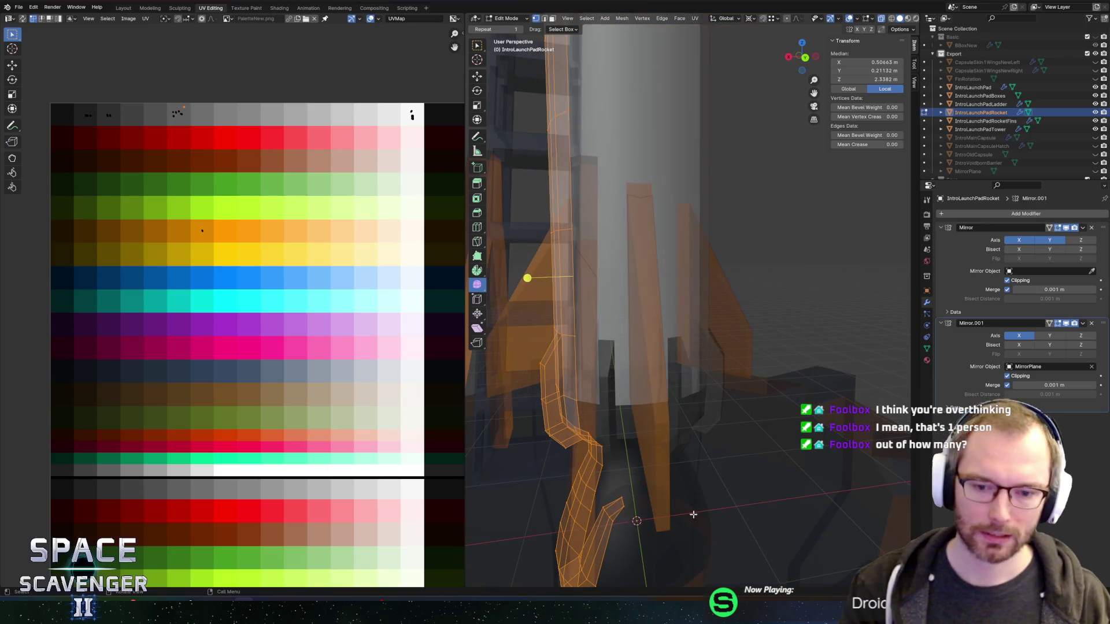
key(KP_Decimal)
key(2)
click(719, 425)
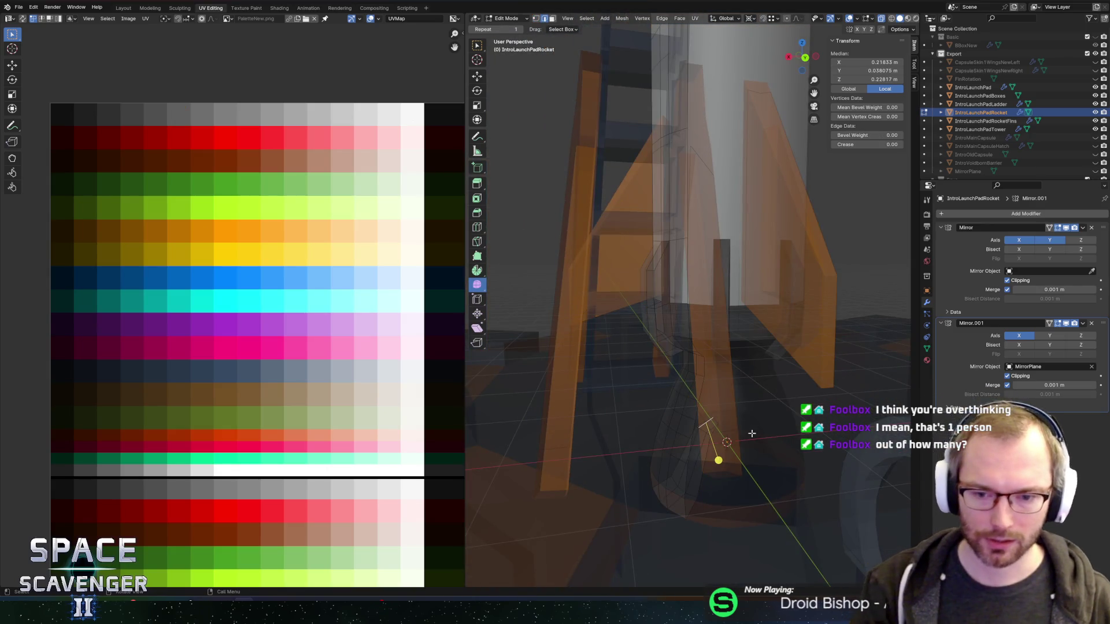
alt+click(720, 424)
key(KP_Decimal)
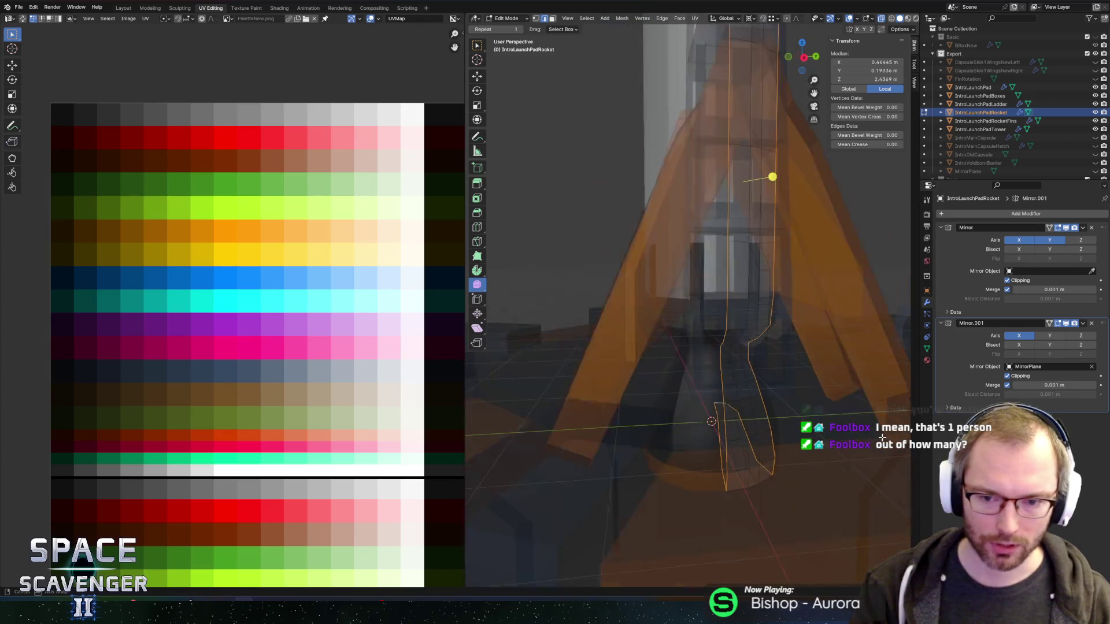
mouse_move(867, 439)
mouse_down()
mouse_move(761, 431)
mouse_move(750, 395)
mouse_move(763, 346)
mouse_move(751, 361)
mouse_move(738, 356)
mouse_up()
key(alt+a)
Step: Move a pipe vertex along X and set the pivot point to the 3D Cursor
click(671, 289)
key(alt+z)
key(g)
key(x)
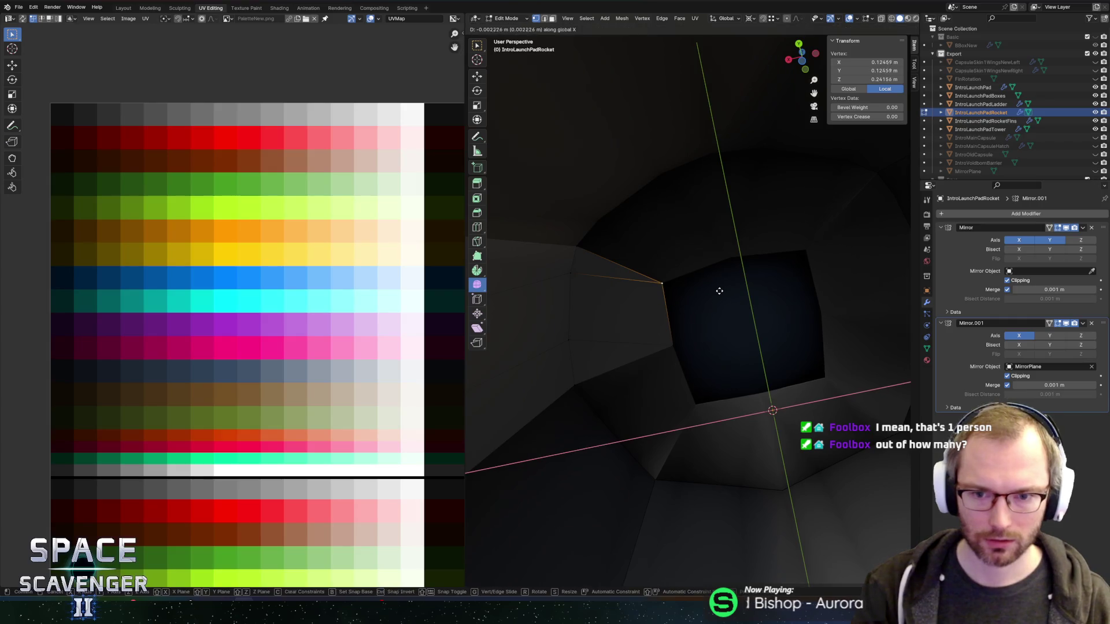
click(741, 284)
key(period)
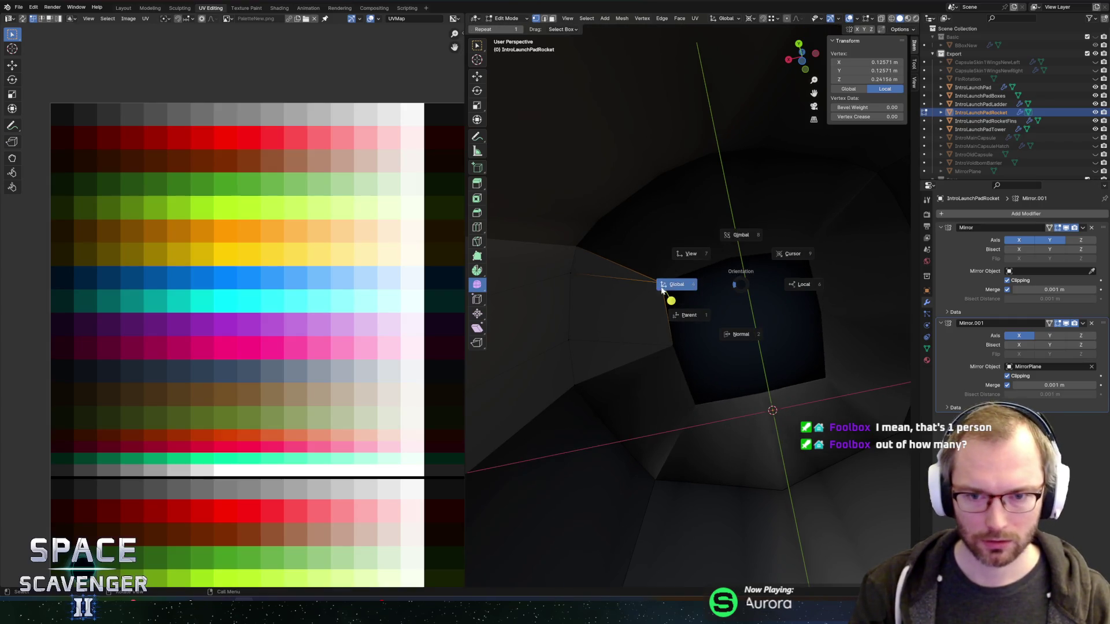
click(733, 285)
key(g)
key(x)
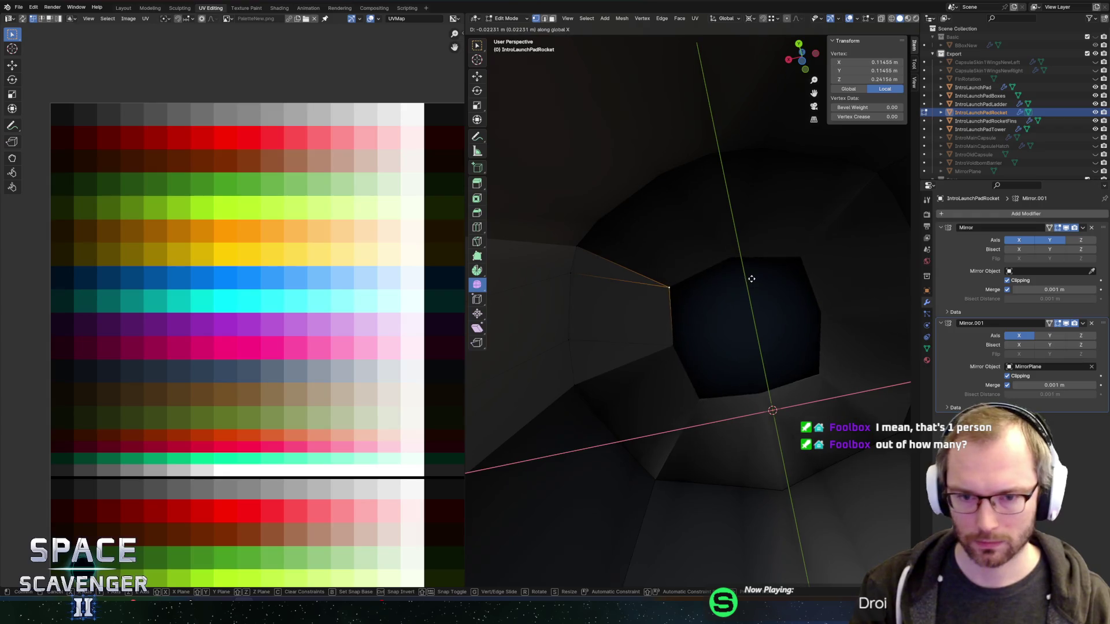
click(763, 268)
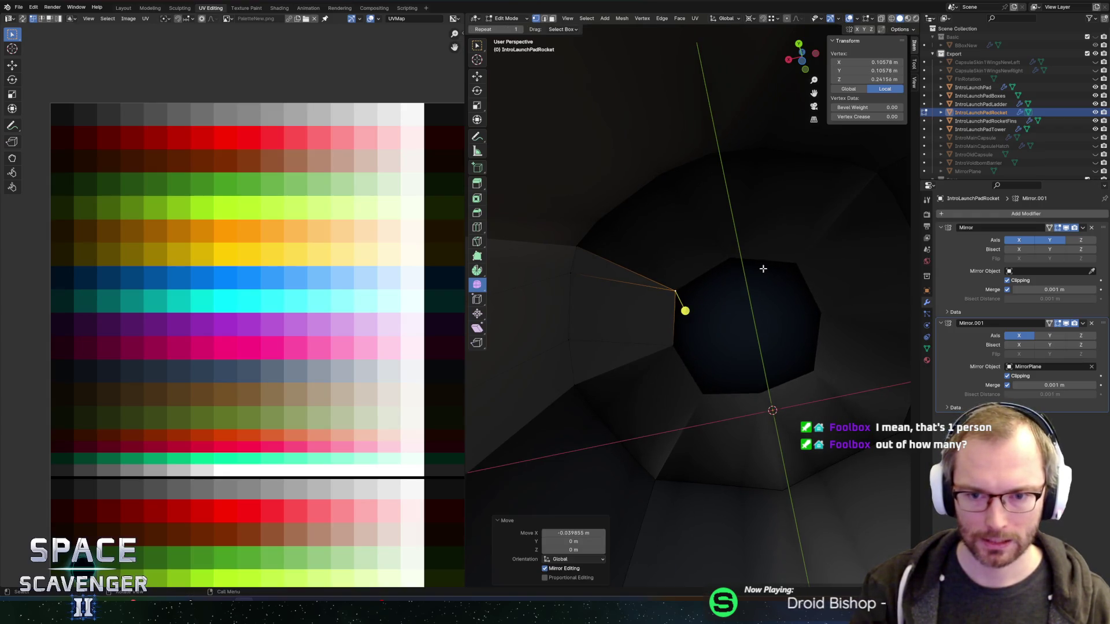
Step: Extrude the upper corner vertex along X and join it to a neighbour, then undo the extra edge
click(669, 316)
click(671, 316)
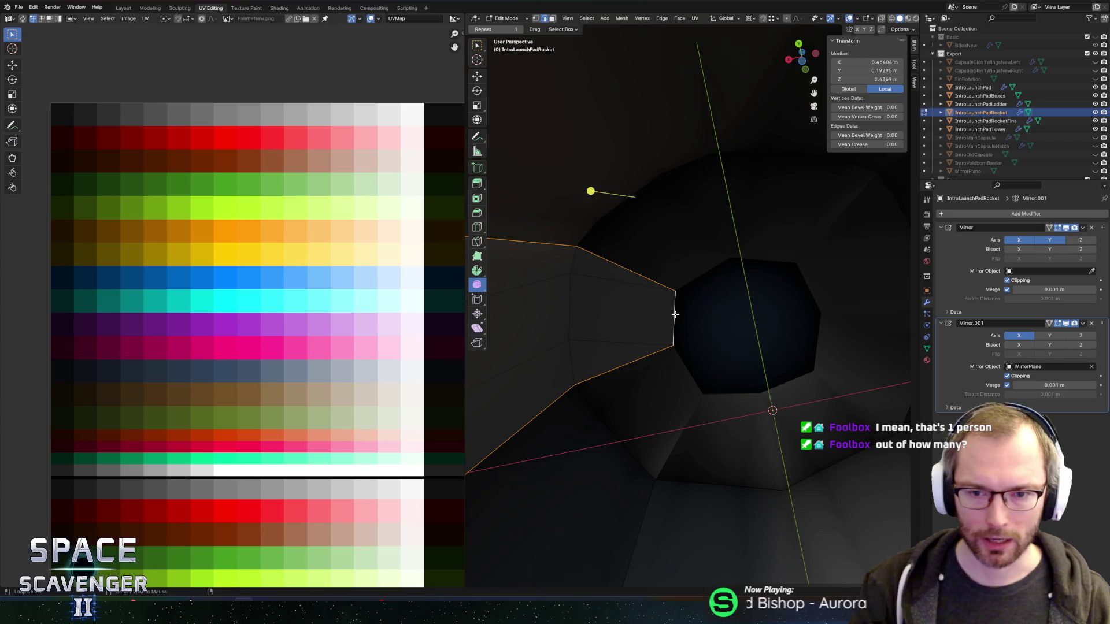
click(672, 293)
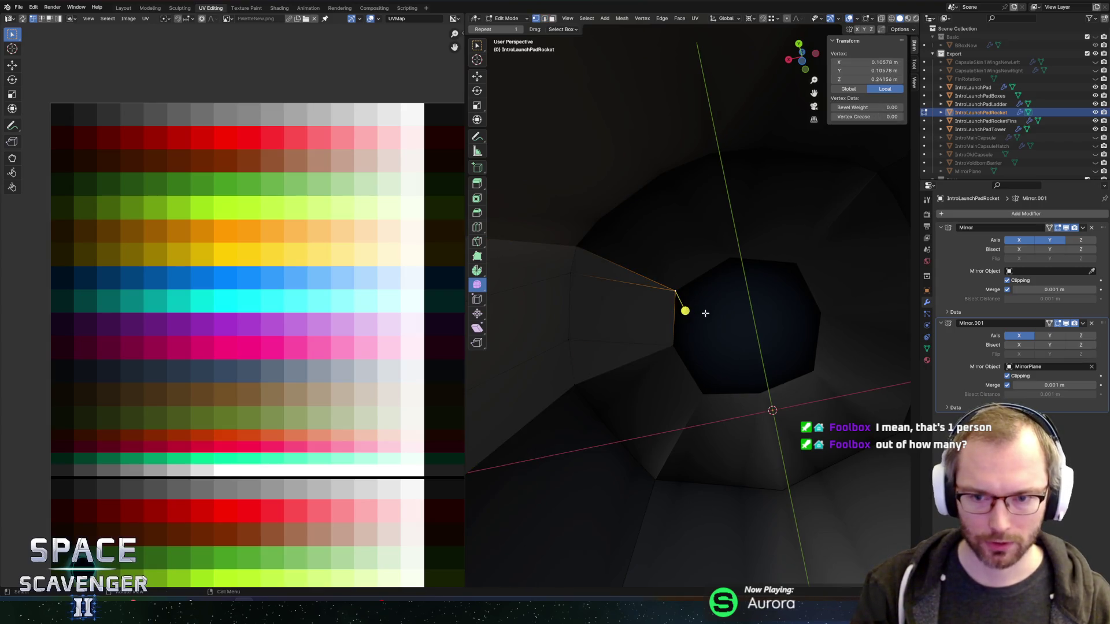
key(g)
key(x)
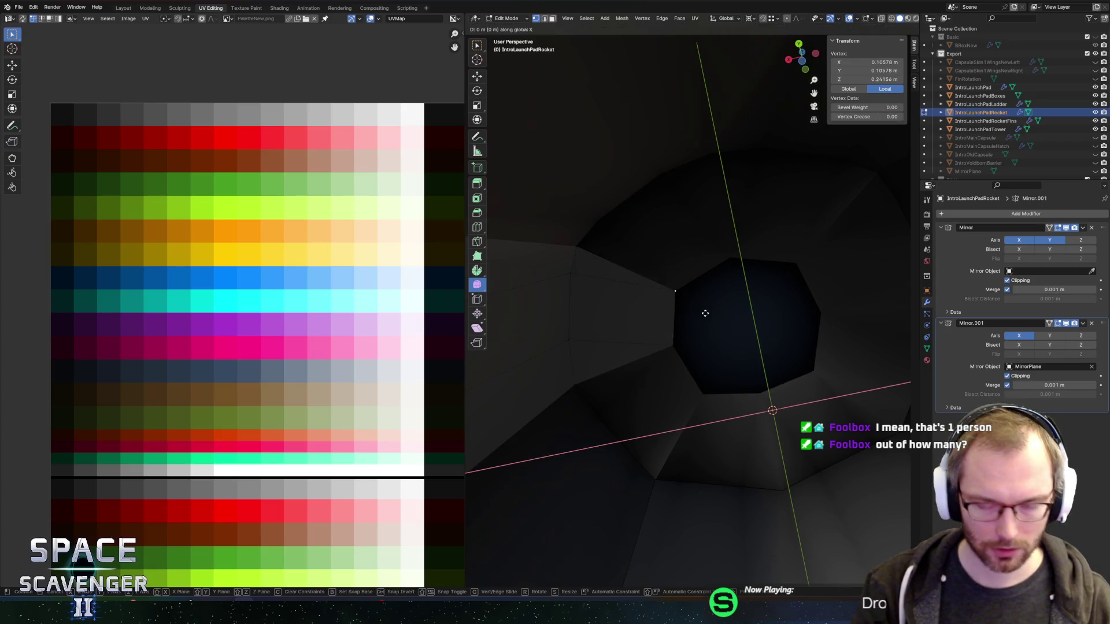
click(743, 370)
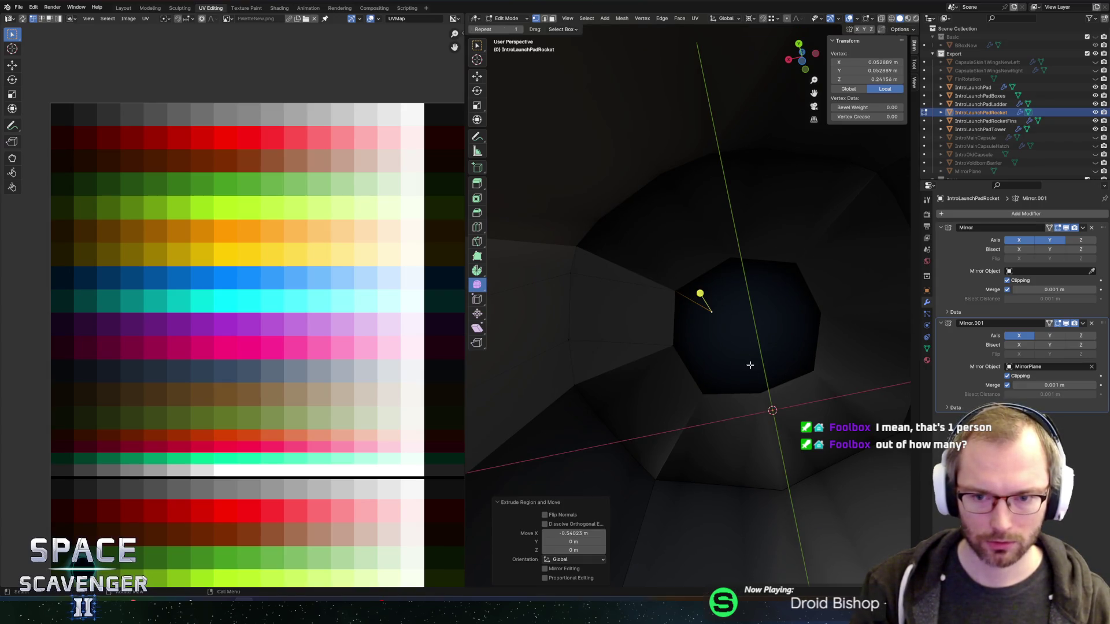
shift+click(685, 390)
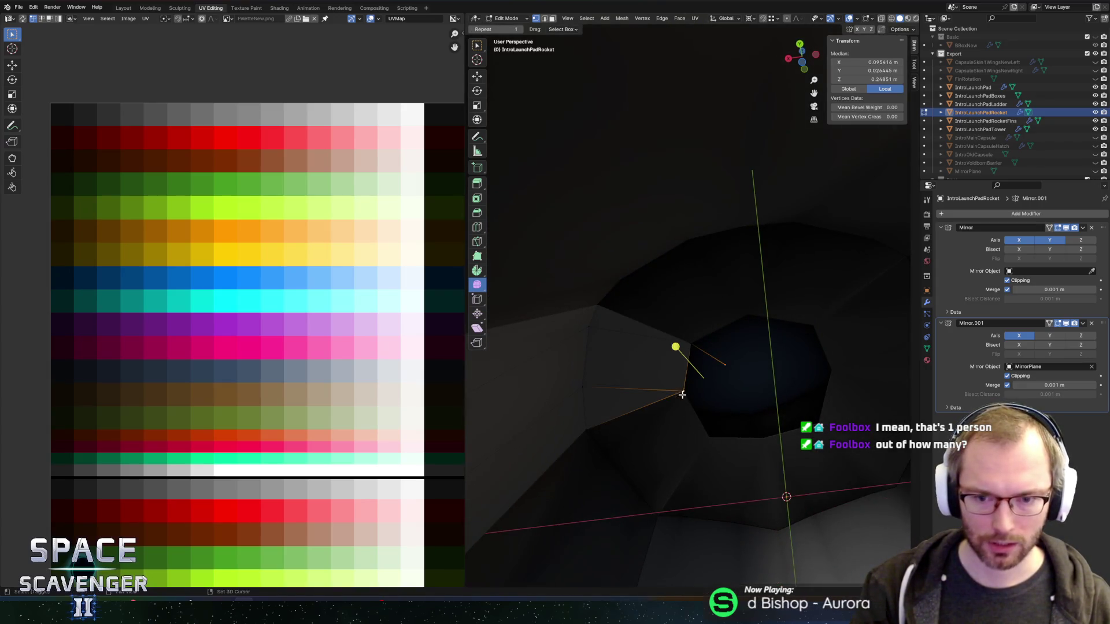
key(f)
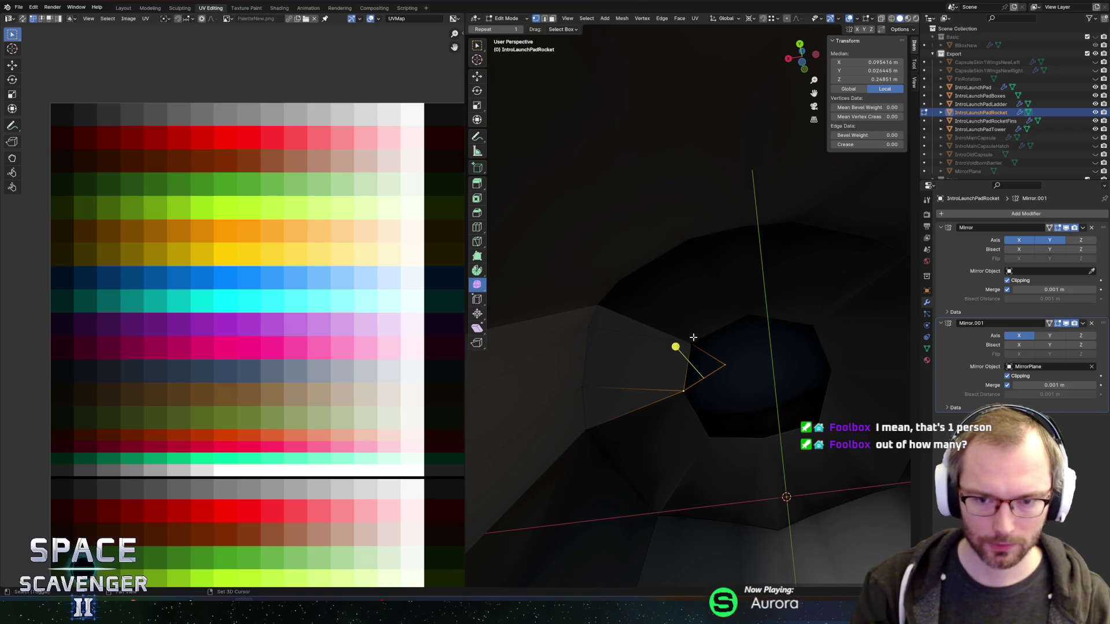
shift+click(692, 340)
mouse_move(714, 365)
mouse_down()
mouse_move(696, 356)
mouse_move(699, 335)
mouse_up()
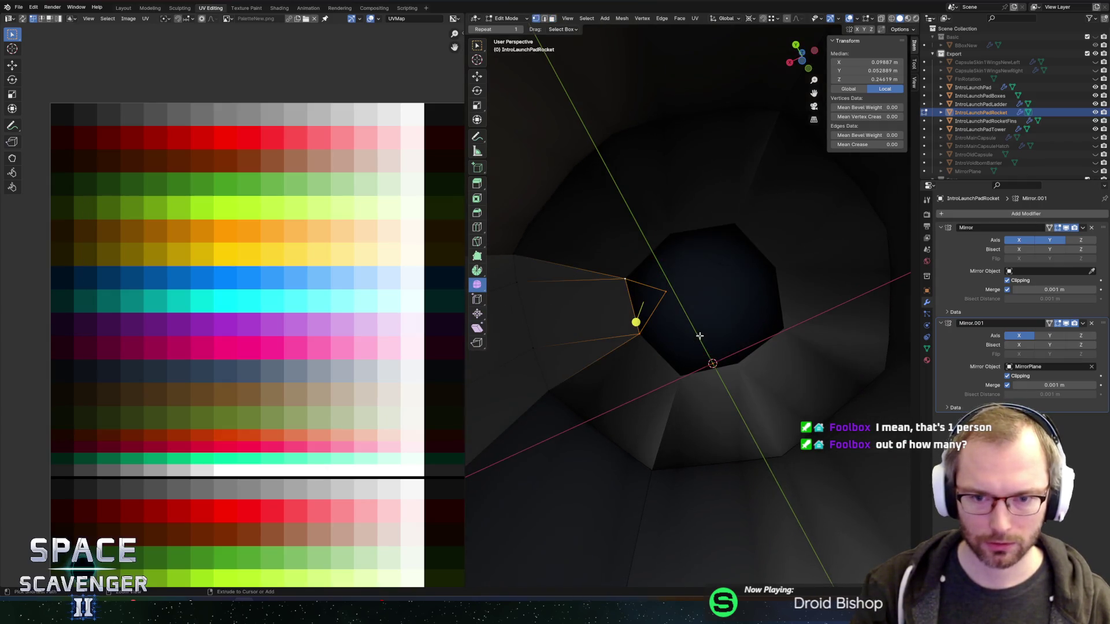
key(ctrl+z)
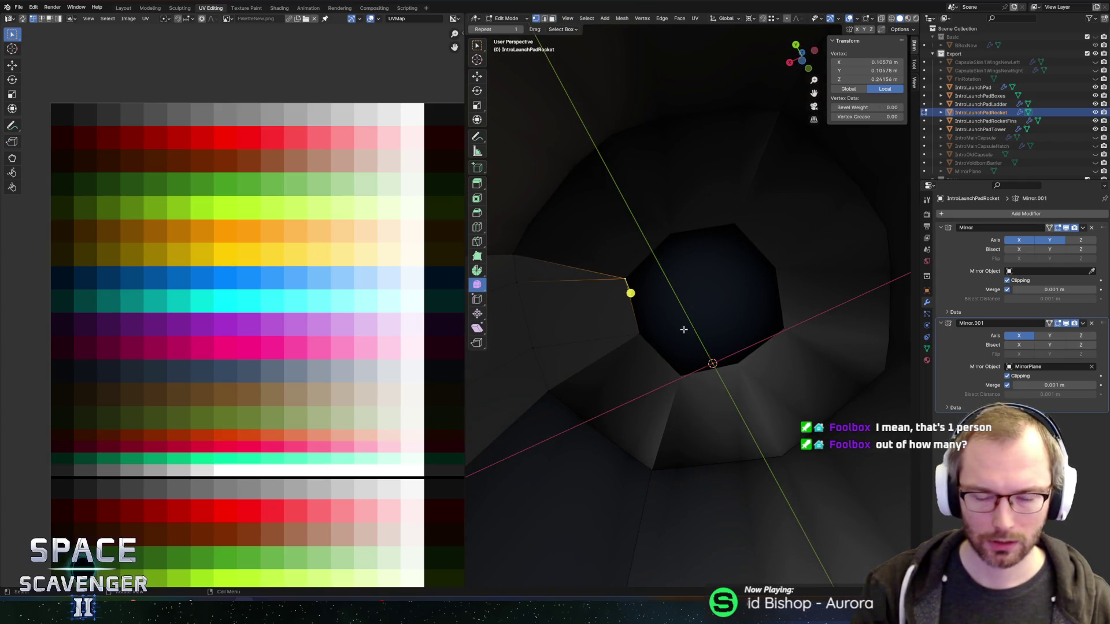
Step: Select the opening's rim and scale it to 0 on X and Y so it closes centrally
key(2)
click(618, 310)
key(ctrl+l)
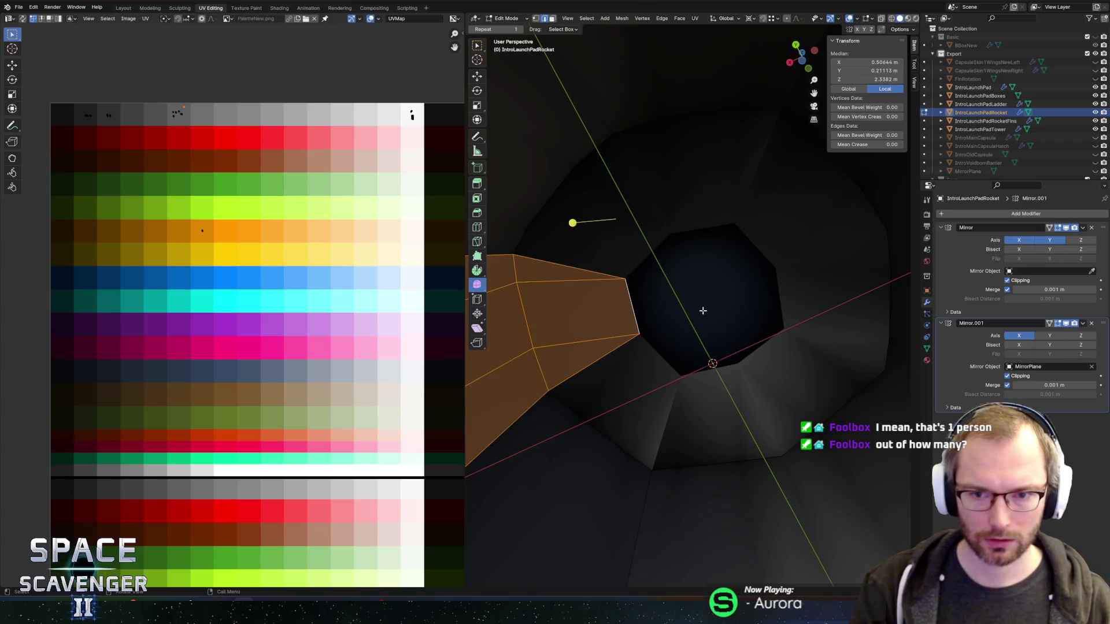
mouse_move(699, 309)
mouse_down()
mouse_move(697, 254)
mouse_move(680, 287)
mouse_up()
key(ctrl+z)
key(s)
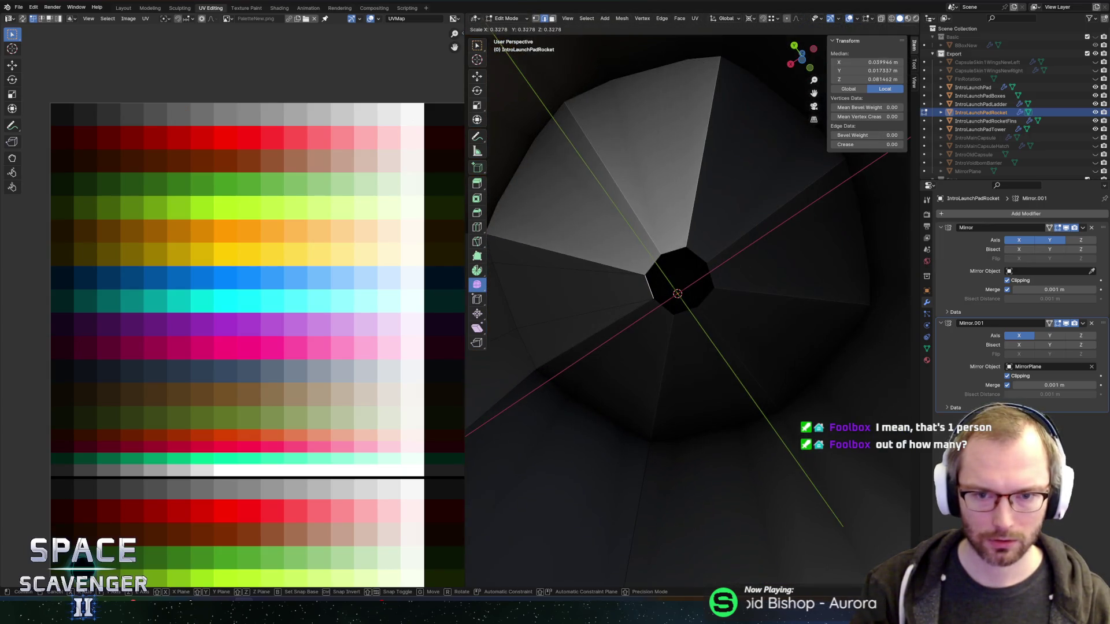
right_click(699, 270)
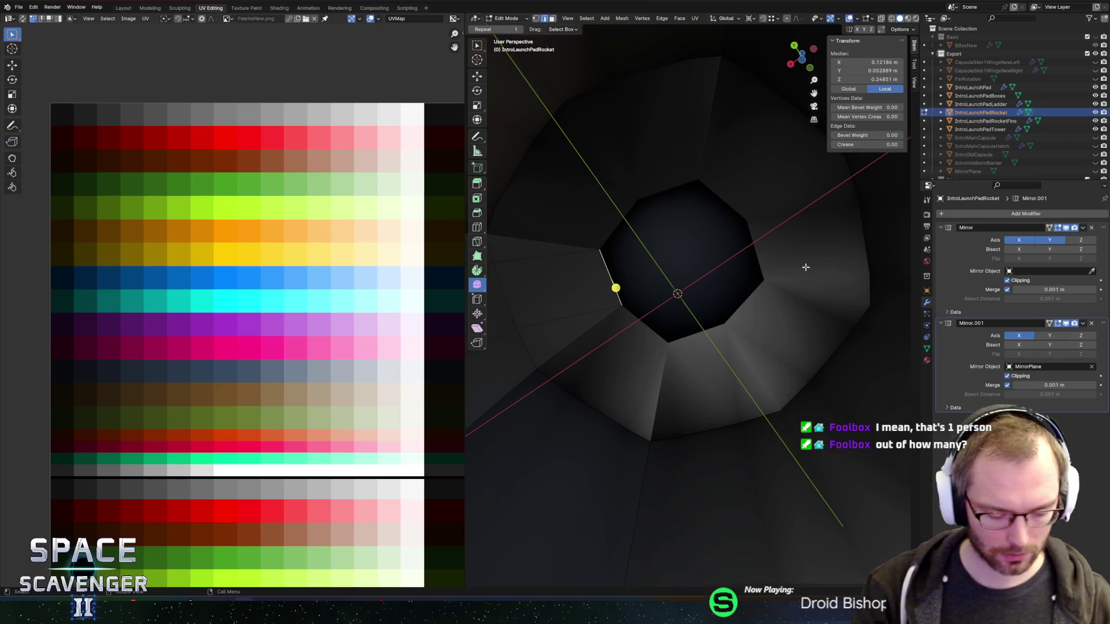
key(s)
key(shift+z)
key(0)
key(Return)
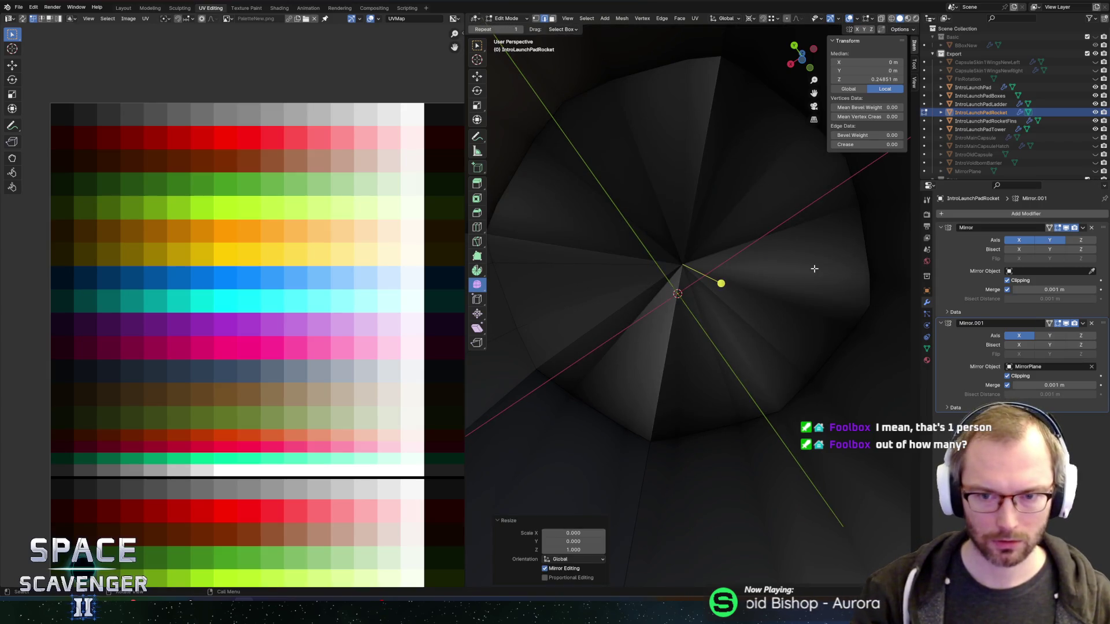
mouse_move(569, 240)
mouse_down()
mouse_move(618, 366)
mouse_move(614, 357)
mouse_up()
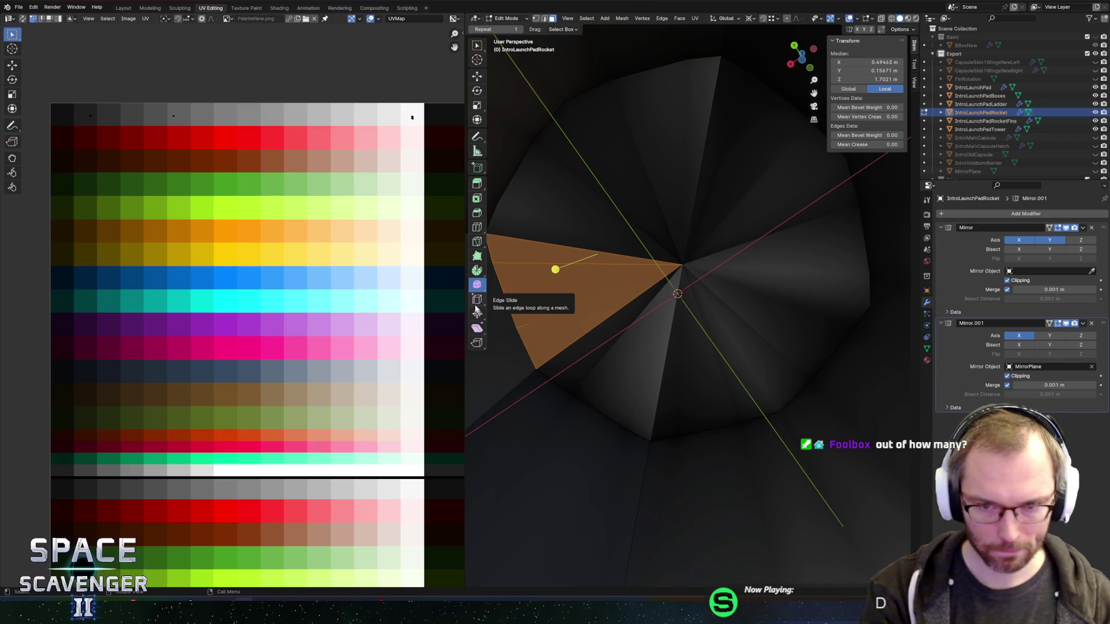
Step: Set transform orientation to Global and try flattening the fin face to 0 on Z, then undo
key(comma)
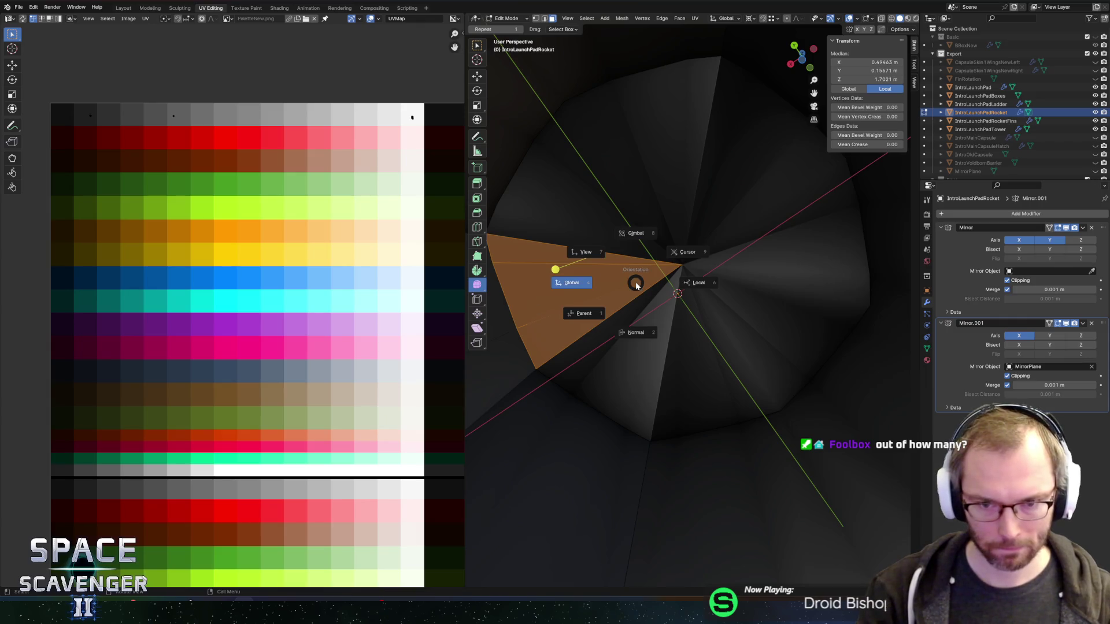
click(562, 285)
key(comma)
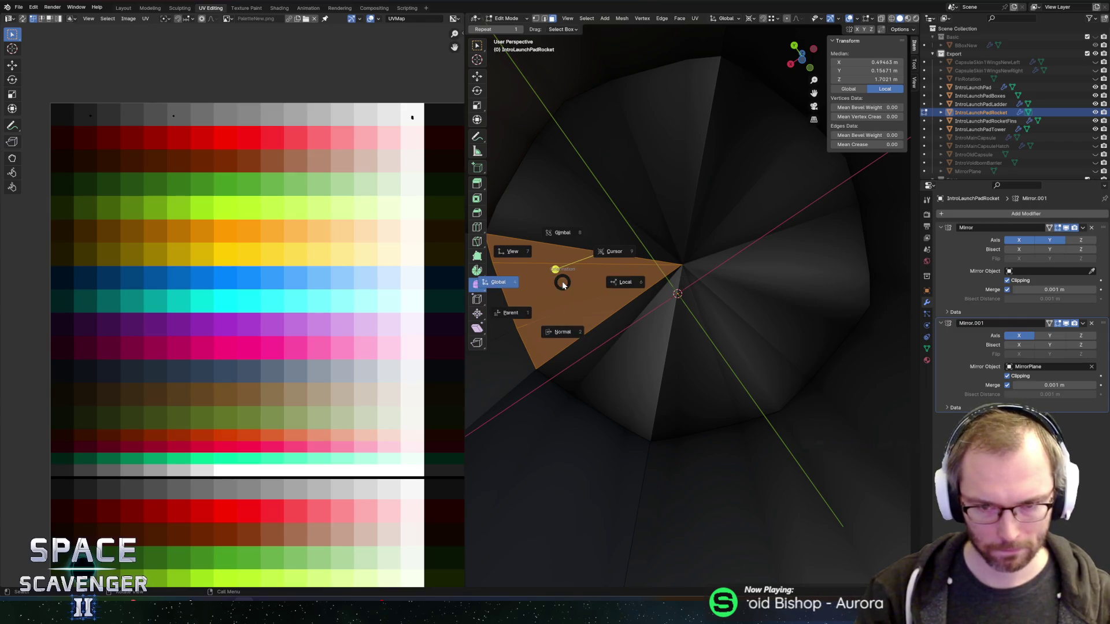
click(574, 279)
key(comma)
click(552, 272)
key(s)
key(z)
key(0)
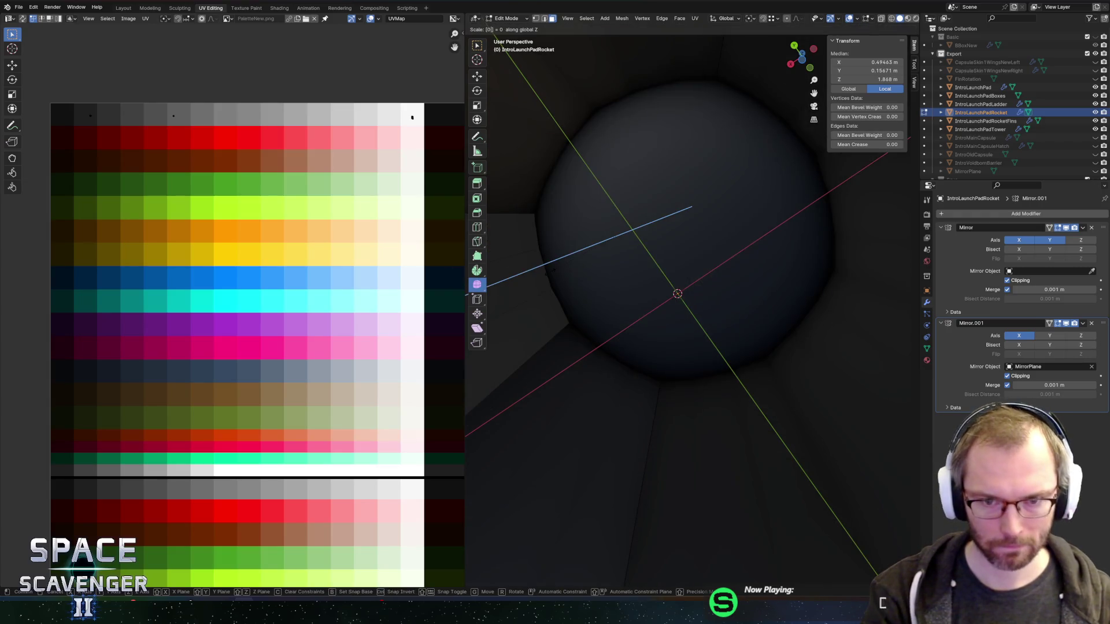
key(Return)
key(alt+z)
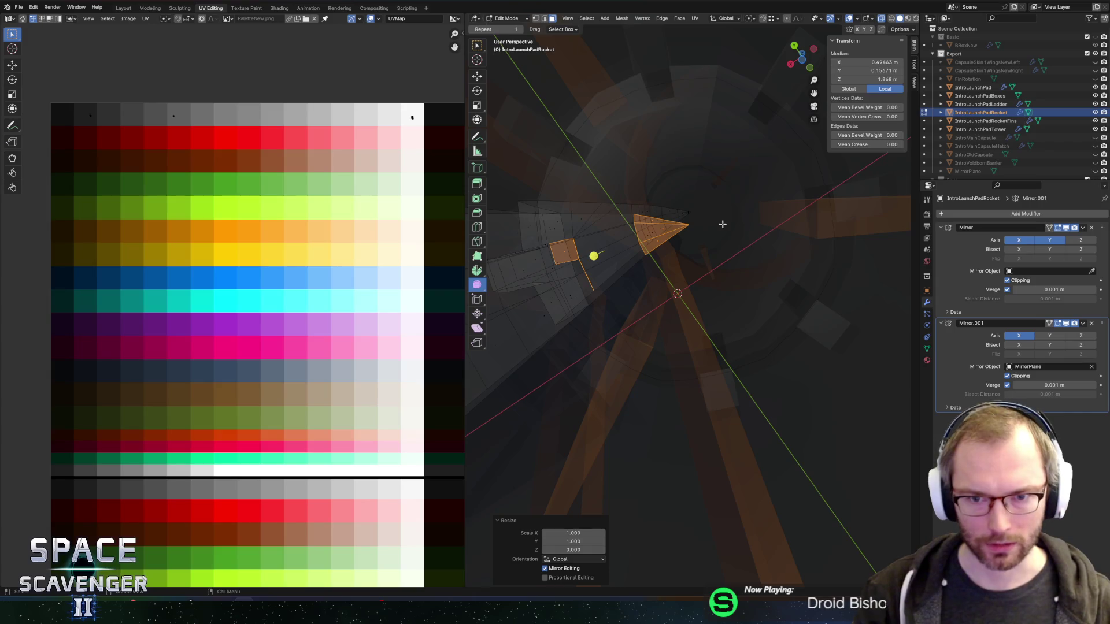
key(ctrl+z)
Step: Slide the fin's corner vertex along its edge and select the triangular fin face
drag(722, 224, 704, 274)
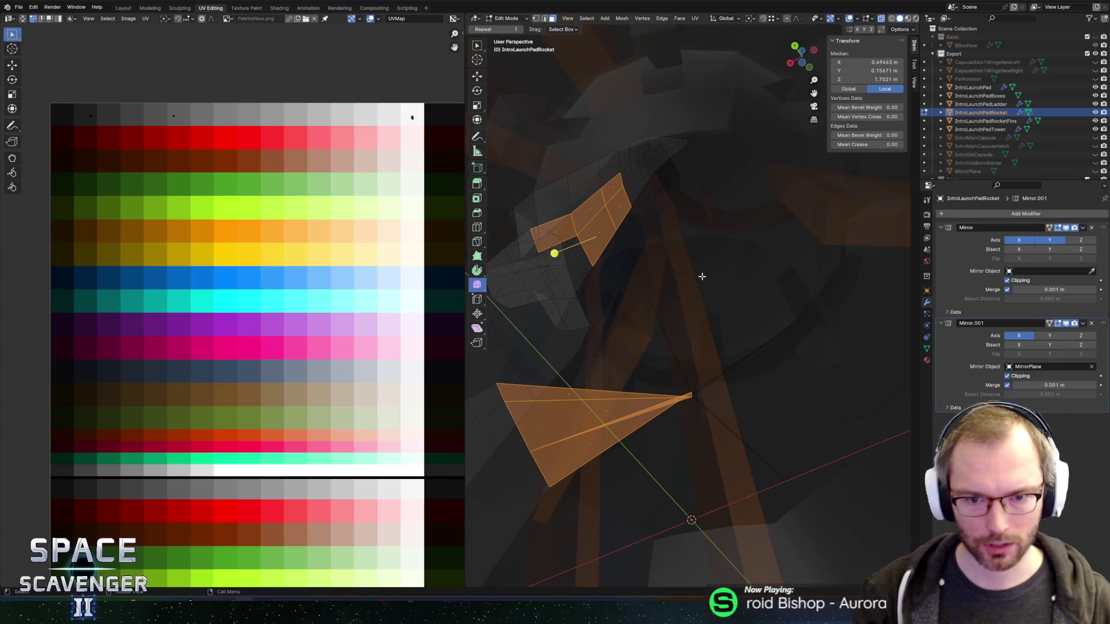
key(ctrl+z)
key(ctrl+z)
key(ctrl+z)
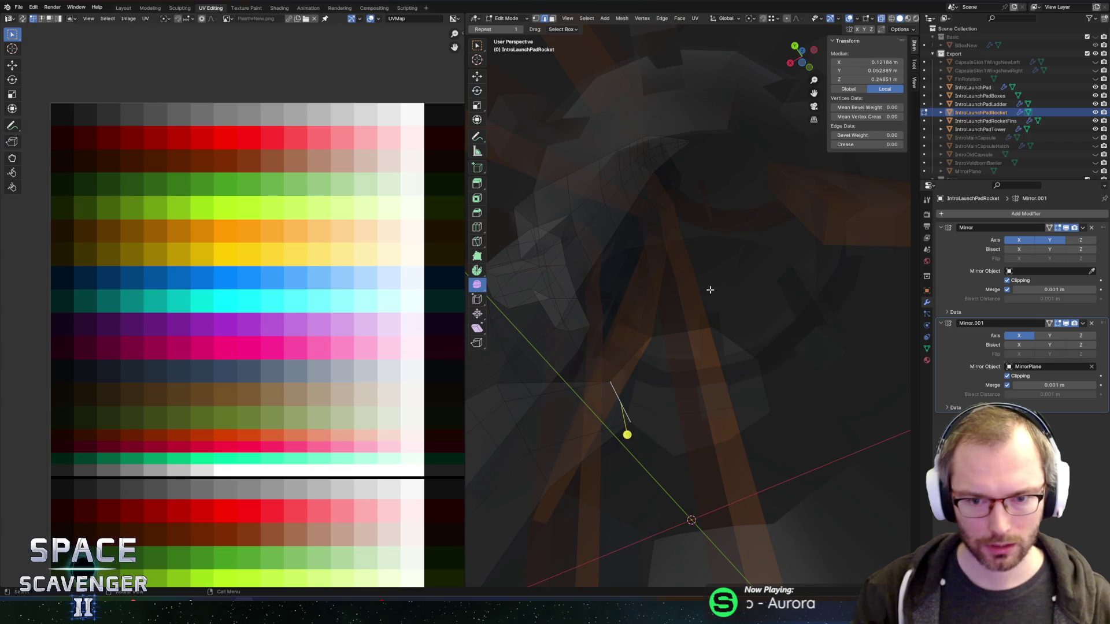
key(ctrl+z)
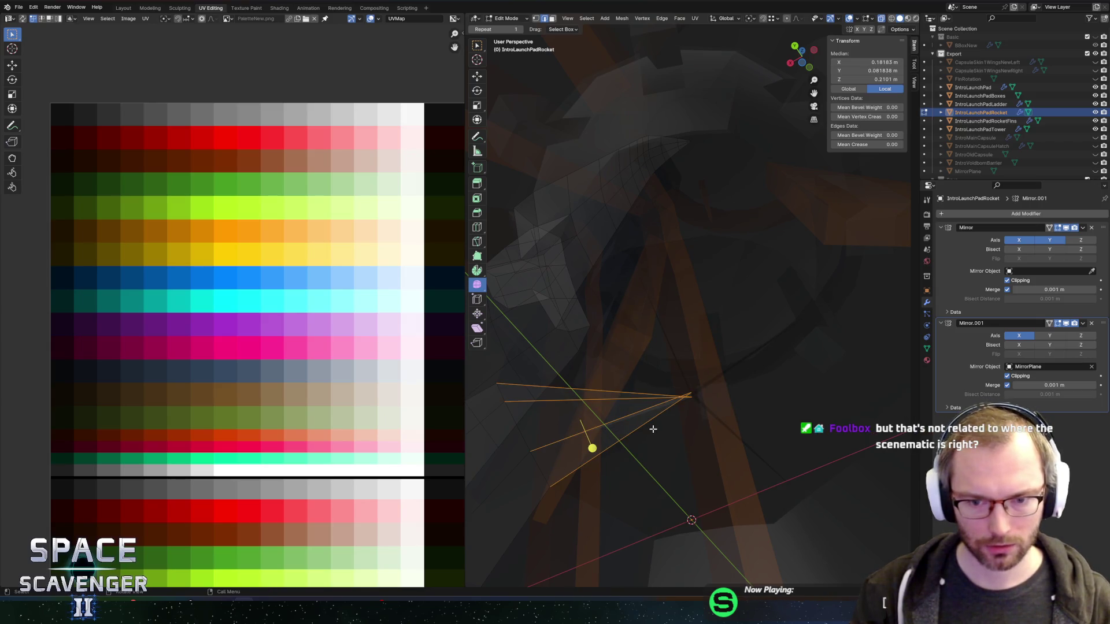
key(ctrl+z)
click(699, 404)
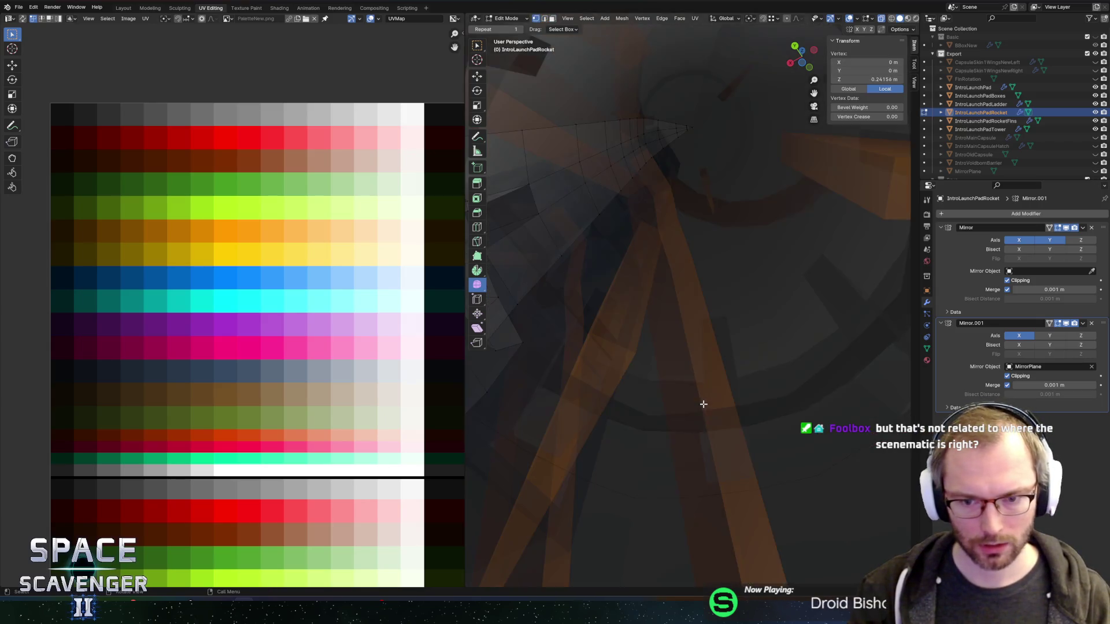
key(g)
key(g)
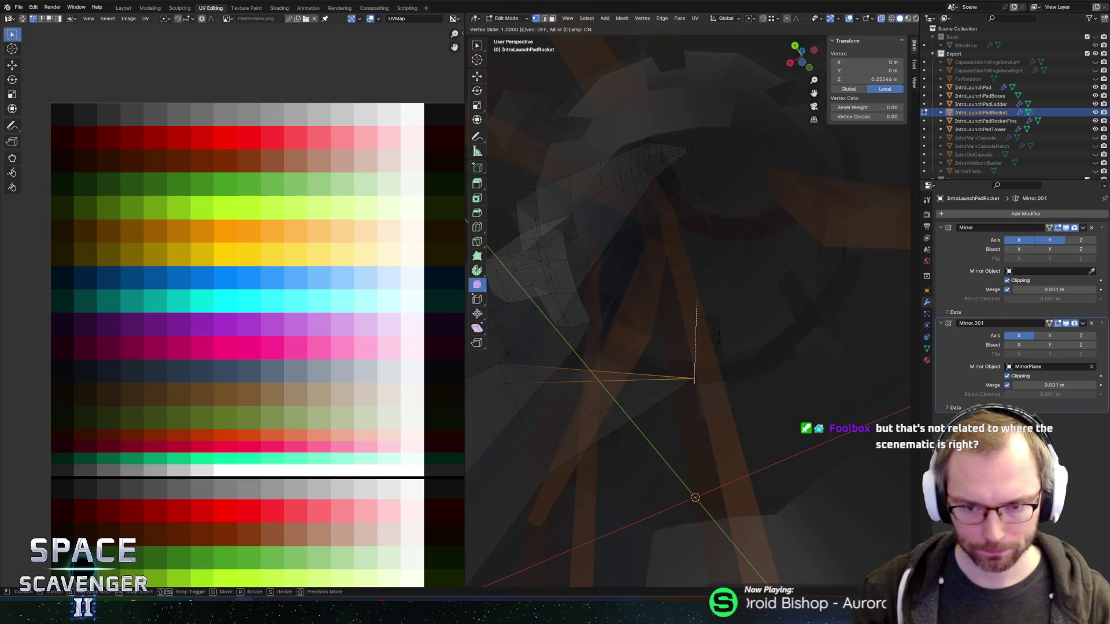
click(708, 471)
drag(655, 381, 767, 493)
click(659, 428)
drag(613, 352, 654, 453)
click(587, 387)
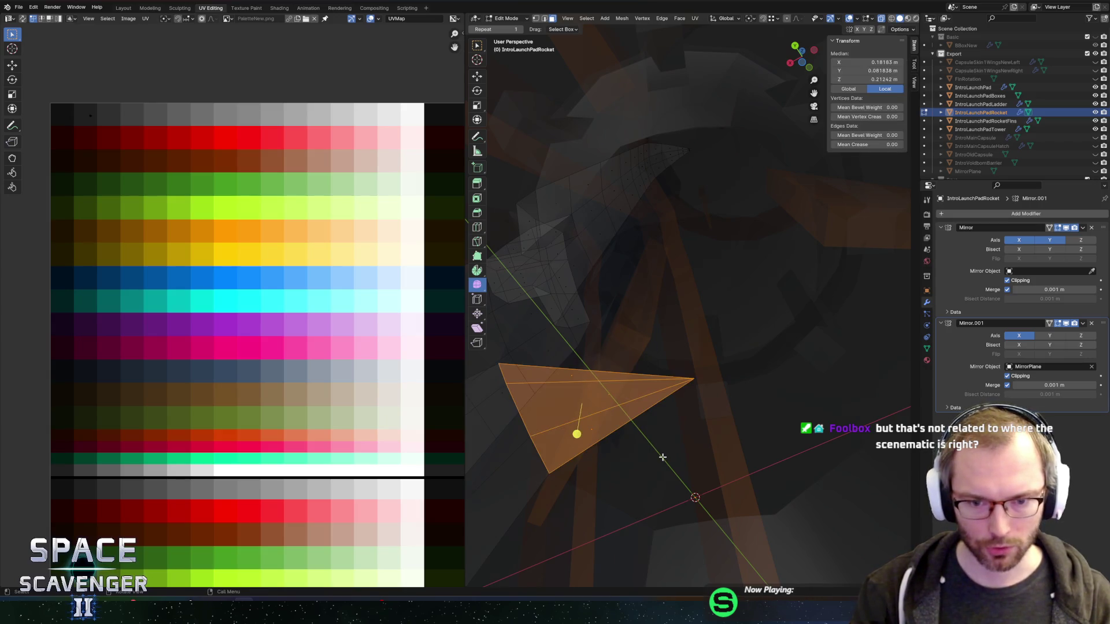
Step: Flatten the triangular fin face to 0 along Z
scroll(722, 419, left, 5)
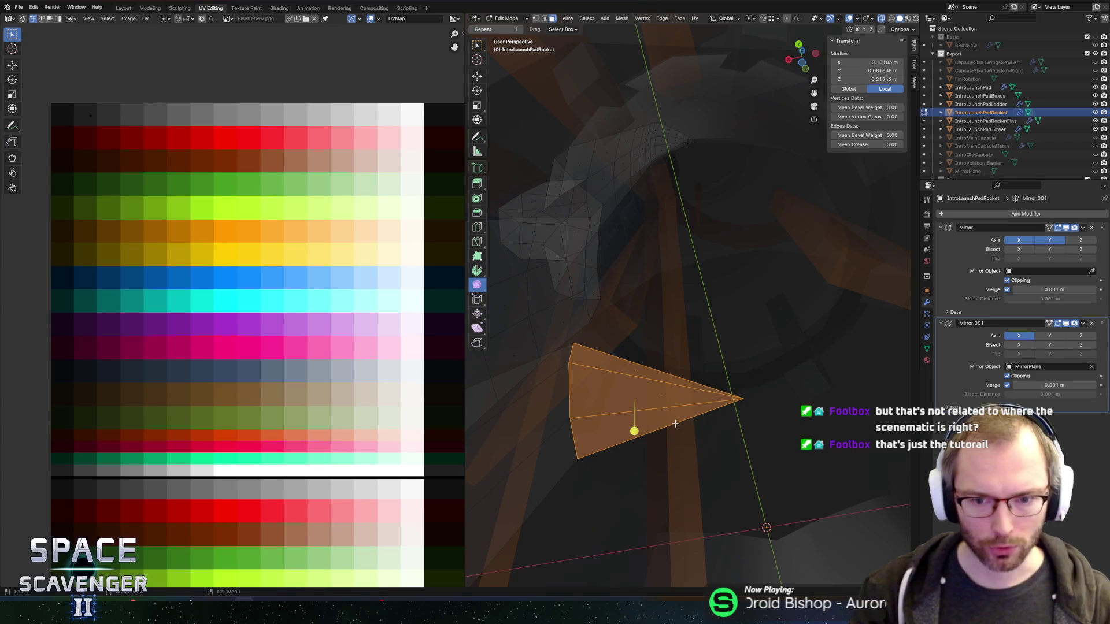
key(s)
key(z)
key(0)
key(Return)
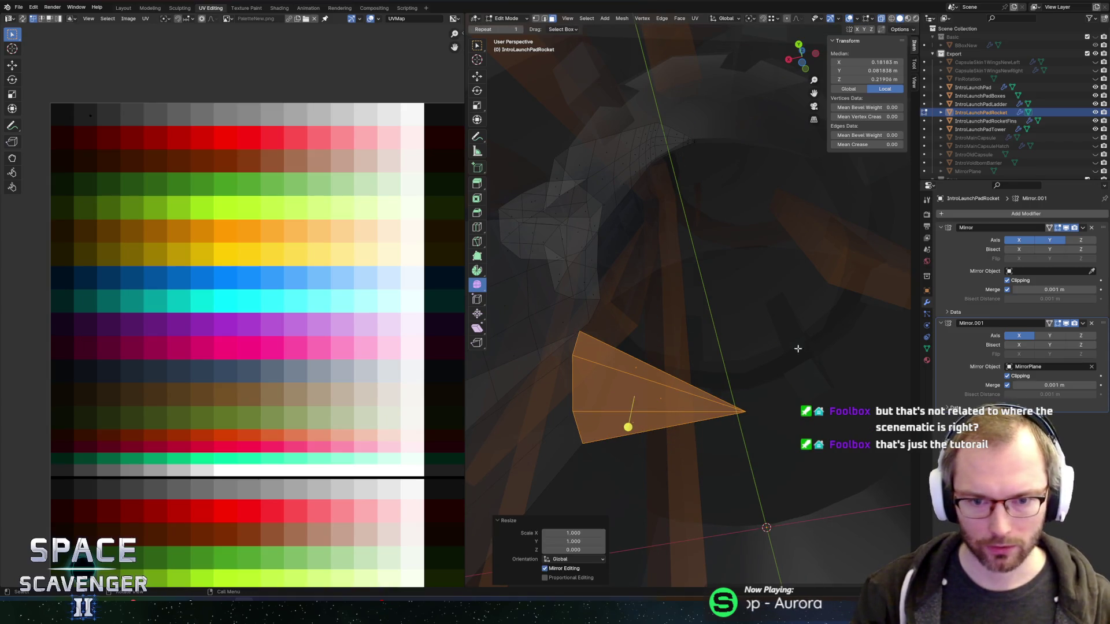
key(alt+z)
scroll(758, 347, down, 5)
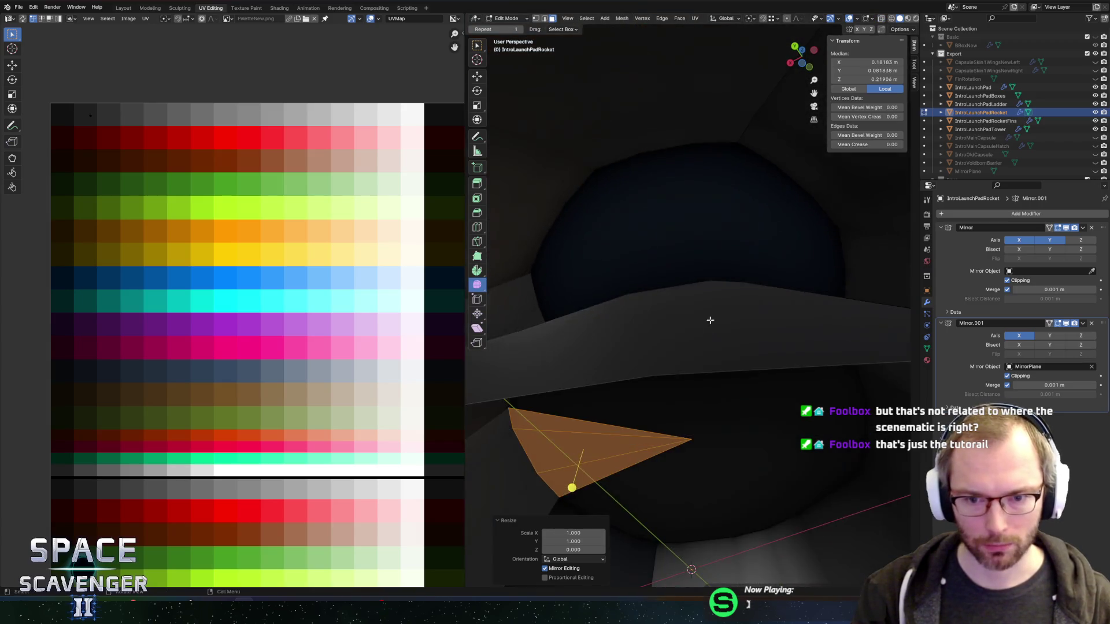
Step: Check the rocket from the top view in local view, then settle back in Object Mode
key(Tab)
scroll(727, 355, down, 5)
key(alt+z)
key(KP_7)
key(KP_Divide)
key(KP_Divide)
key(alt+z)
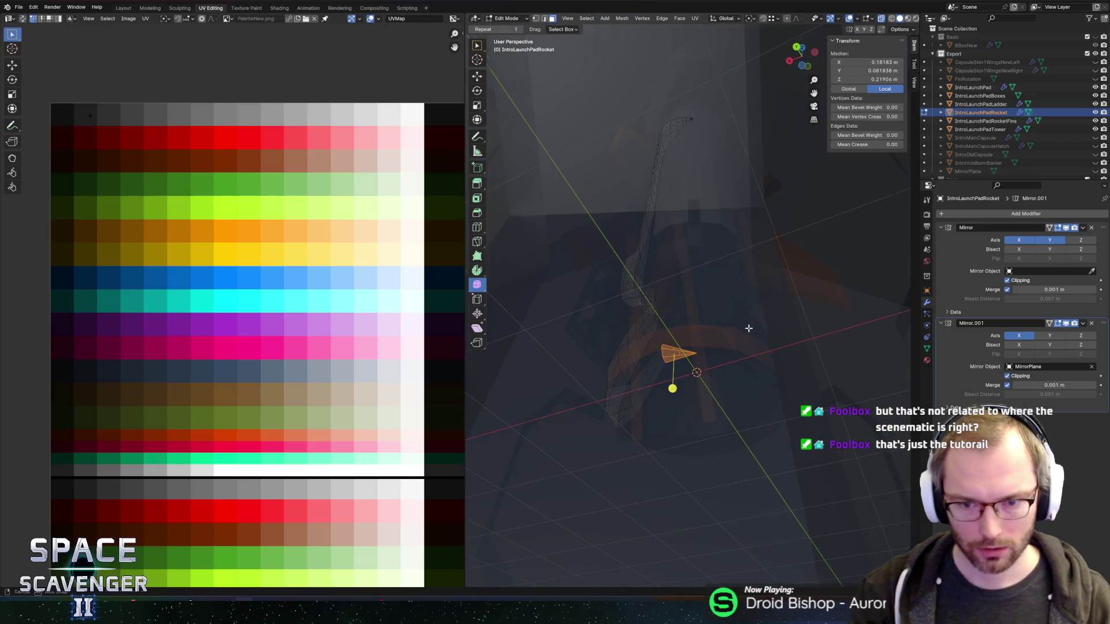
key(Tab)
key(alt+z)
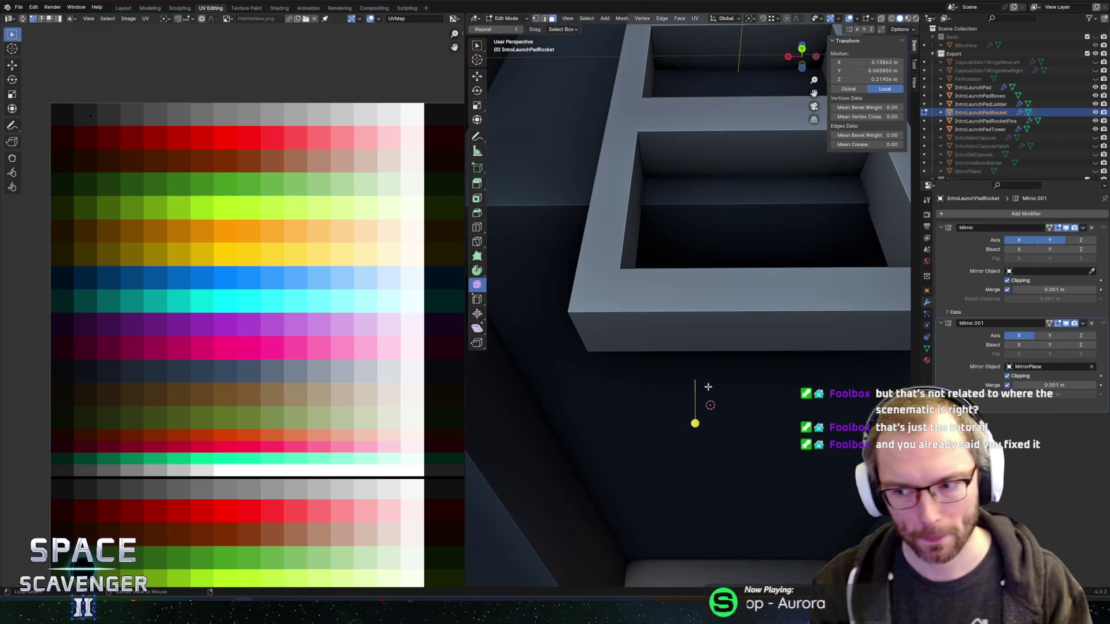
key(alt+z)
key(Tab)
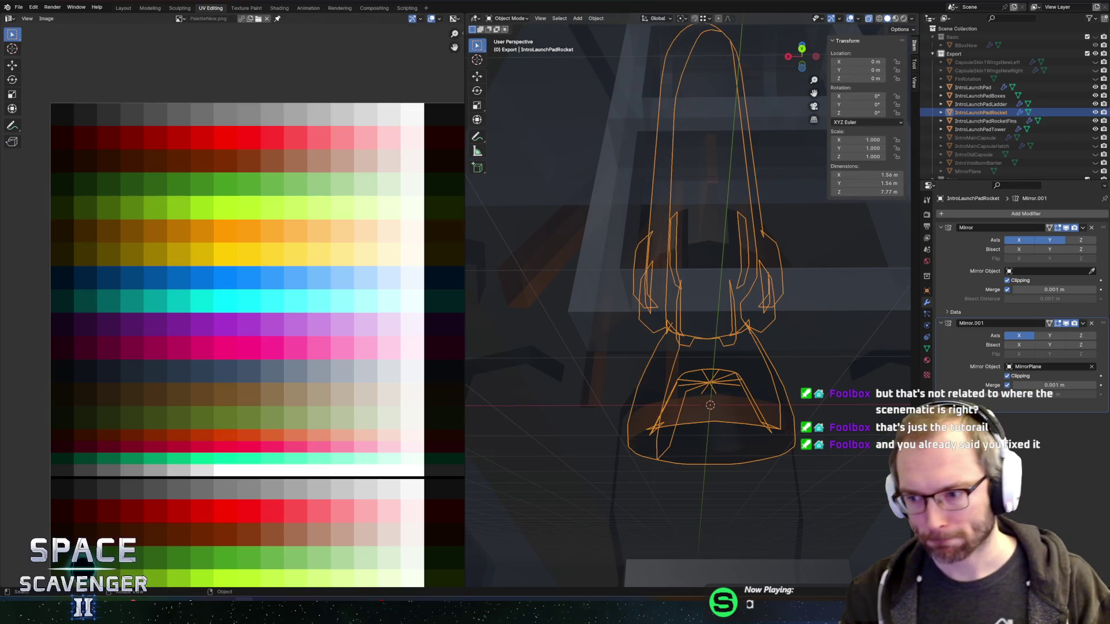
Step: In Edit Mode, select the connected rocket tube and pick vertices at the nozzle base
key(alt+z)
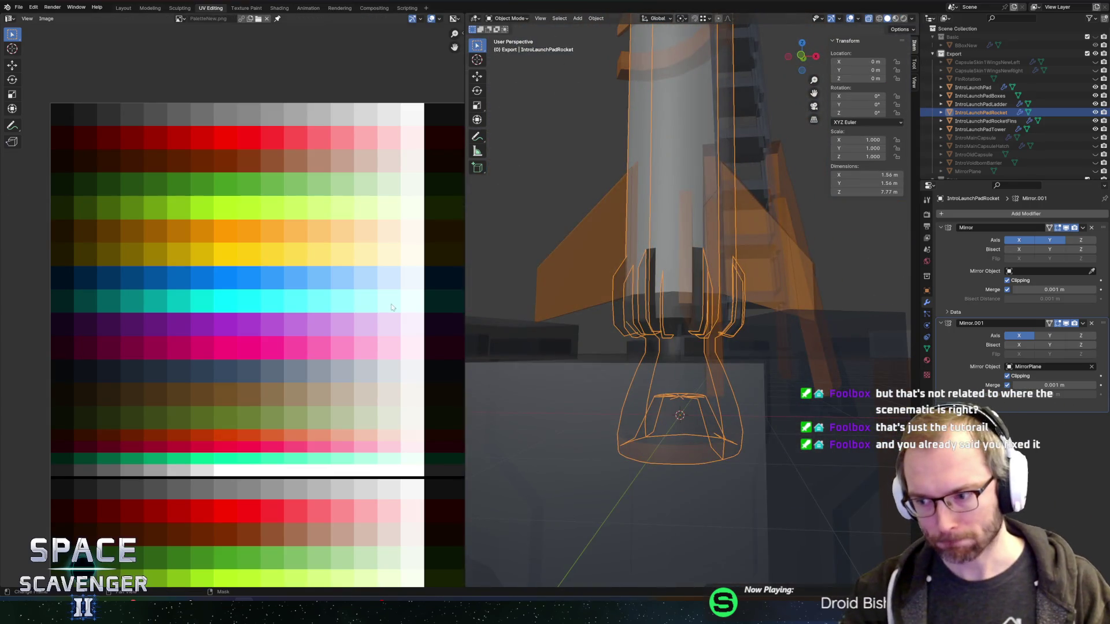
scroll(706, 333, down, 5)
key(Tab)
key(l)
scroll(707, 334, up, 3)
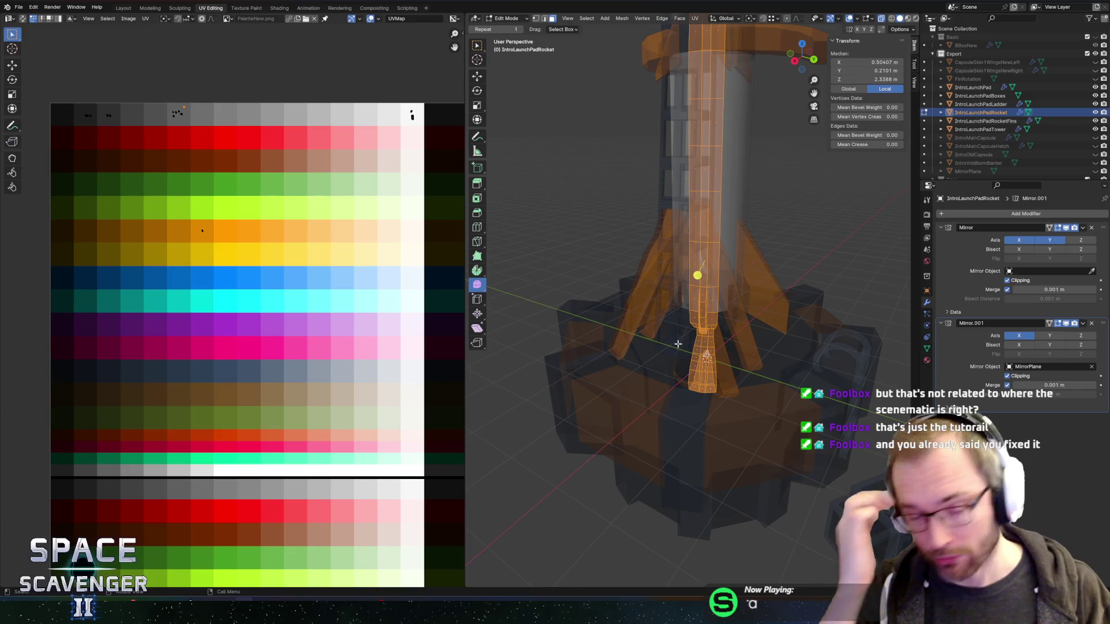
drag(680, 171, 637, 266)
scroll(701, 350, up, 3)
key(1)
click(734, 474)
click(726, 472)
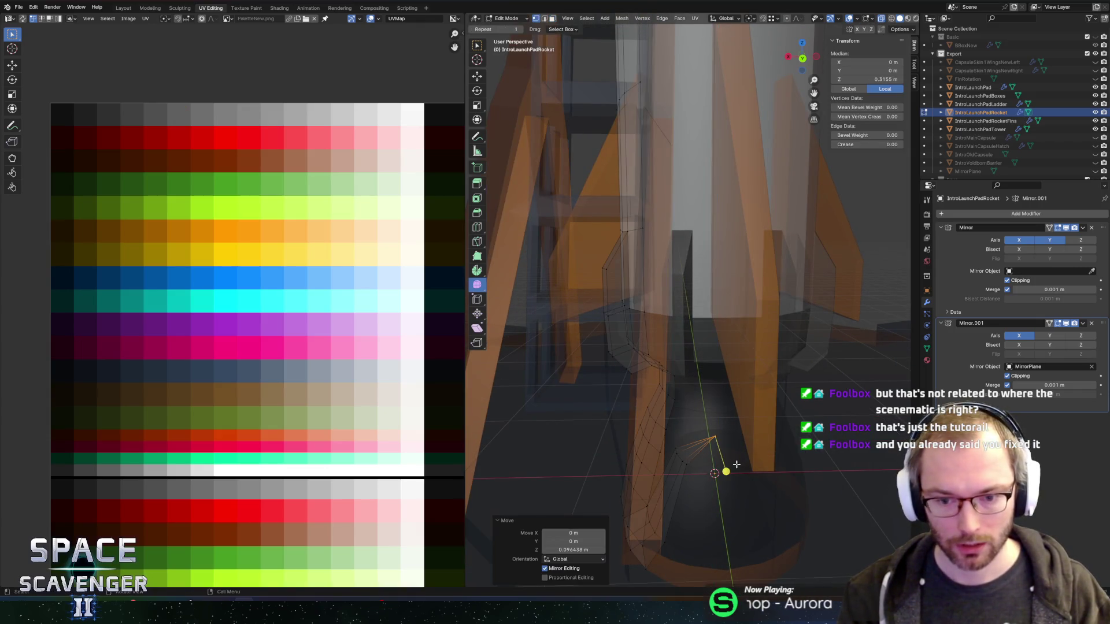
Step: Slide the nozzle edge loop and raise the mirror-plane vertex 0.094 m along Z
alt+click(679, 458)
key(g)
key(g)
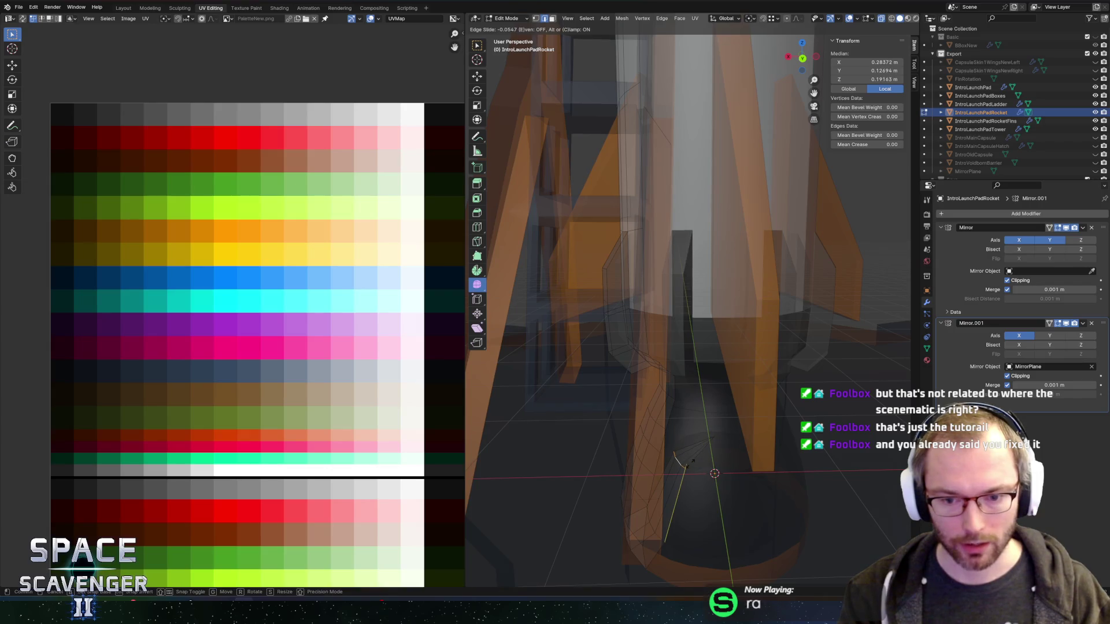
click(697, 452)
click(717, 434)
key(1)
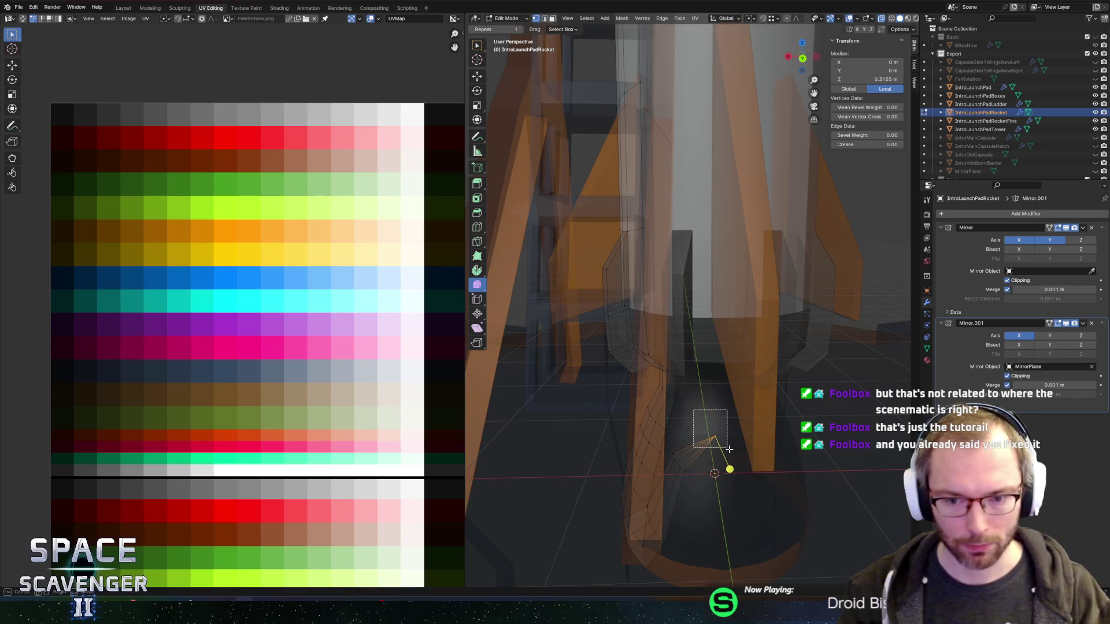
key(g)
key(z)
click(732, 455)
key(Tab)
scroll(751, 433, down, 8)
scroll(595, 325, down, 4)
drag(595, 325, 587, 266)
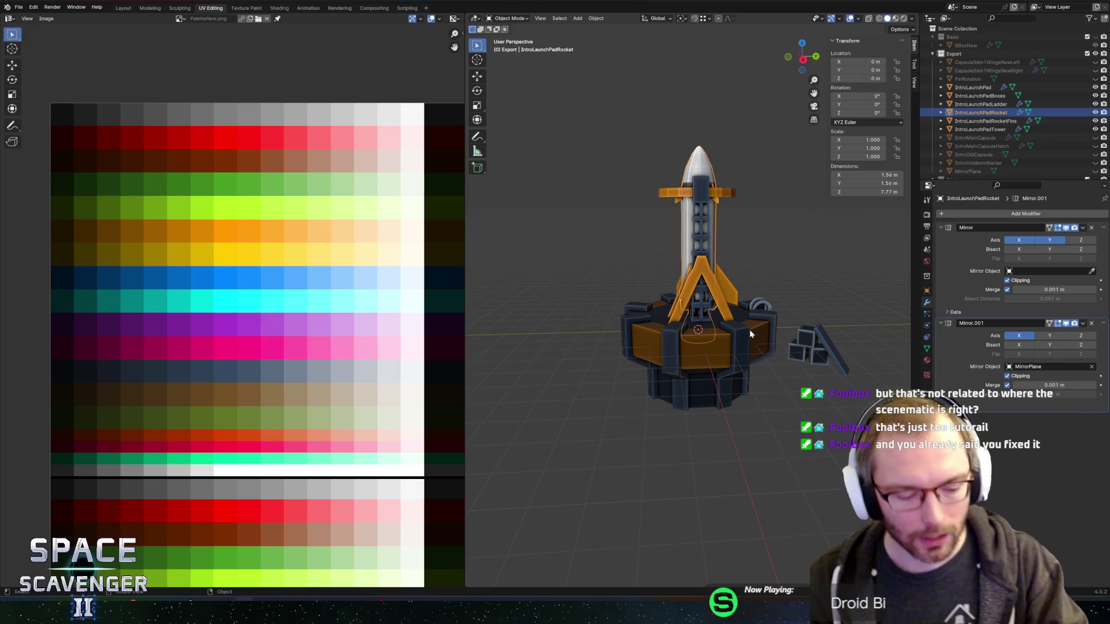
Step: Orbit to the pad's ladder side, inspect the box stack and rocket, then switch to Unity
drag(764, 252, 609, 300)
scroll(609, 300, up, 3)
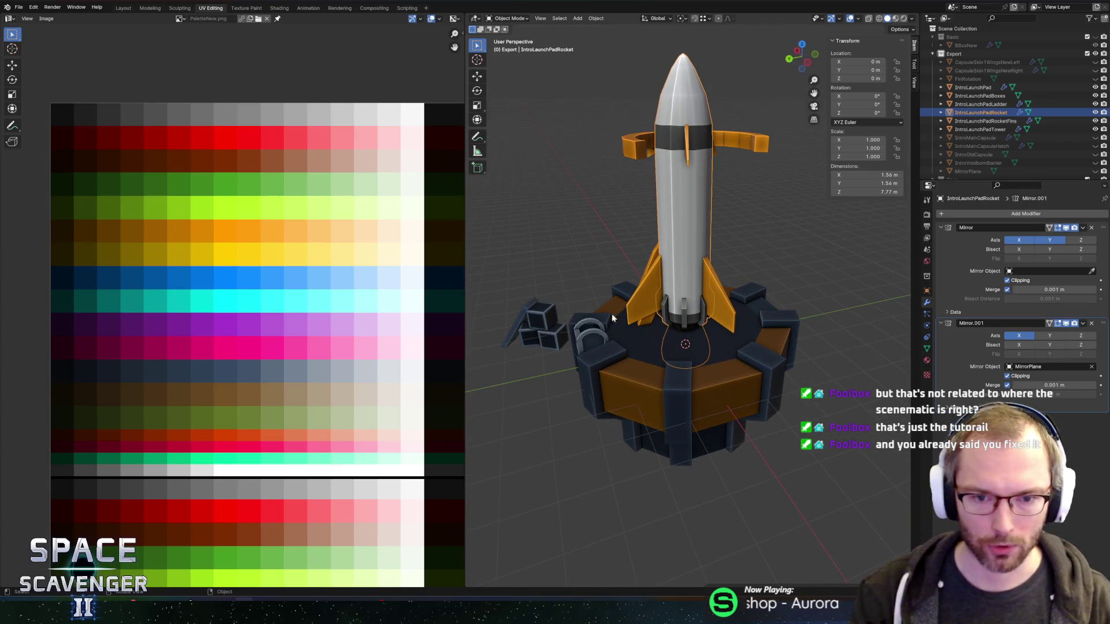
click(540, 327)
mouse_move(525, 338)
mouse_down()
mouse_move(674, 301)
mouse_move(698, 307)
mouse_move(688, 319)
mouse_move(616, 318)
mouse_move(703, 270)
mouse_move(529, 239)
mouse_move(731, 237)
mouse_up()
click(702, 270)
key(Tab)
scroll(731, 237, up, 3)
key(Tab)
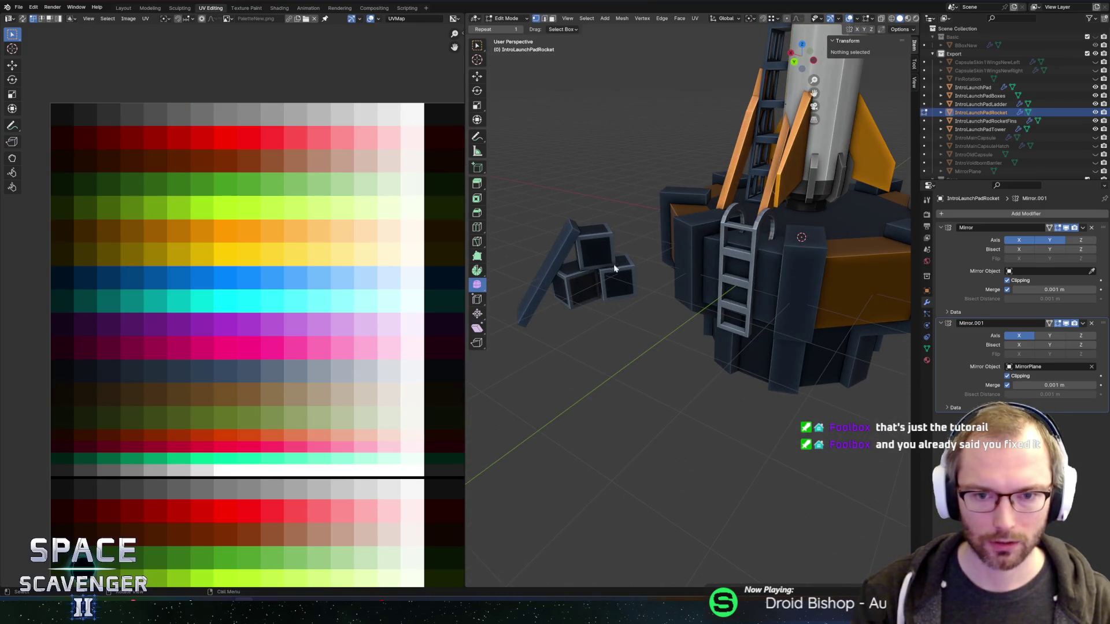
click(598, 262)
key(alt+Tab)
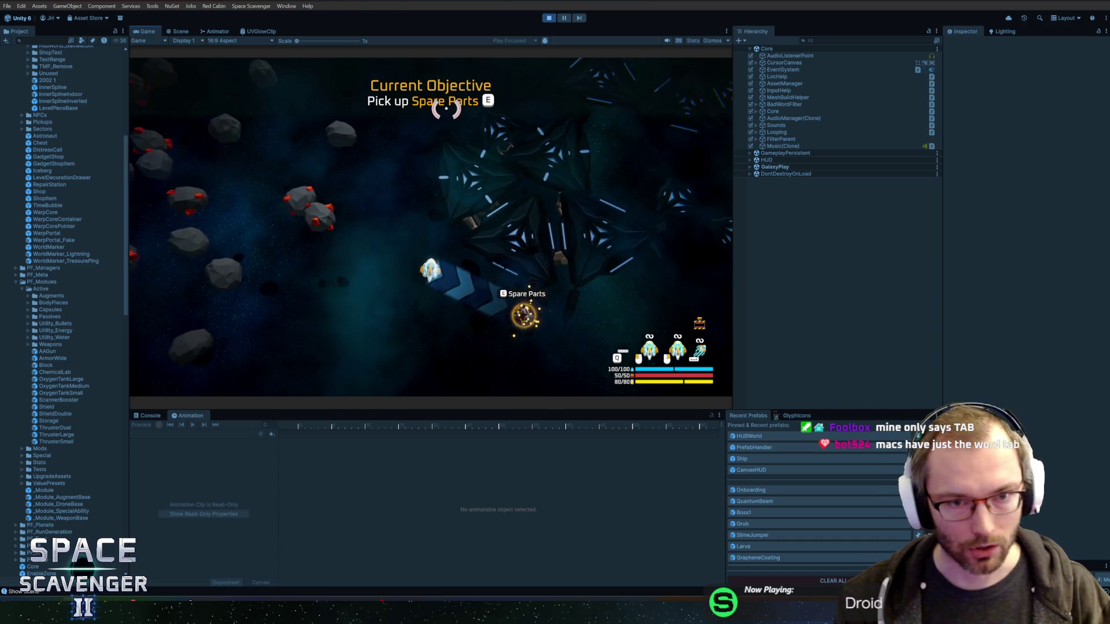
Step: Pick up the Spare Parts, craft them into a Flail, and smash asteroids with the ship
key(e)
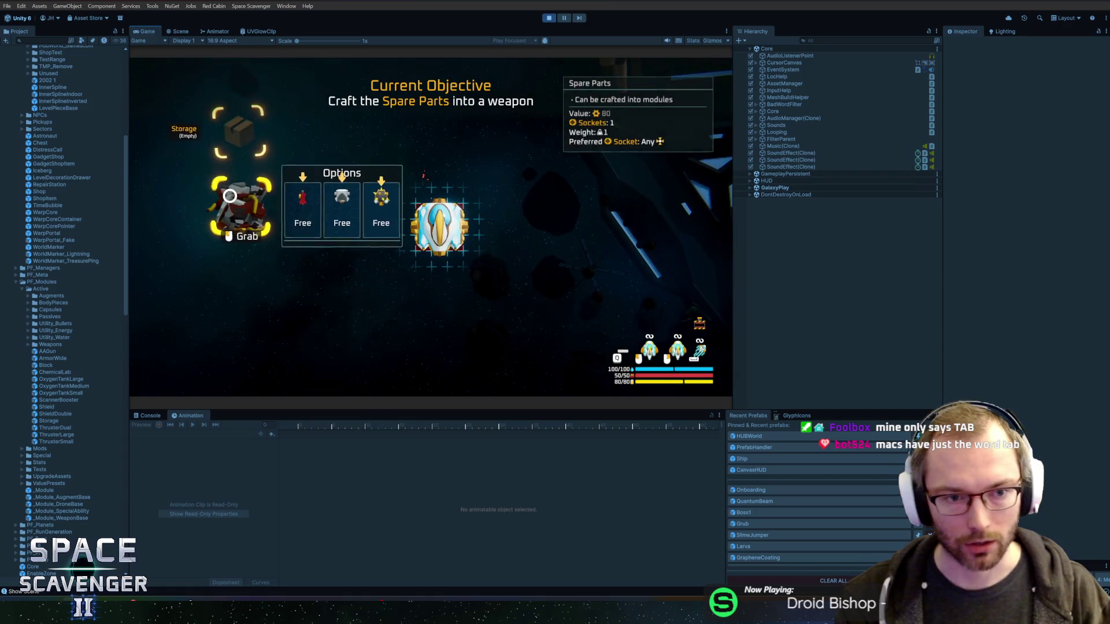
click(379, 234)
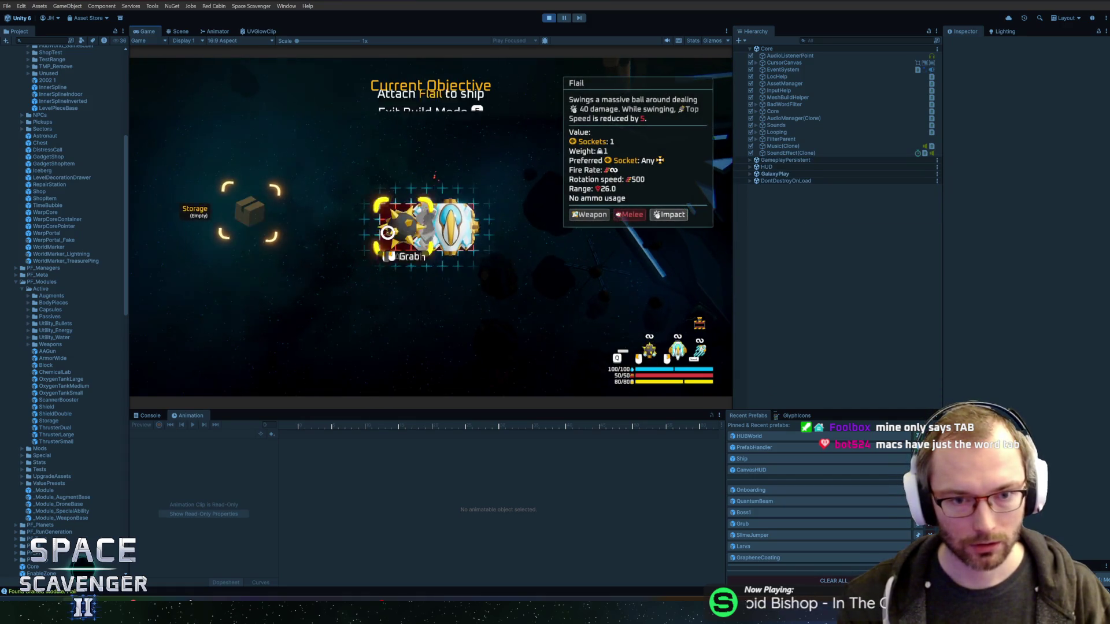
mouse_move(397, 163)
mouse_down()
mouse_move(331, 179)
mouse_move(363, 213)
mouse_move(649, 278)
mouse_move(671, 216)
mouse_move(451, 196)
mouse_move(482, 190)
mouse_up()
Step: Collect the Oxygen Station reward and attach a module below the ship, then resume flying
key(f)
click(429, 321)
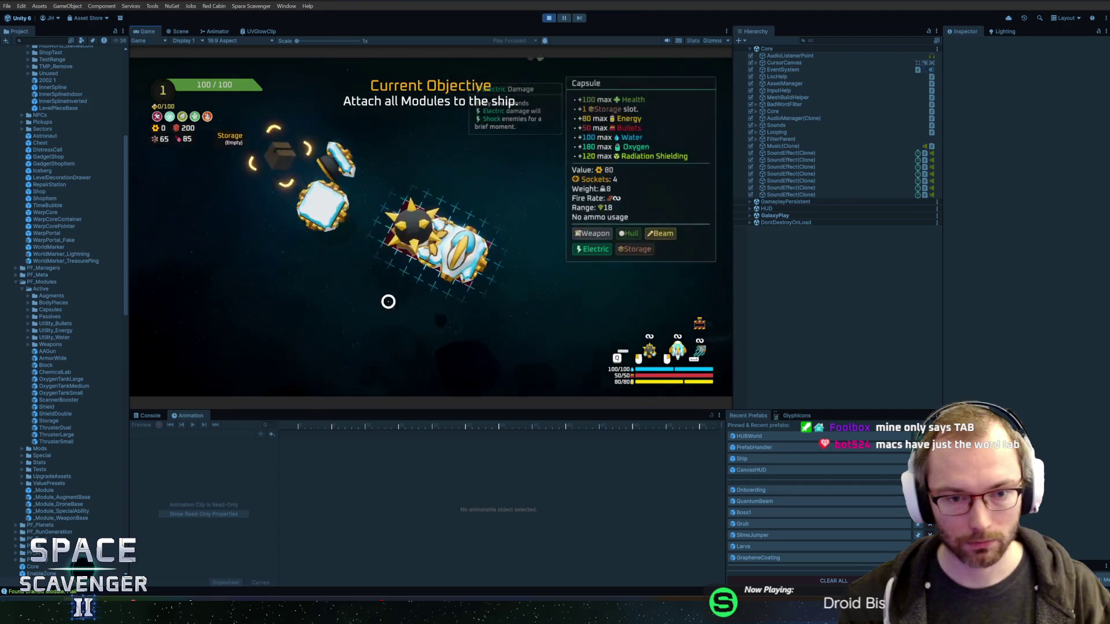
click(268, 282)
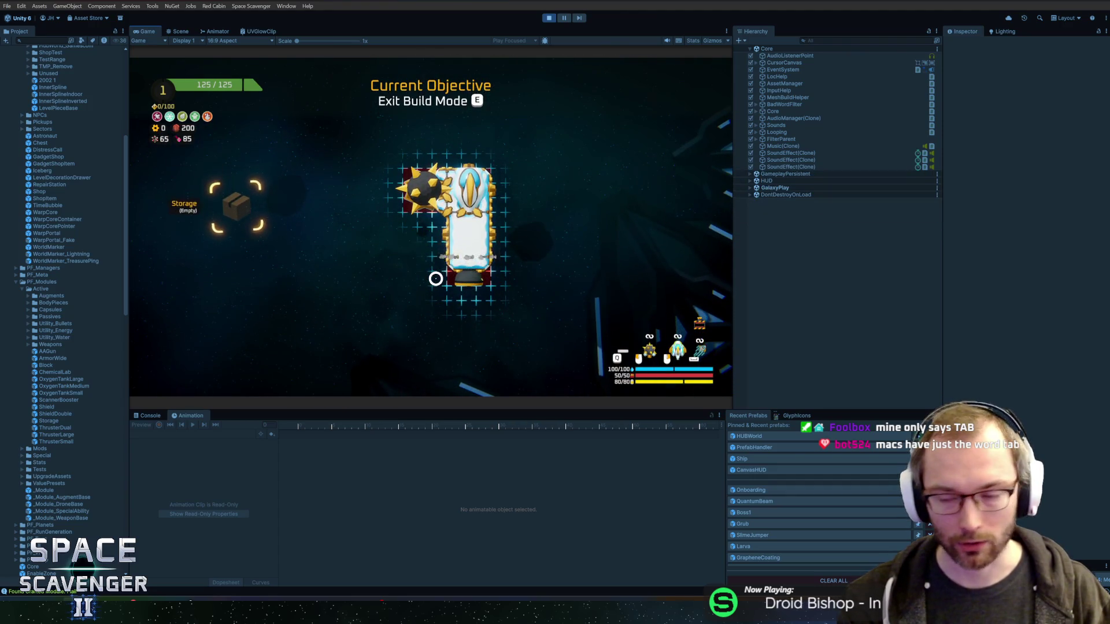
key(Tab)
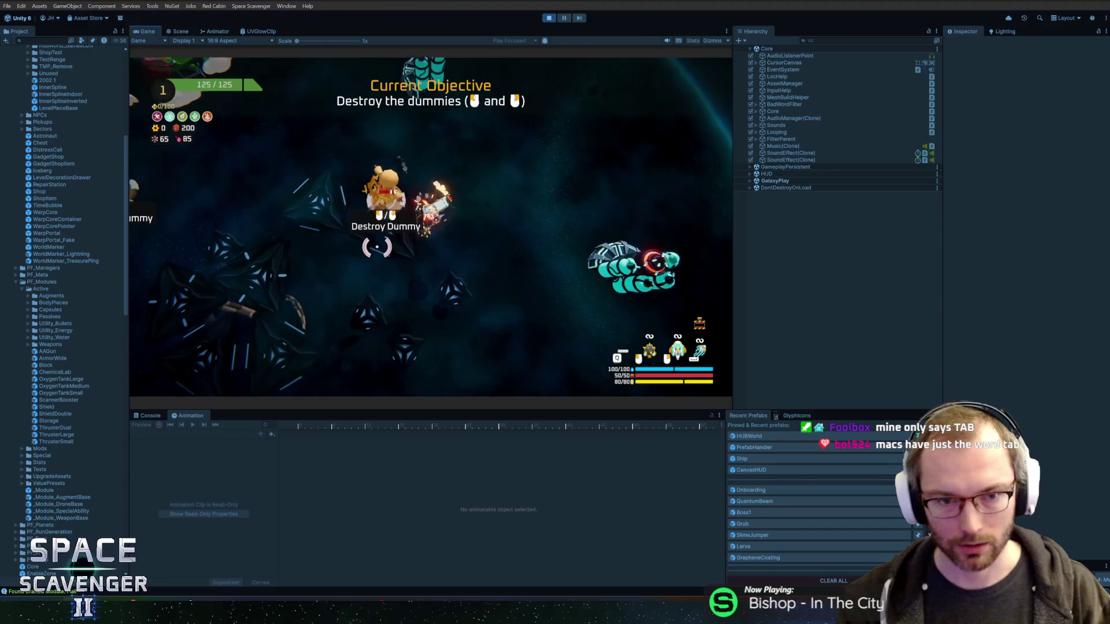
Step: Attack the training dummy, take the left reward bundle, and attach another module
click(440, 162)
mouse_move(440, 162)
mouse_down()
mouse_move(441, 181)
mouse_move(511, 221)
mouse_move(540, 337)
mouse_move(496, 320)
mouse_move(571, 260)
mouse_move(397, 247)
mouse_up()
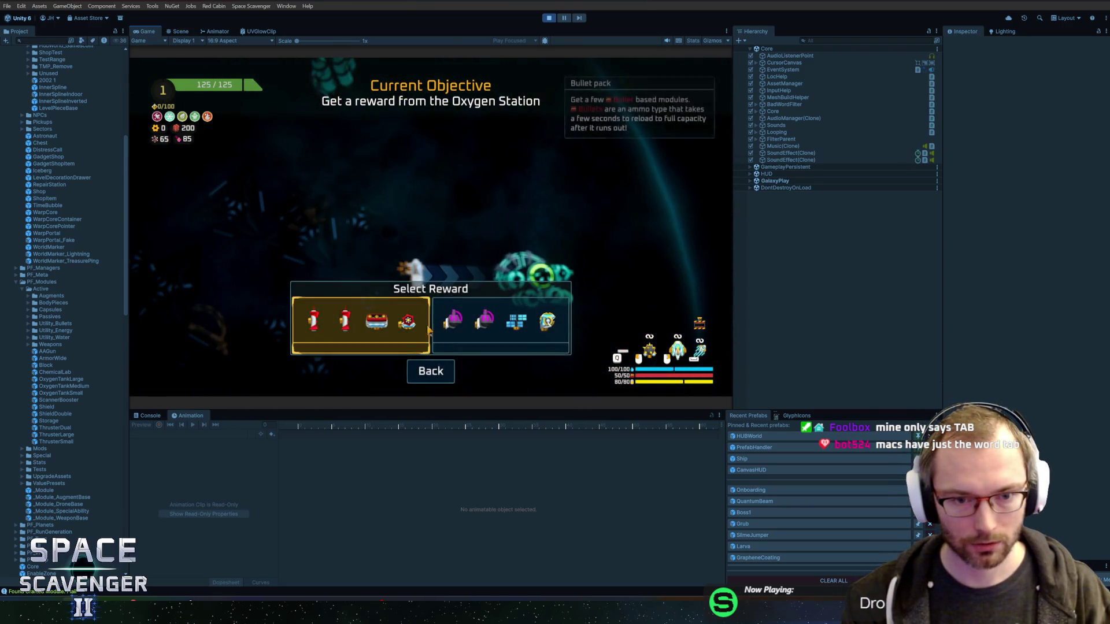
click(360, 332)
click(485, 226)
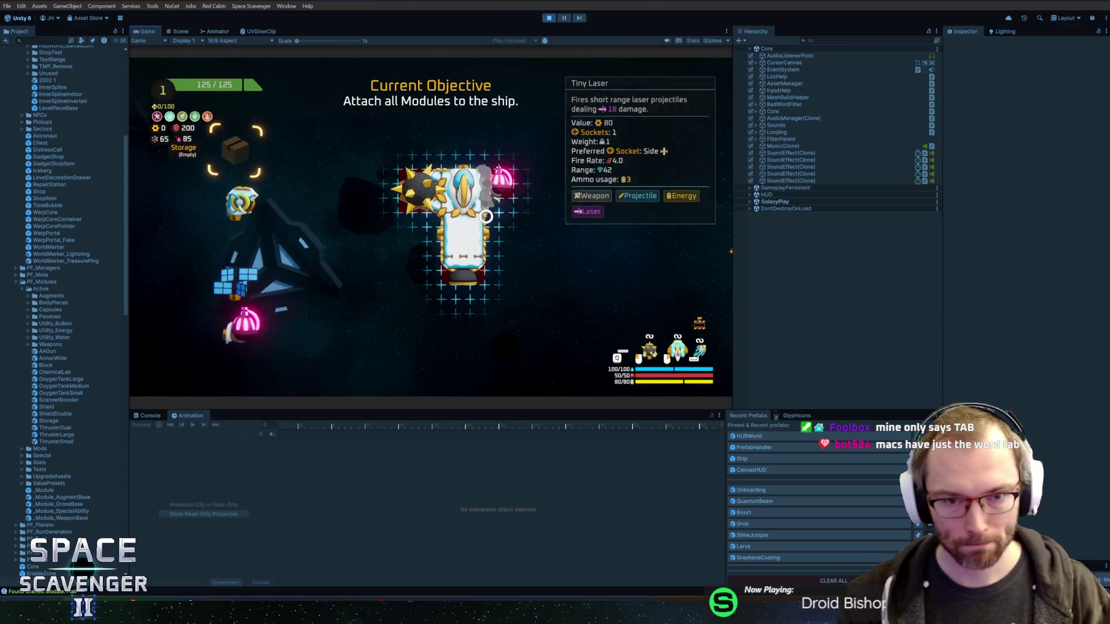
click(420, 211)
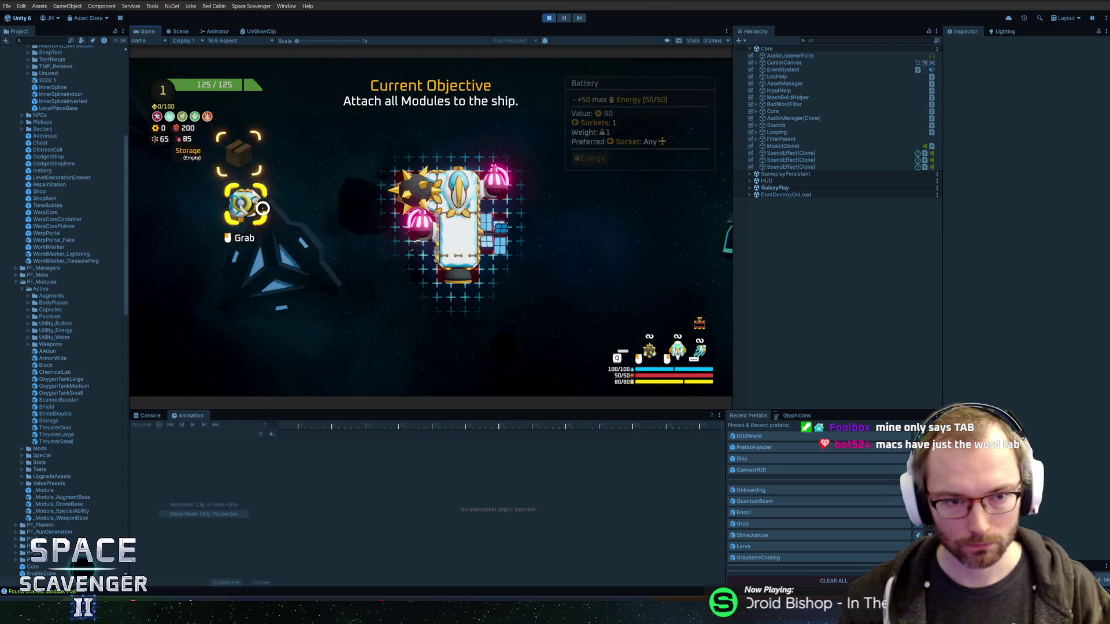
key(Escape)
Step: Toggle the ship details panel, return to flight, and stop the game with Ctrl+P
key(Tab)
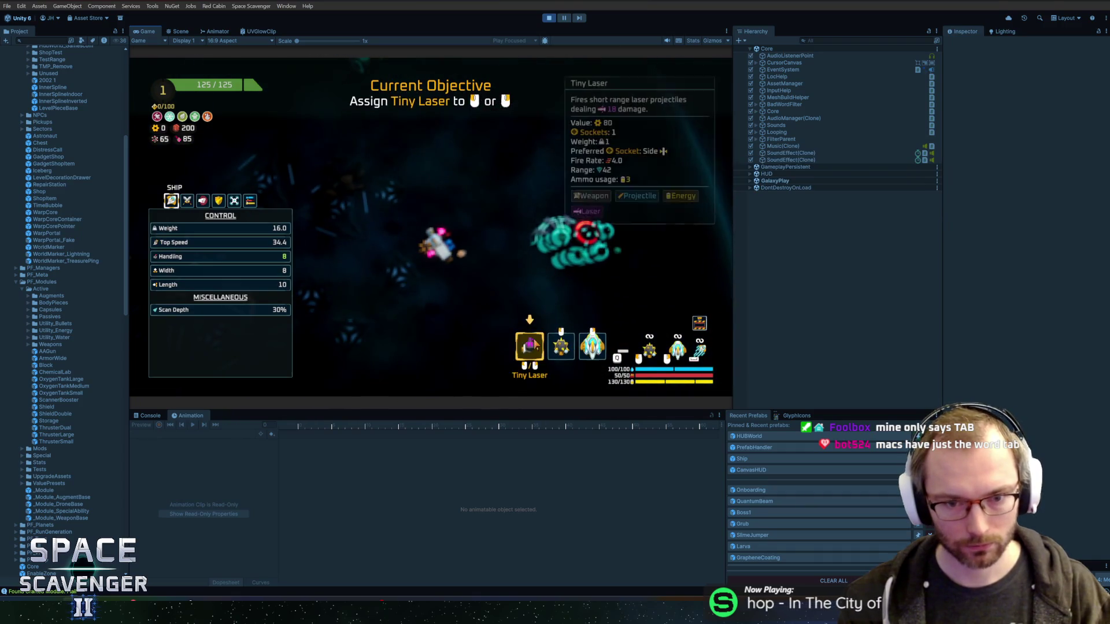
key(Tab)
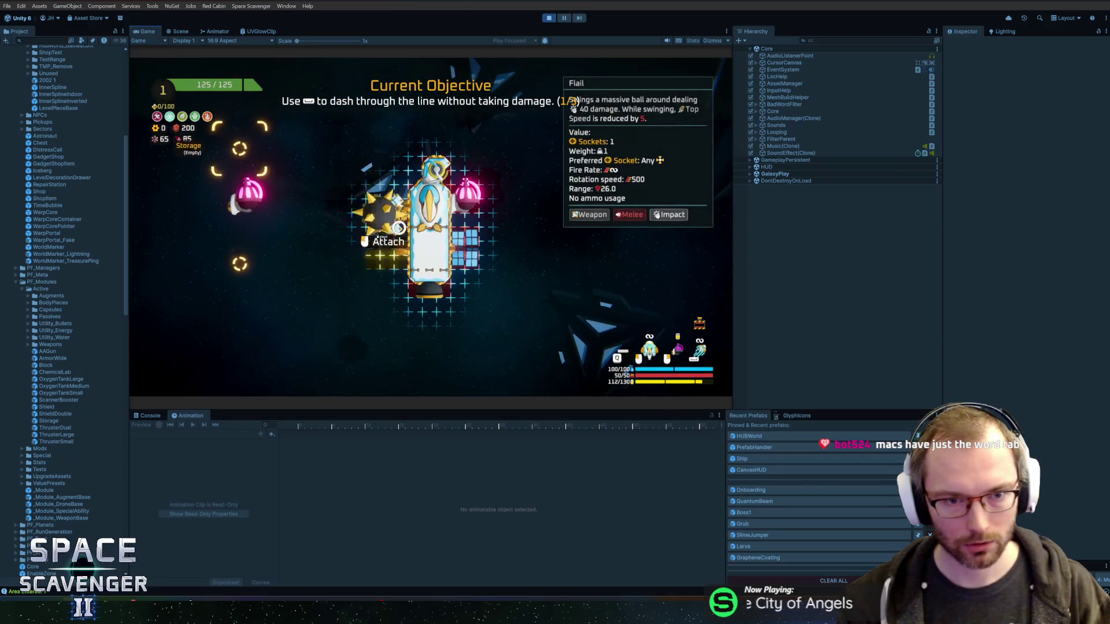
key(Tab)
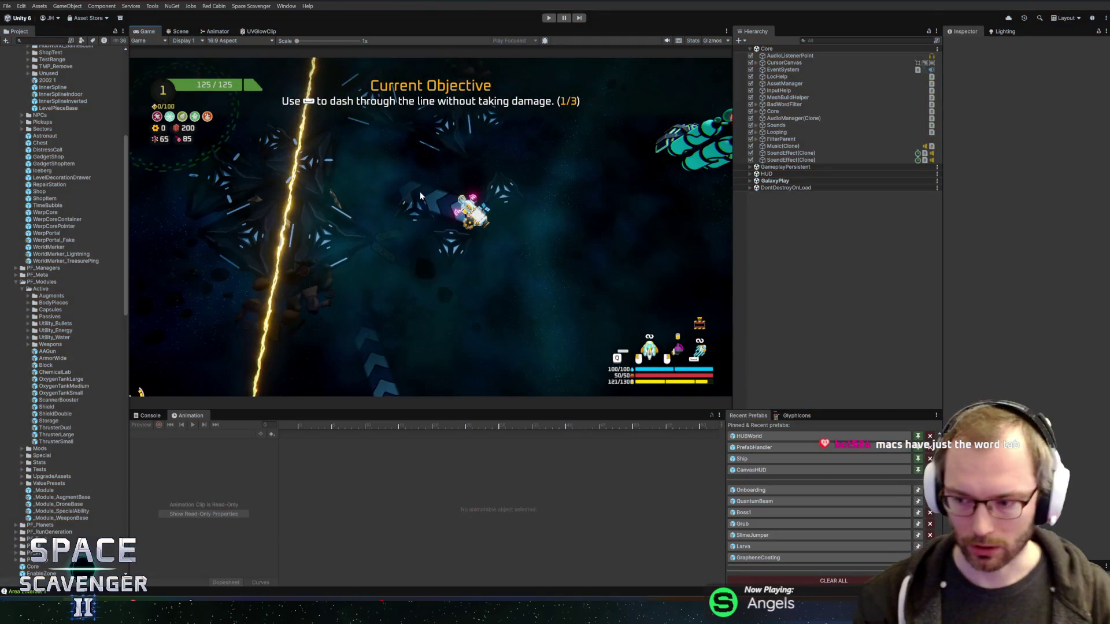
key(ctrl+p)
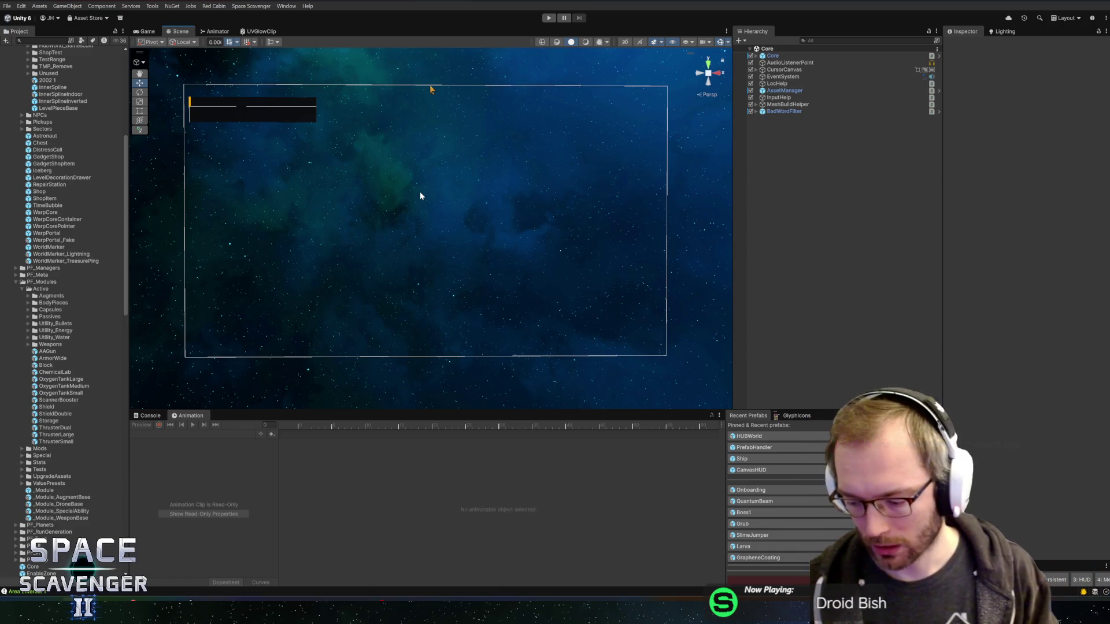
Step: Raise the Animation panel splitter, then zoom and pan the Scene view onto the starry intro canvas
drag(371, 411, 372, 392)
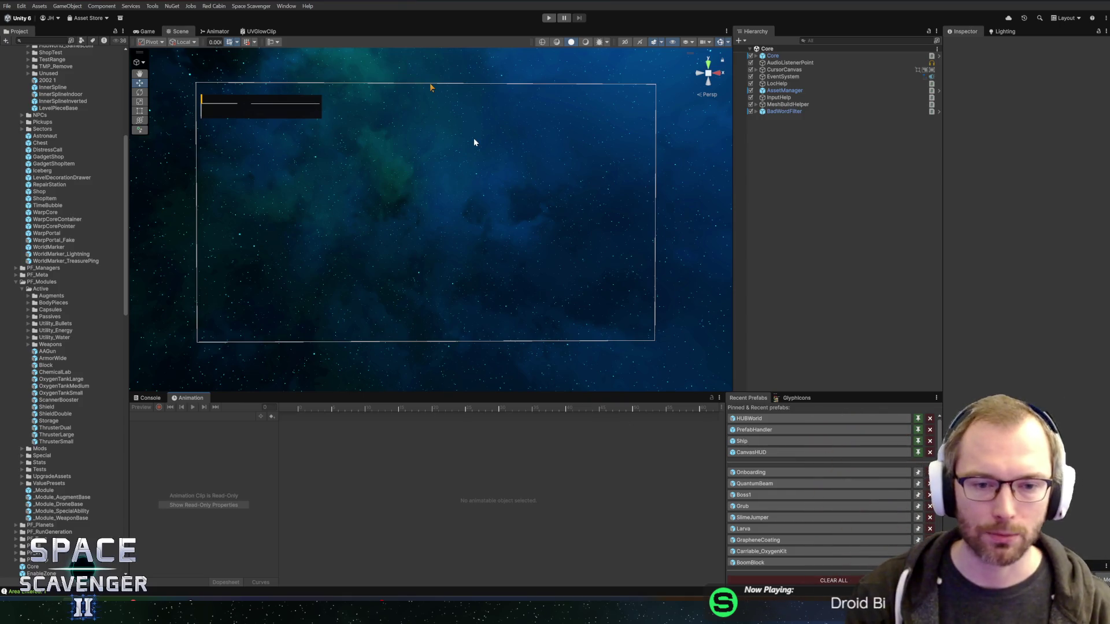
scroll(444, 192, up, 2)
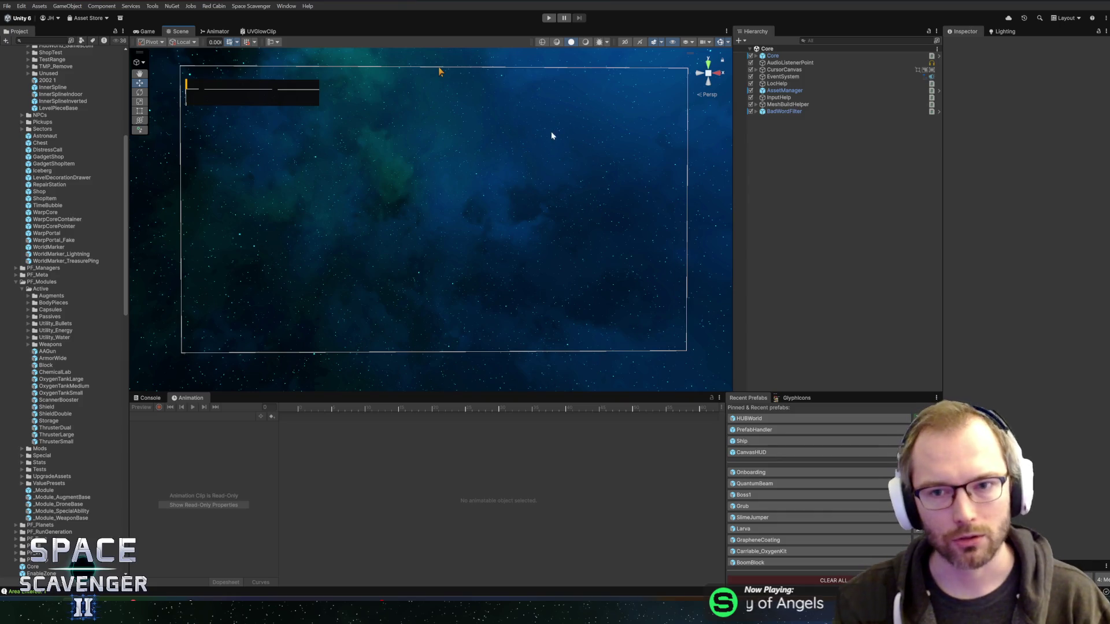
drag(484, 218, 466, 218)
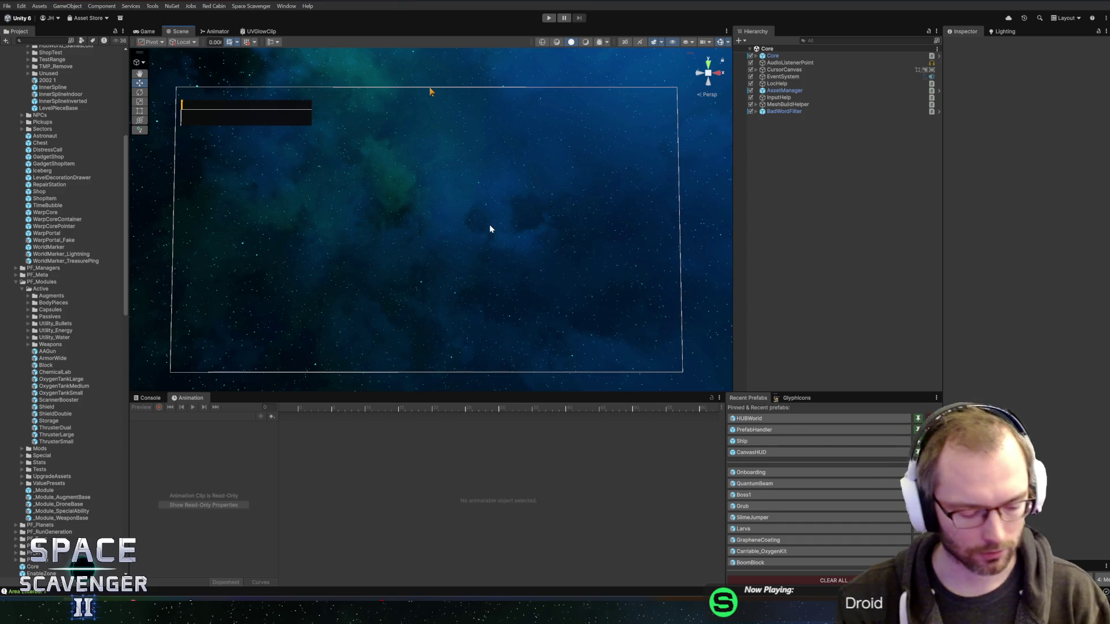
Step: Switch the Scene view to a back view, reframe it, and open the Onboarding prefab from Recent Prefabs
click(698, 85)
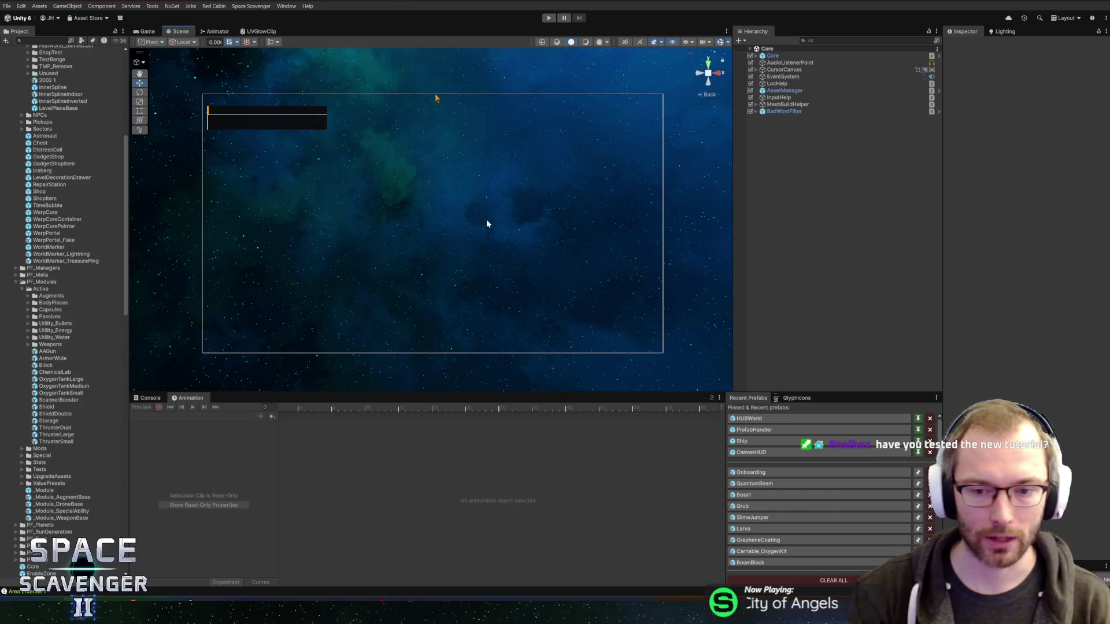
scroll(473, 229, up, 1)
scroll(492, 221, up, 1)
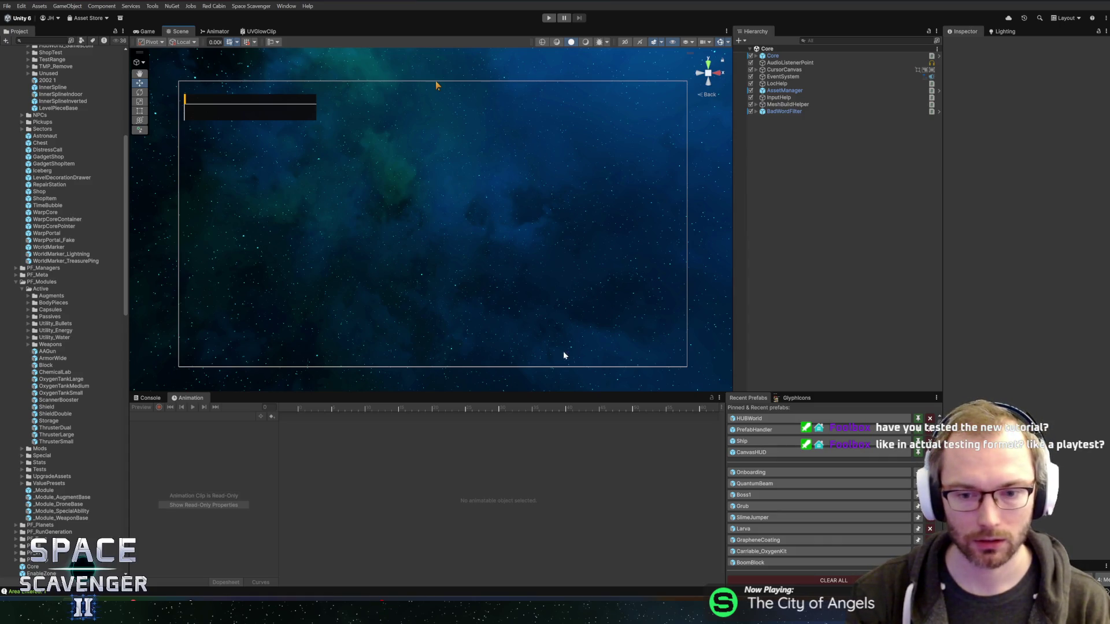
drag(468, 290, 456, 271)
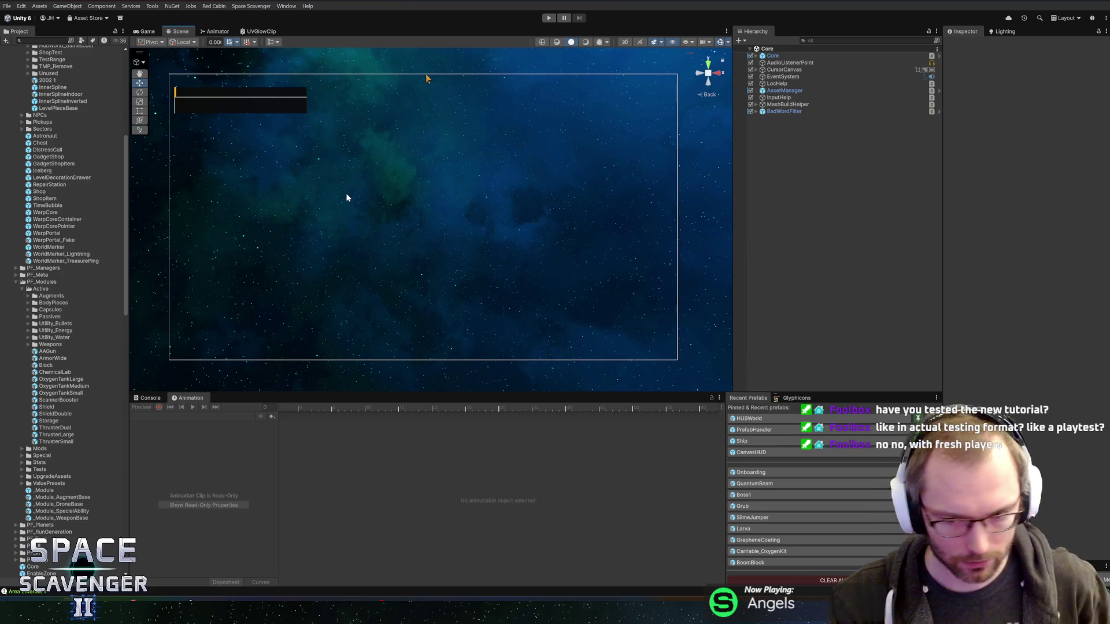
click(767, 475)
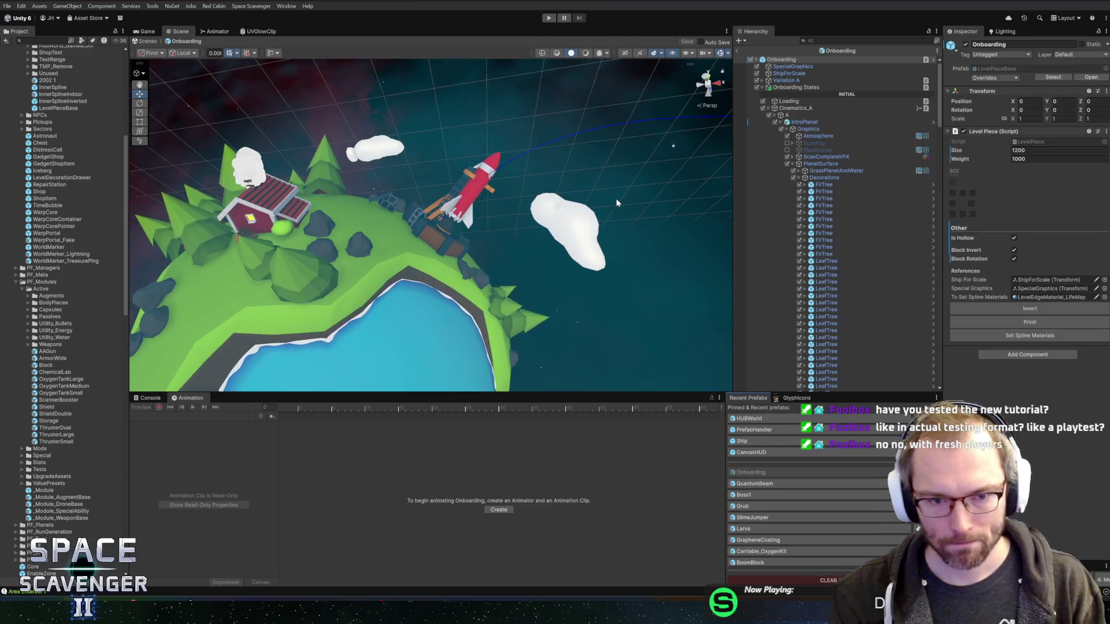
Step: Save the Blender cutscene file, export it over Cutscene.fbx, and return to Unity
key(alt+Tab)
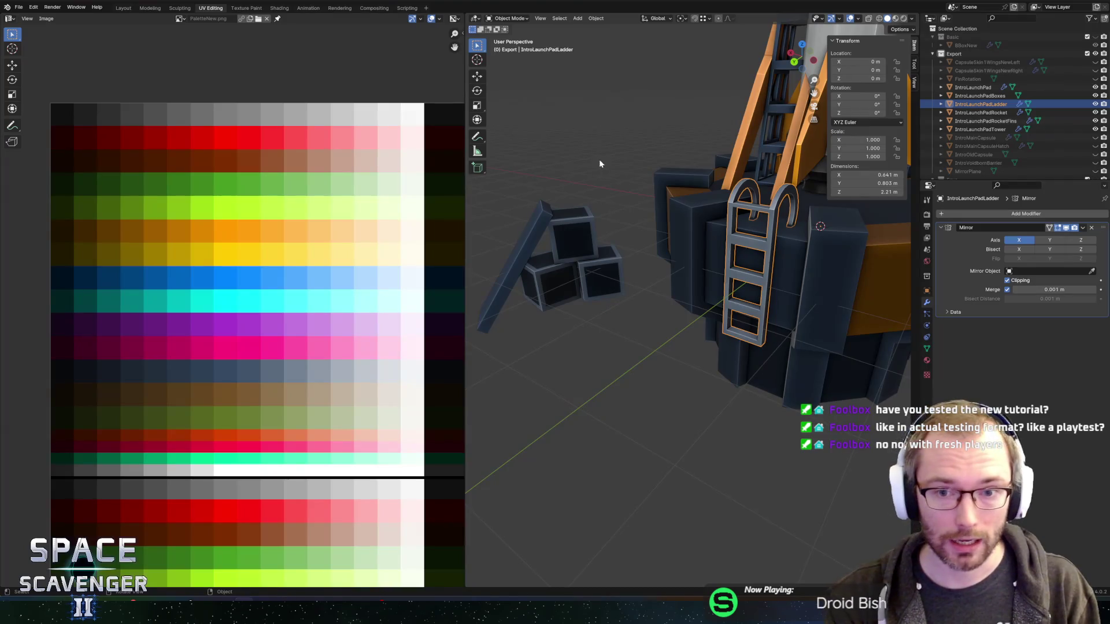
key(ctrl+shift+s)
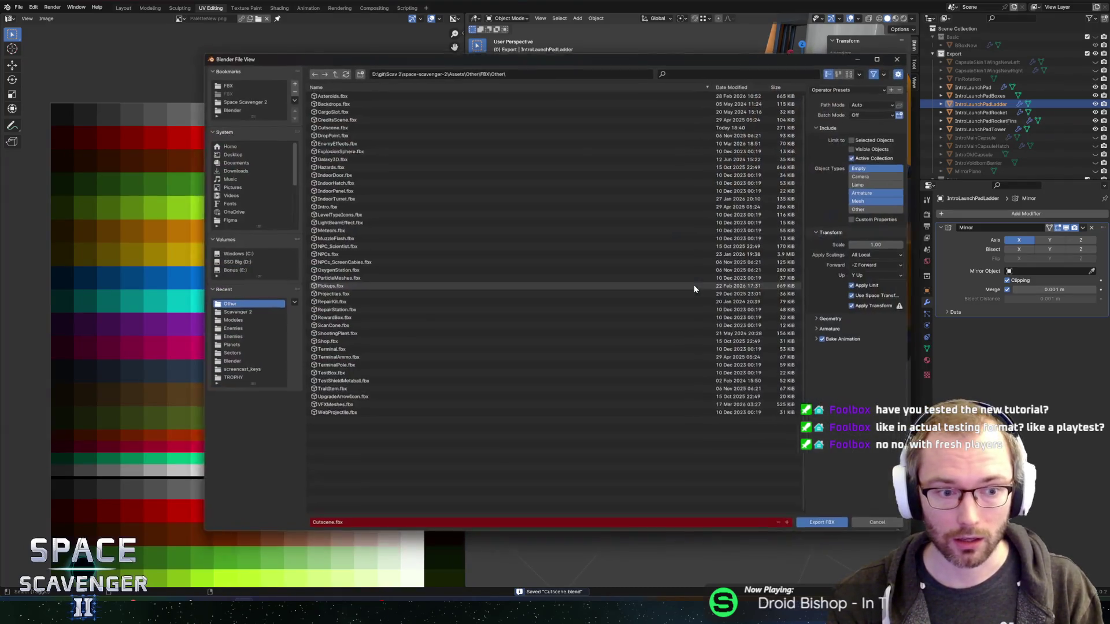
click(809, 528)
key(alt+Tab)
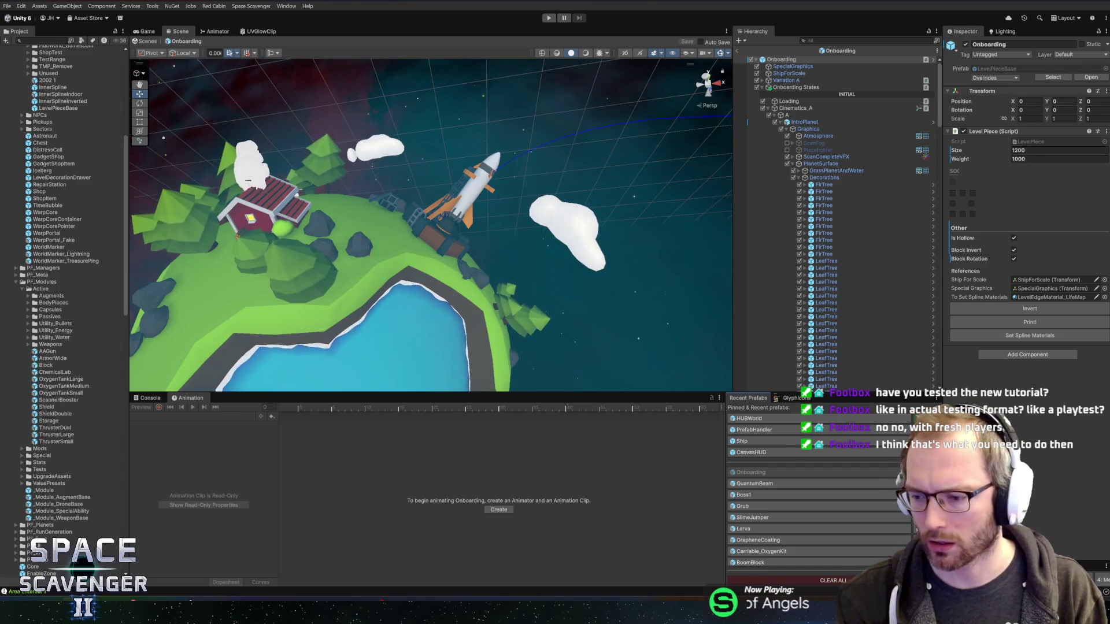
Step: Orbit the Scene view around the planet to view the white rocket on its launch pad
scroll(477, 182, down, 3)
scroll(477, 182, up, 5)
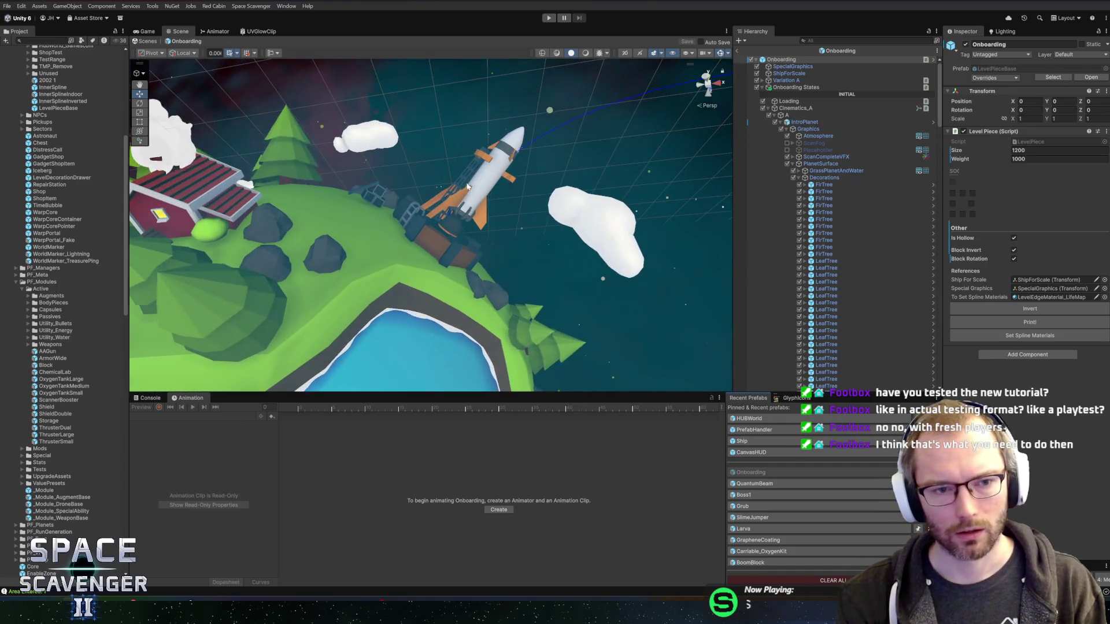
mouse_move(448, 180)
mouse_down()
mouse_move(497, 224)
mouse_move(423, 204)
mouse_move(434, 203)
mouse_up()
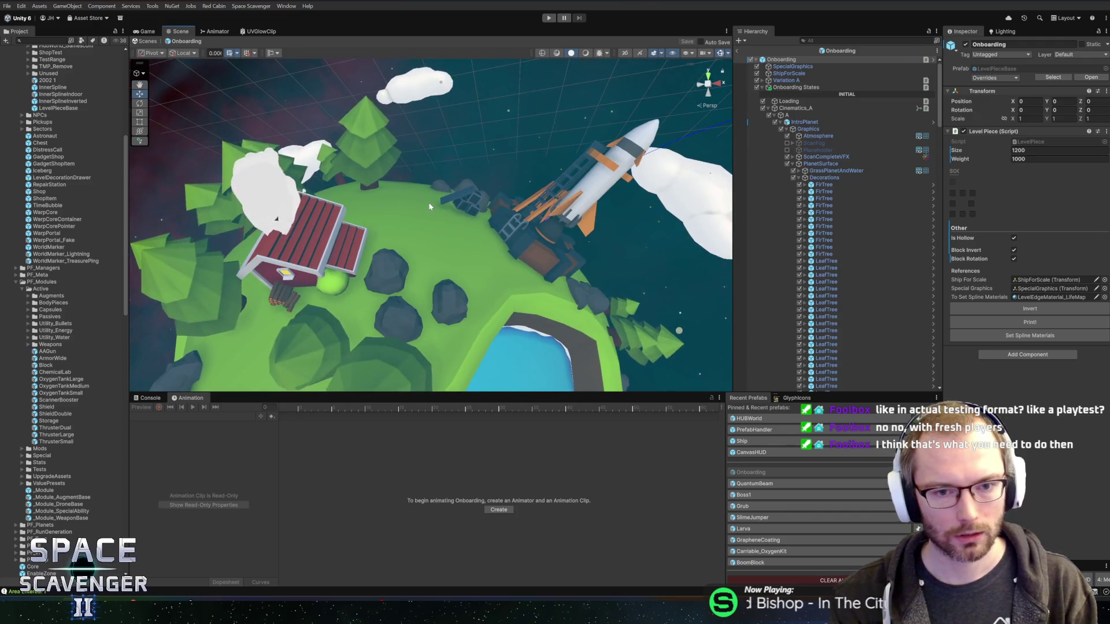
Step: Collapse Decorations, PlanetSurface and Cinematics_A in the Hierarchy, toggling IntroPlanet off and back on
click(796, 177)
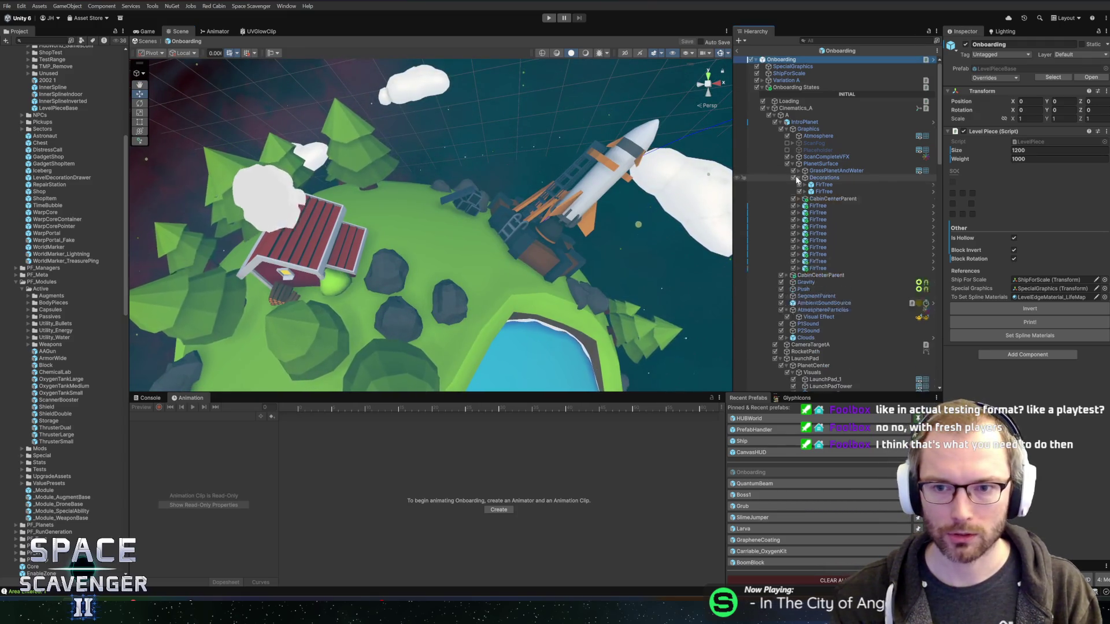
click(792, 163)
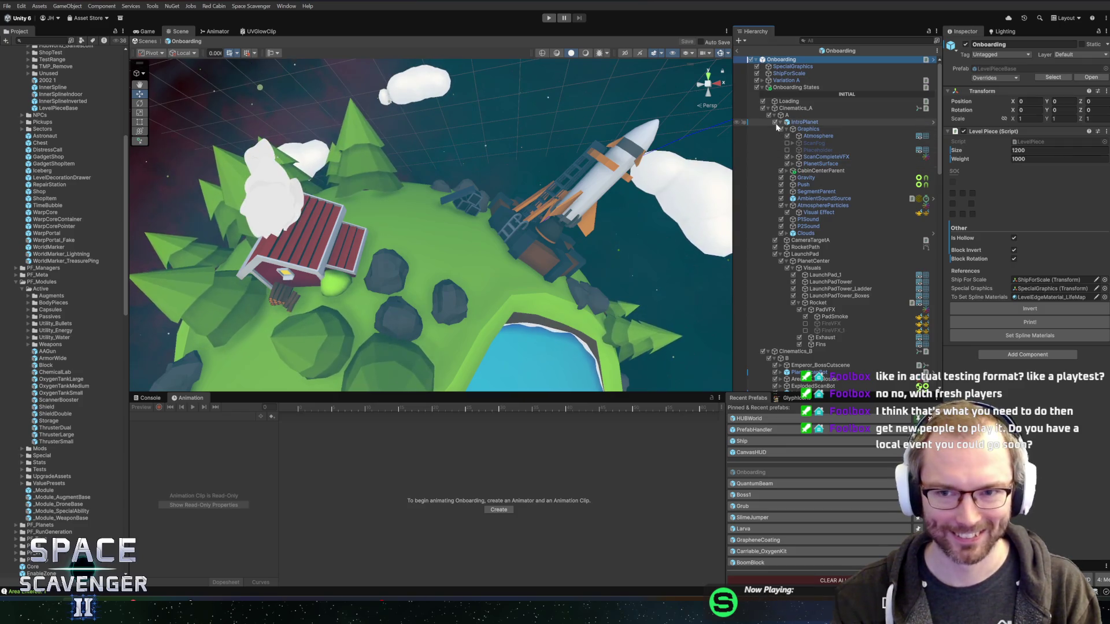
click(776, 122)
click(776, 122)
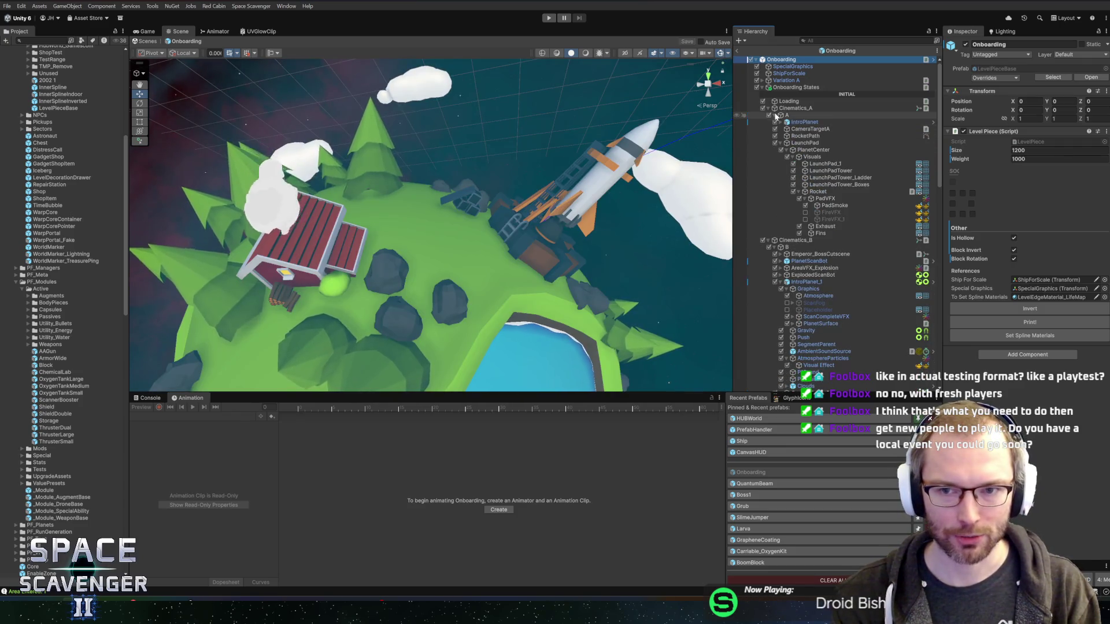
click(769, 108)
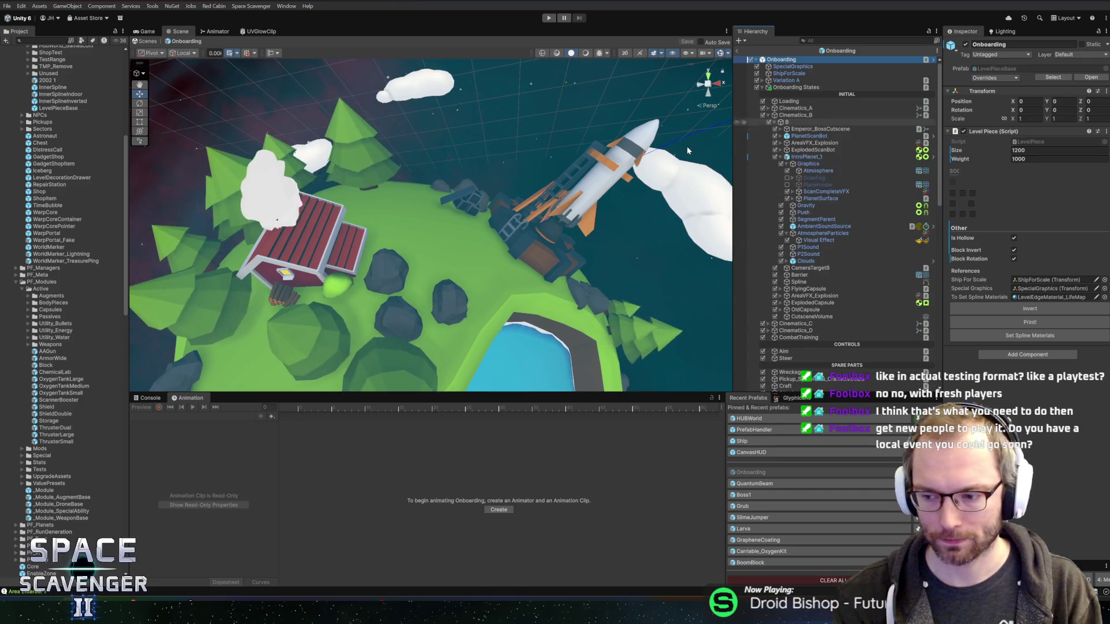
scroll(433, 237, down, 3)
scroll(433, 237, down, 3)
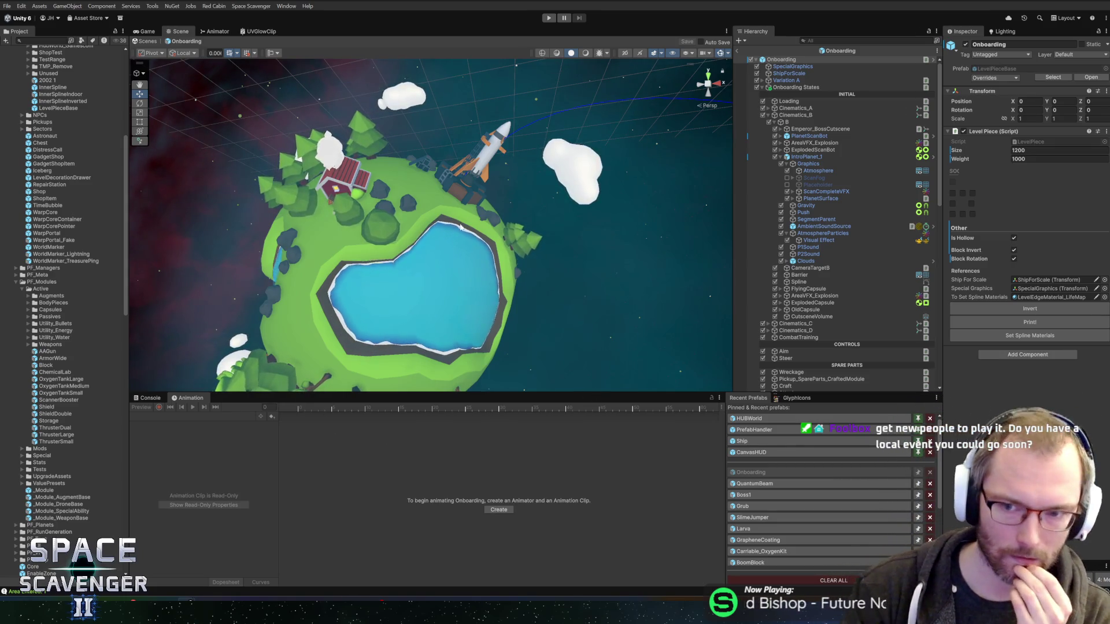
drag(596, 168, 442, 140)
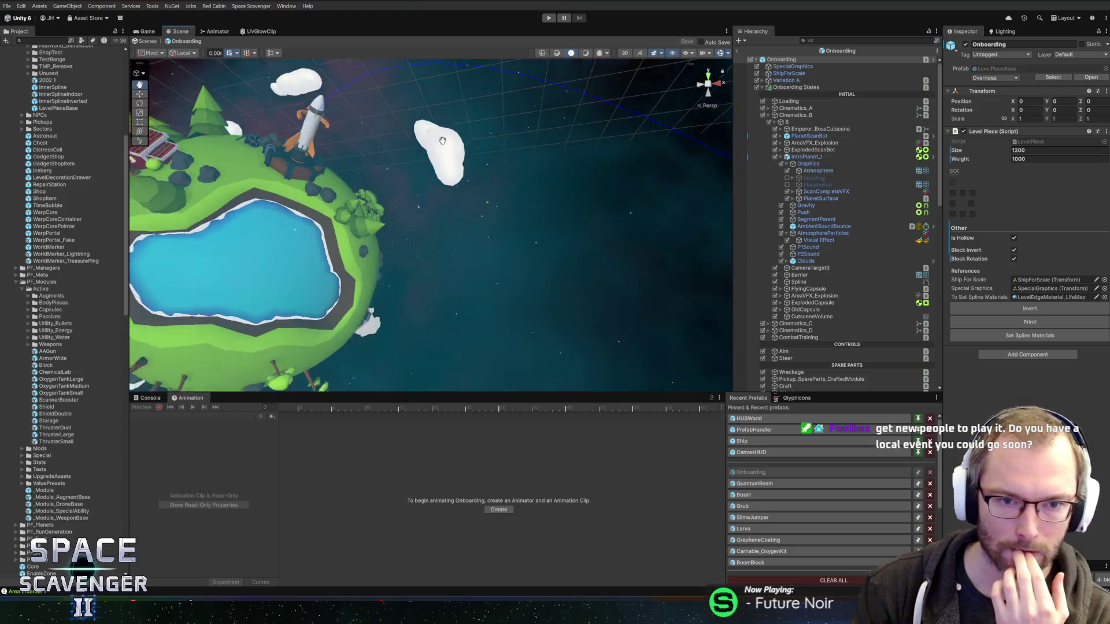
scroll(450, 196, down, 10)
scroll(476, 213, up, 5)
mouse_move(475, 213)
mouse_down()
mouse_move(345, 213)
mouse_move(491, 186)
mouse_move(542, 202)
mouse_move(336, 191)
mouse_up()
scroll(346, 213, up, 3)
drag(483, 206, 236, 194)
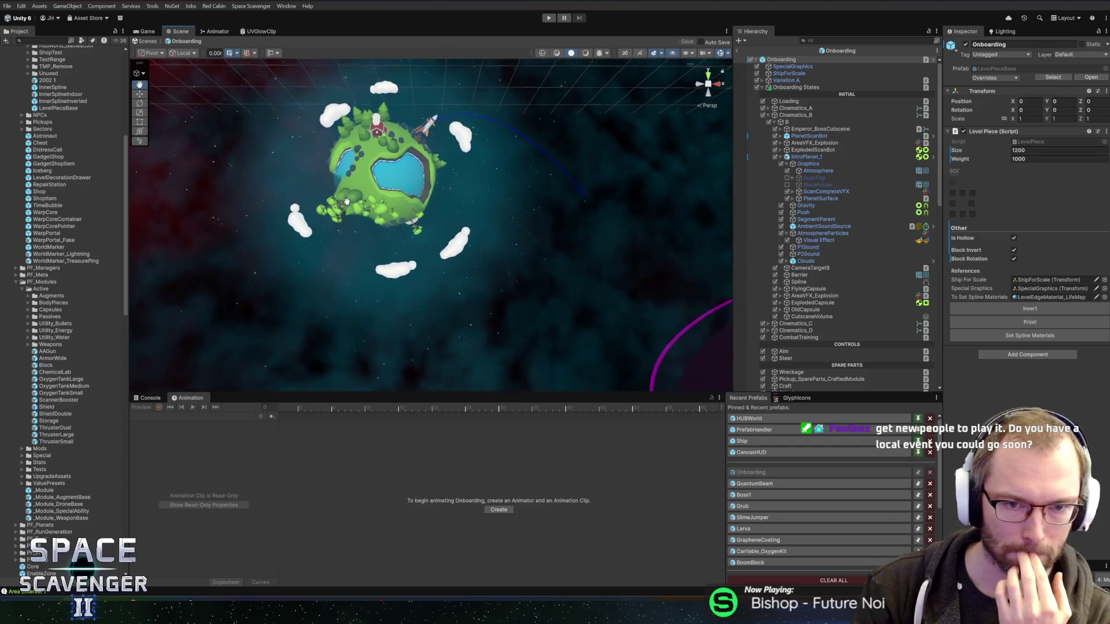
scroll(456, 217, up, 5)
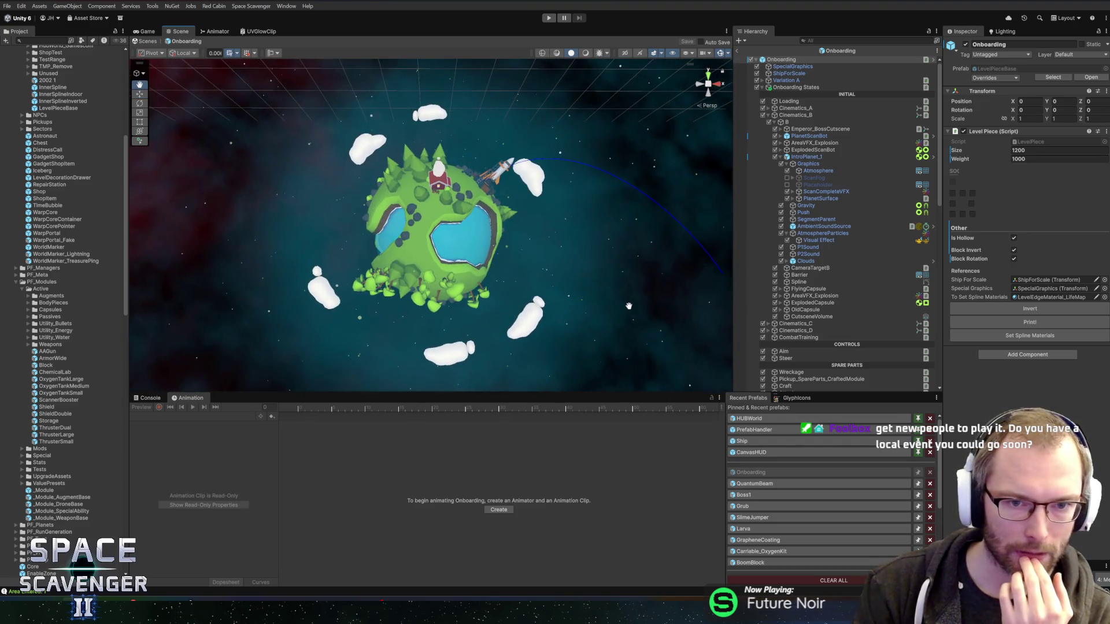
scroll(441, 181, up, 5)
scroll(554, 180, down, 5)
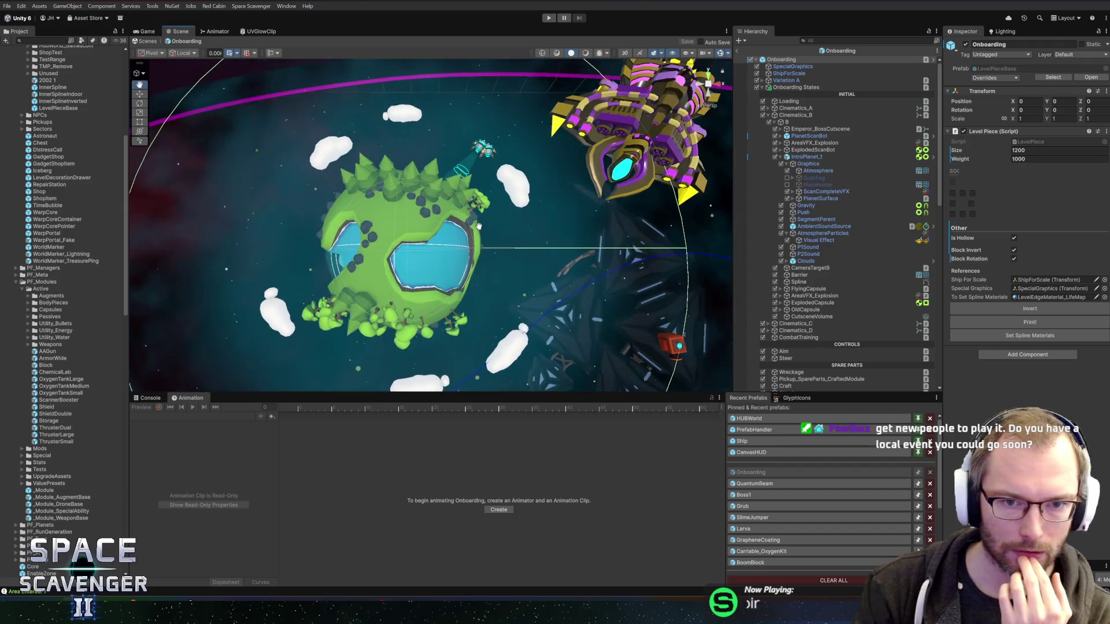
scroll(456, 177, down, 5)
mouse_move(400, 152)
mouse_down()
mouse_move(576, 198)
mouse_move(388, 156)
mouse_move(283, 154)
mouse_up()
mouse_move(458, 183)
mouse_down()
mouse_move(289, 191)
mouse_move(306, 124)
mouse_move(484, 180)
mouse_move(438, 184)
mouse_move(555, 185)
mouse_move(465, 181)
mouse_up()
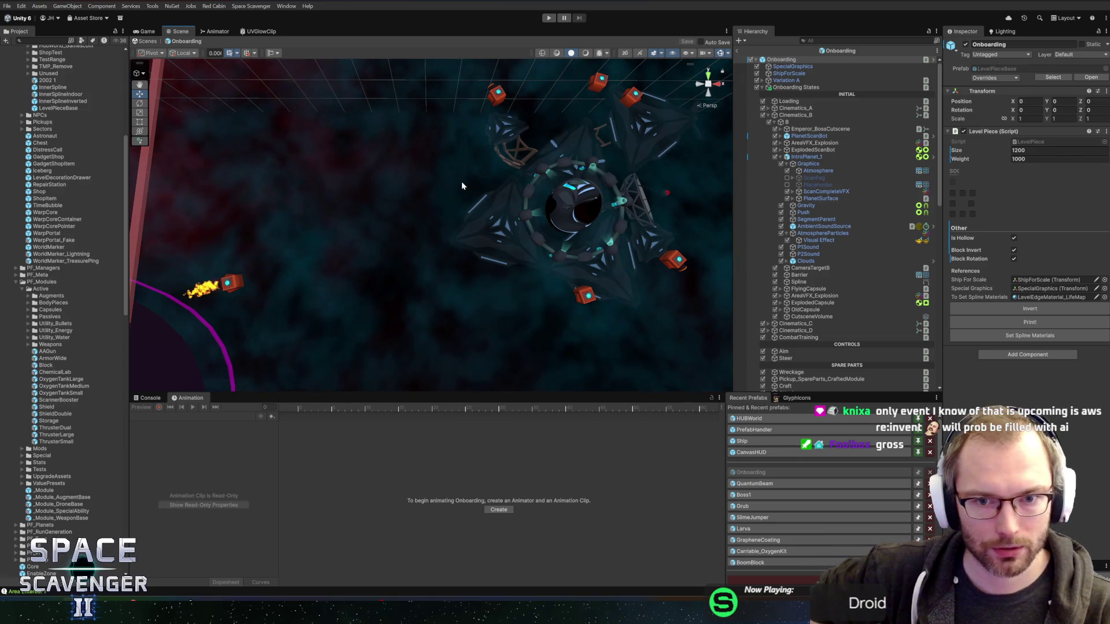
Step: Orbit around the central ring, then start Play and exit prefab mode so the intro cutscene runs
mouse_move(597, 195)
mouse_down()
mouse_move(452, 251)
mouse_move(457, 260)
mouse_move(537, 233)
mouse_move(548, 211)
mouse_up()
scroll(434, 269, up, 3)
scroll(435, 270, down, 3)
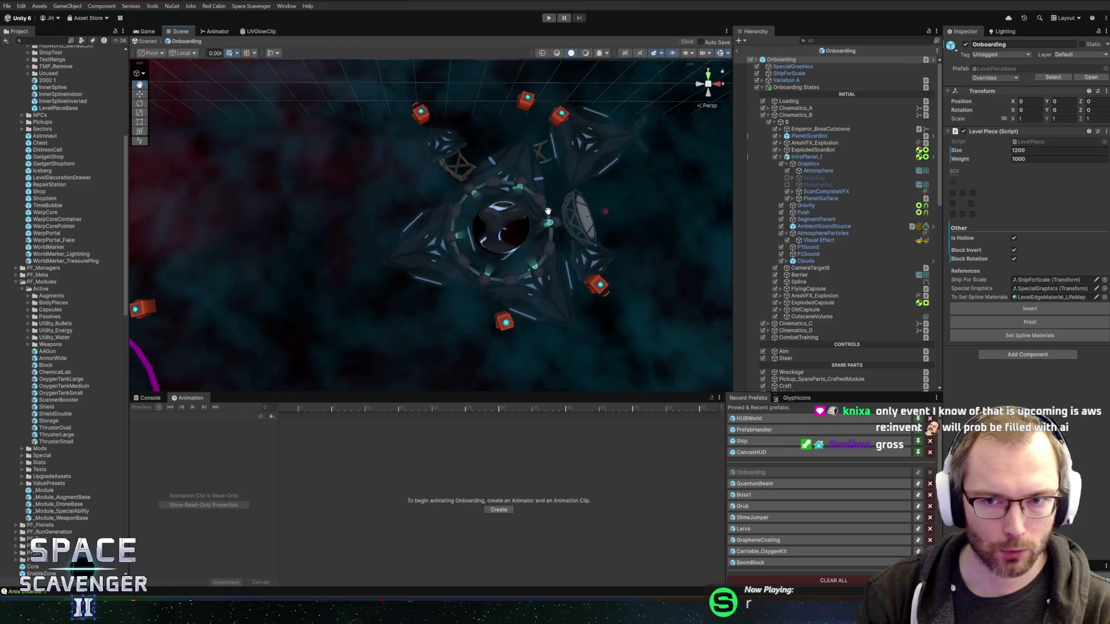
scroll(548, 211, down, 2)
scroll(563, 196, down, 3)
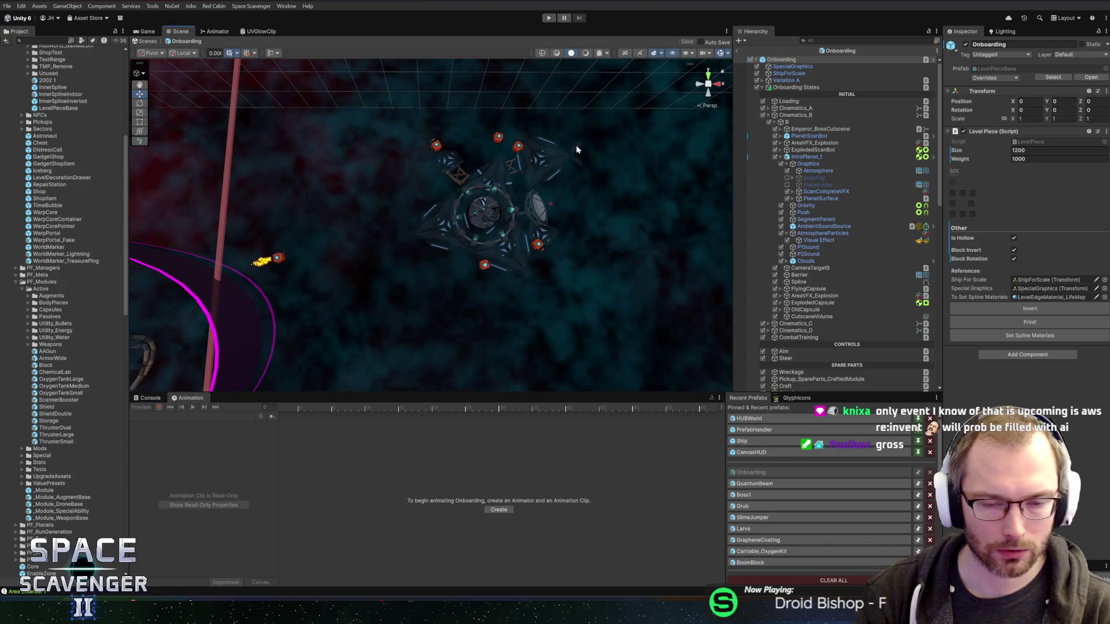
click(549, 18)
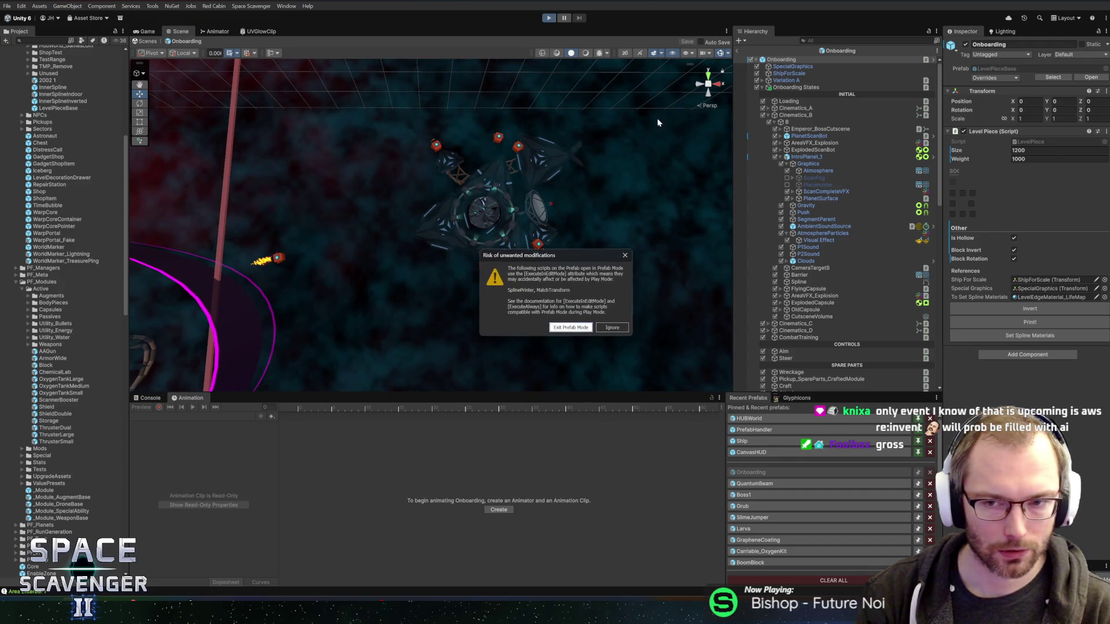
click(570, 327)
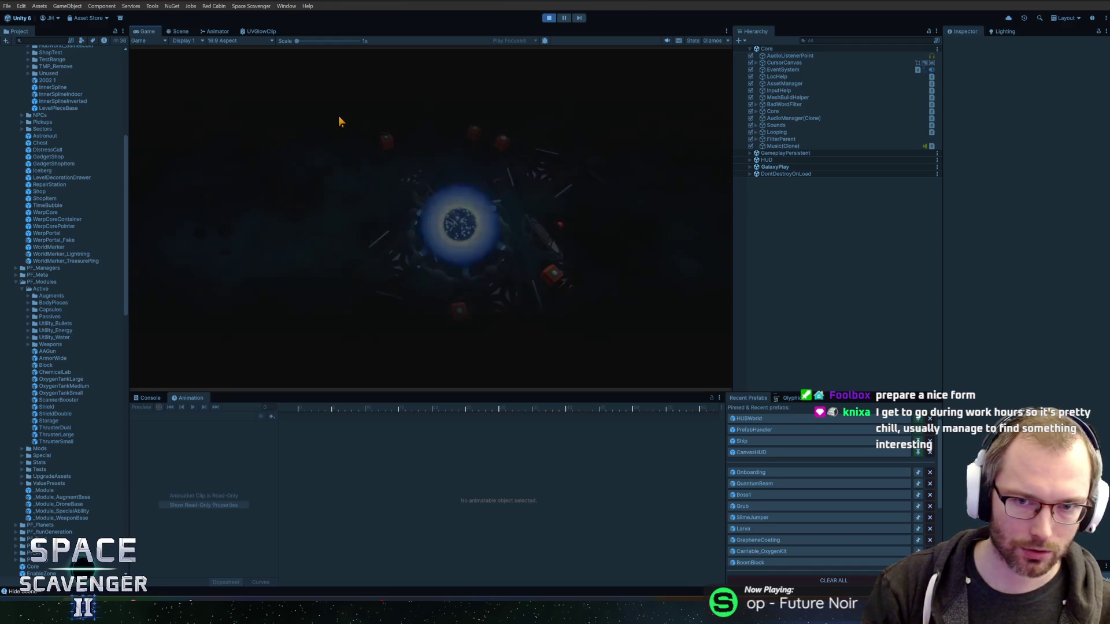
Step: Open the debug console and run 'debug timeScale 0' to freeze the cutscene
key(grave)
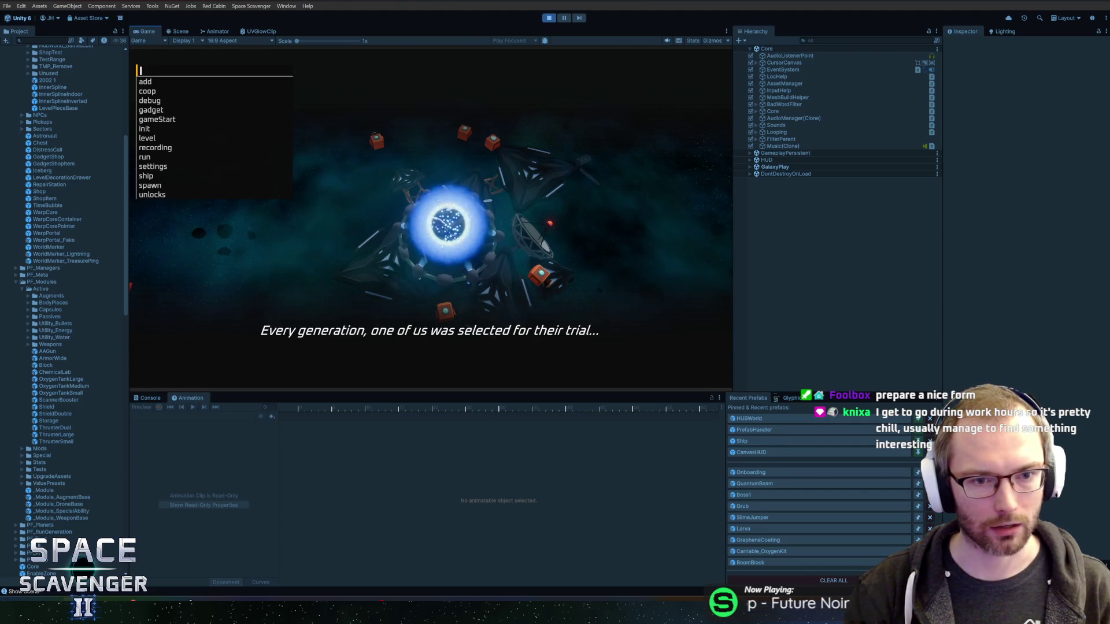
text(debug timeScale 0)
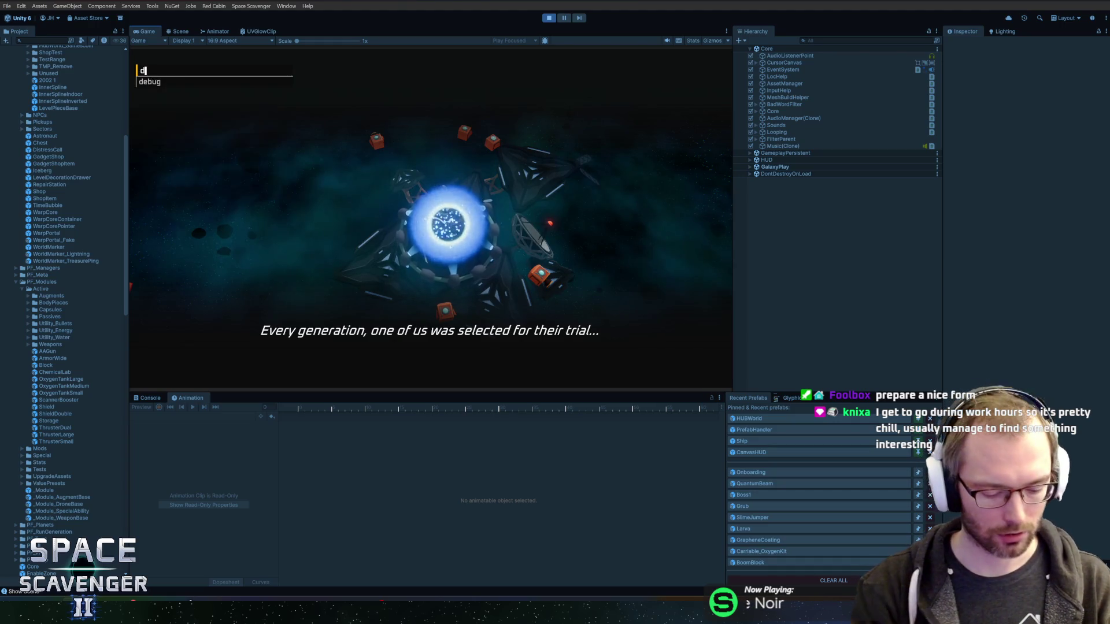
key(Return)
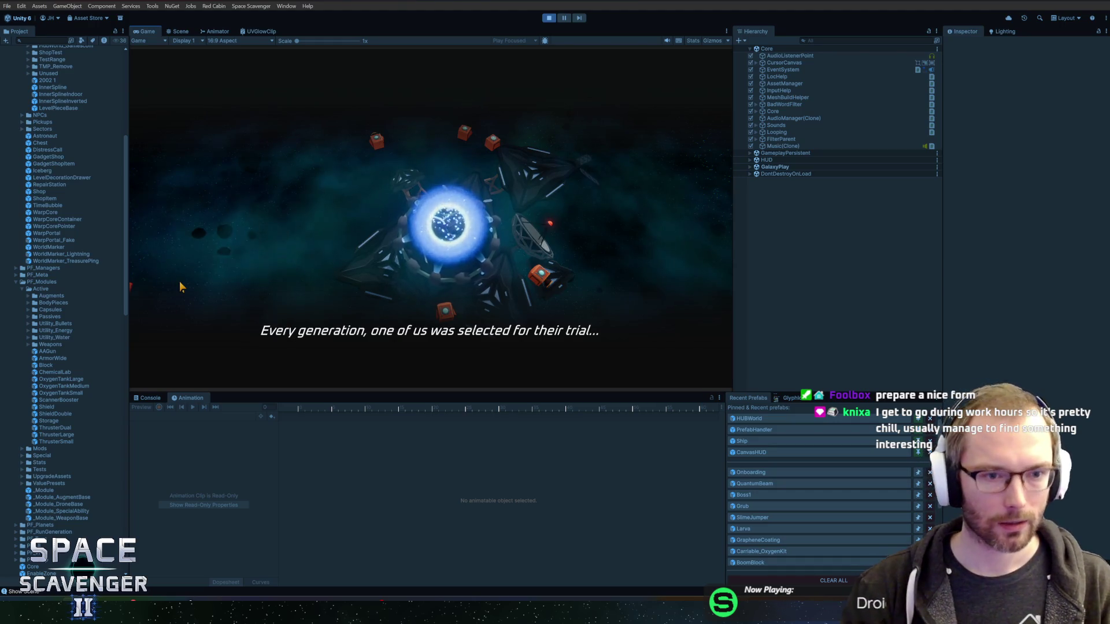
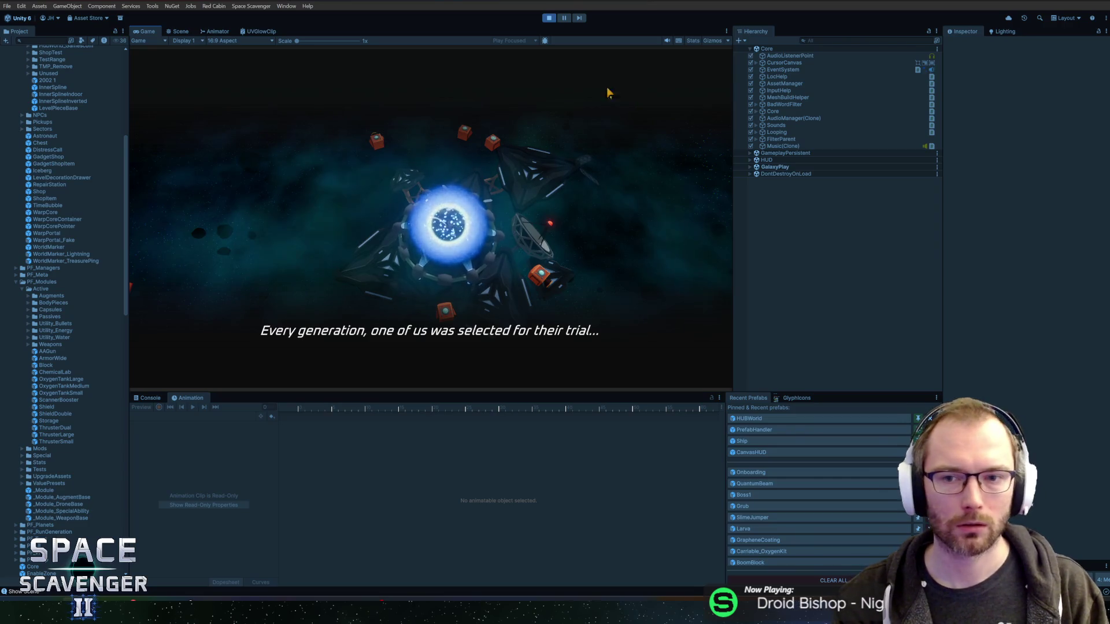
Step: Switch to the Scene view and pan and zoom around the level toward the ship and portal
key(super)
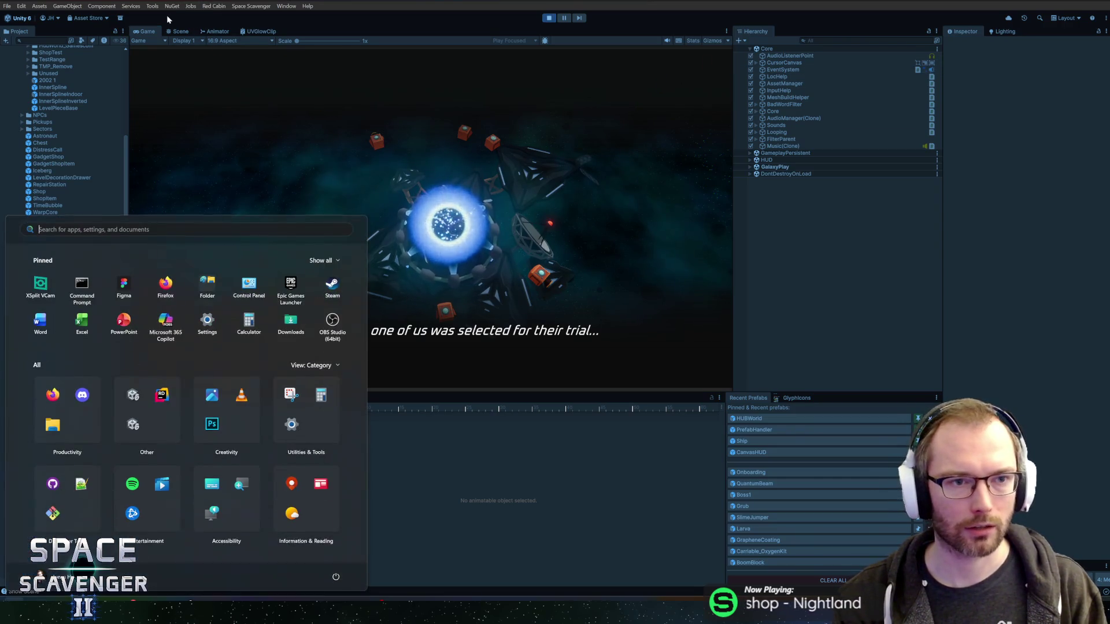
key(super)
key(ctrl+1)
scroll(368, 218, down, 5)
mouse_move(369, 218)
mouse_down()
mouse_move(359, 210)
mouse_move(441, 74)
mouse_move(375, 126)
mouse_move(629, 178)
mouse_up()
scroll(598, 183, up, 5)
mouse_move(659, 141)
mouse_down()
mouse_move(416, 178)
mouse_move(503, 201)
mouse_up()
scroll(428, 173, up, 4)
drag(414, 196, 569, 228)
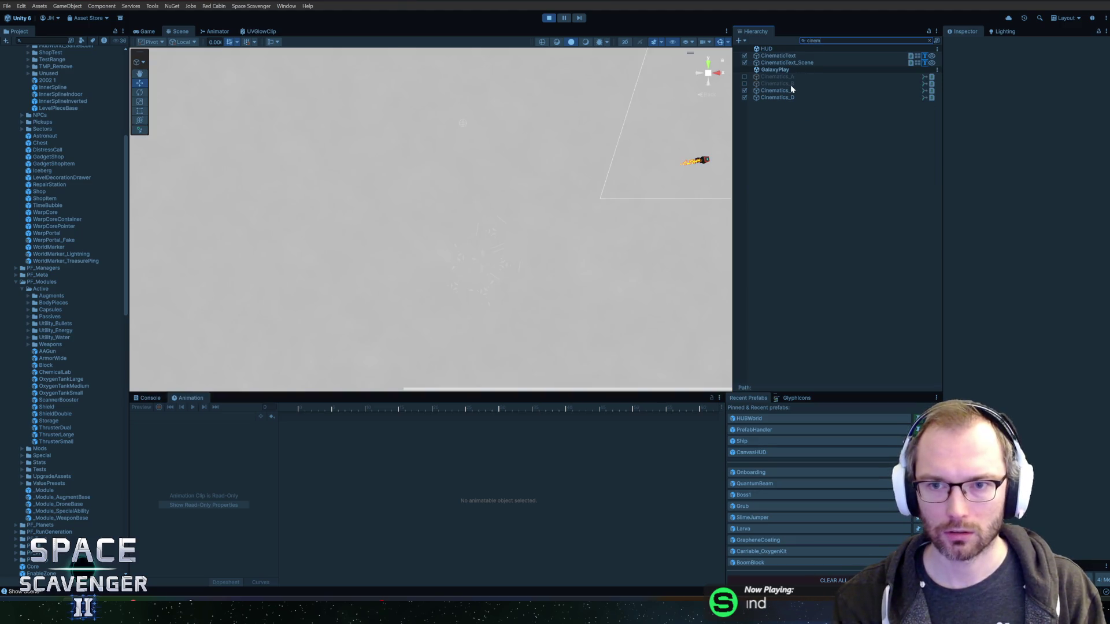
Step: Clear the hierarchy search and select IntroPlanet_1 inside Cinematics_B > B
double_click(789, 85)
right_click(814, 173)
key(Escape)
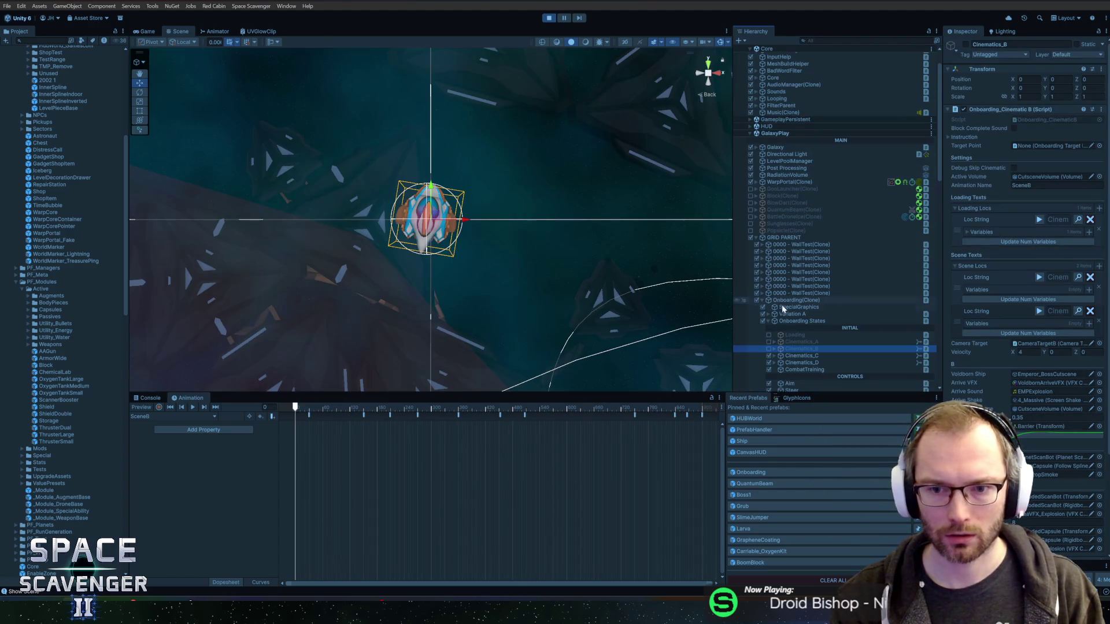
click(774, 349)
click(780, 356)
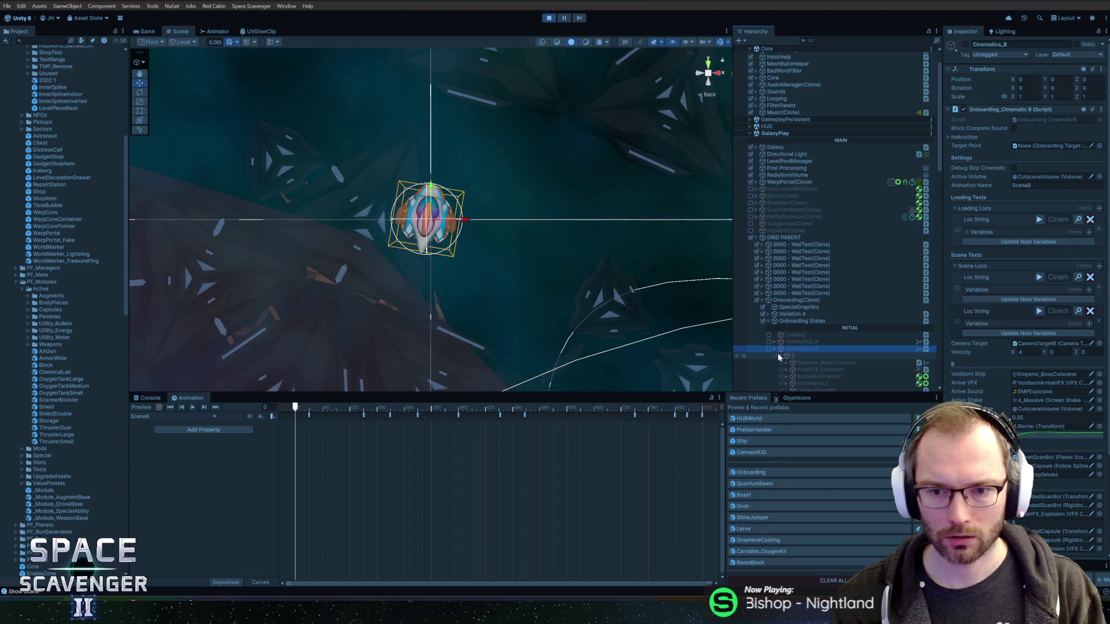
scroll(797, 289, down, 5)
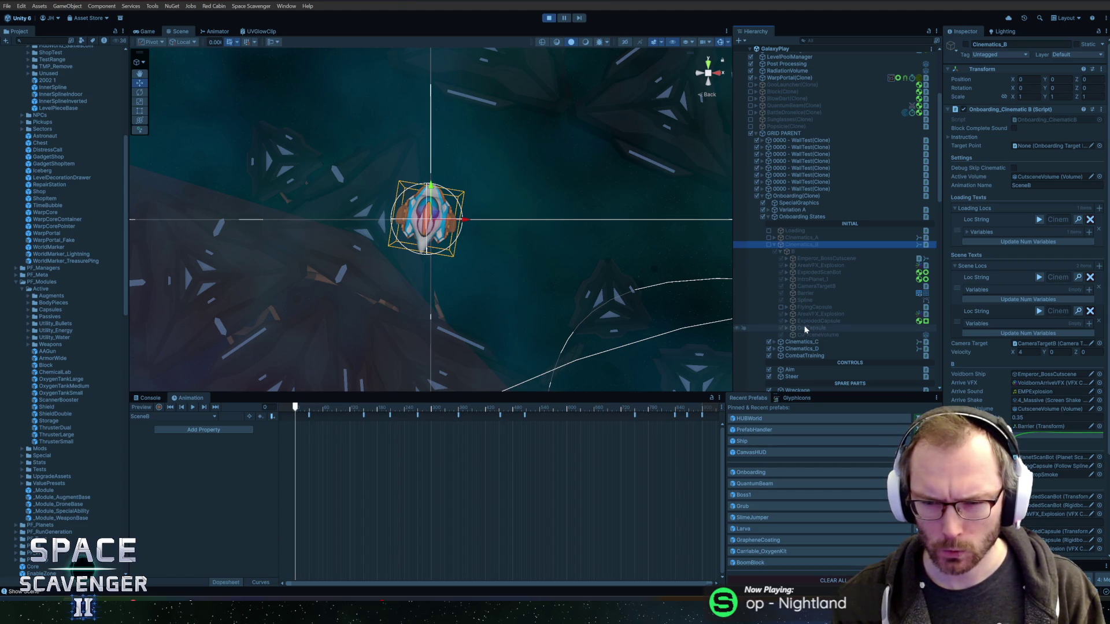
click(788, 279)
click(804, 278)
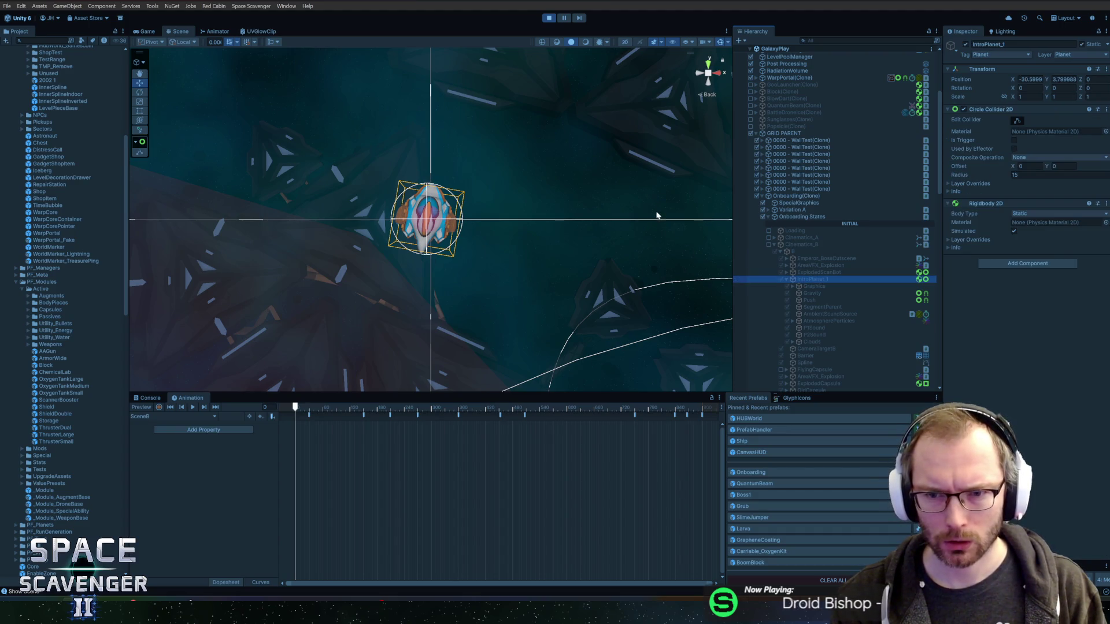
Step: Inspect the Onboarding States and OnboardingContent groups, then collapse Cinematics_B
click(767, 216)
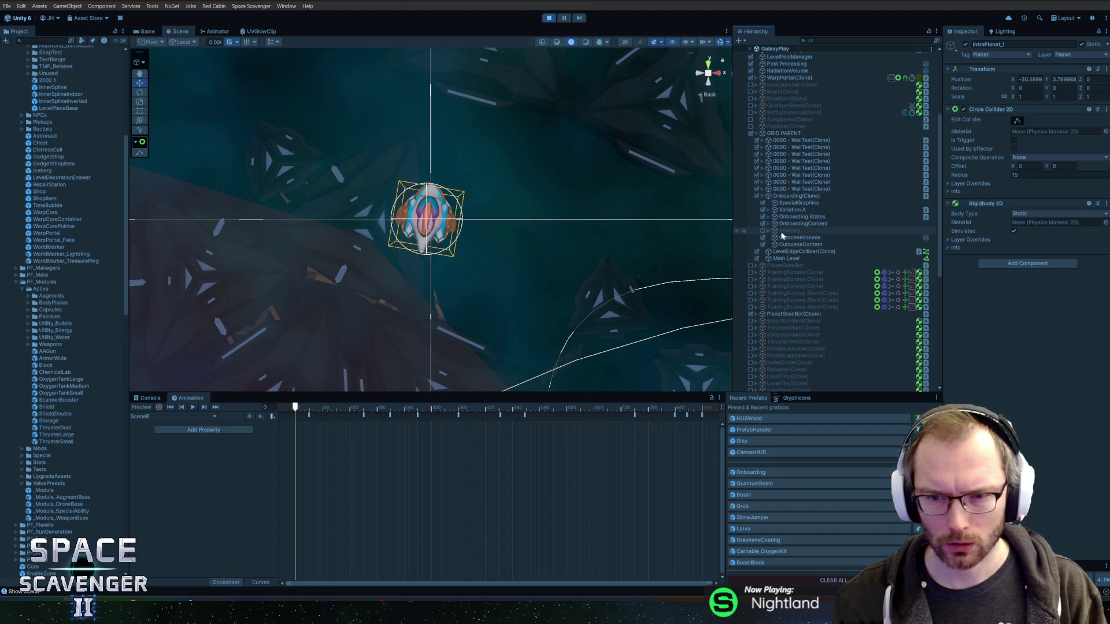
click(768, 225)
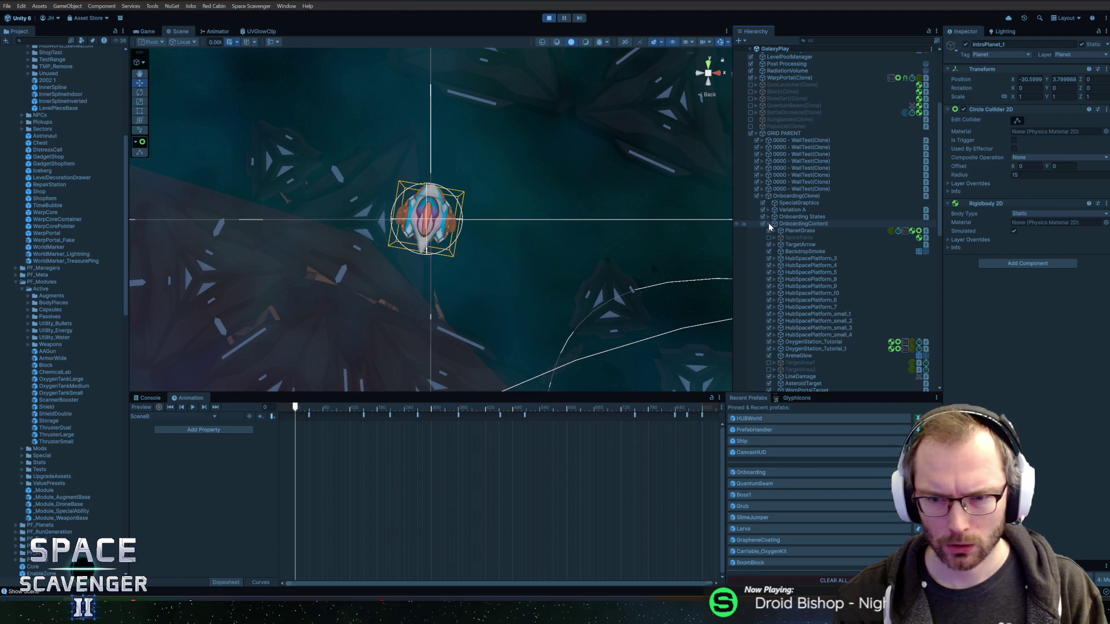
click(768, 223)
click(768, 217)
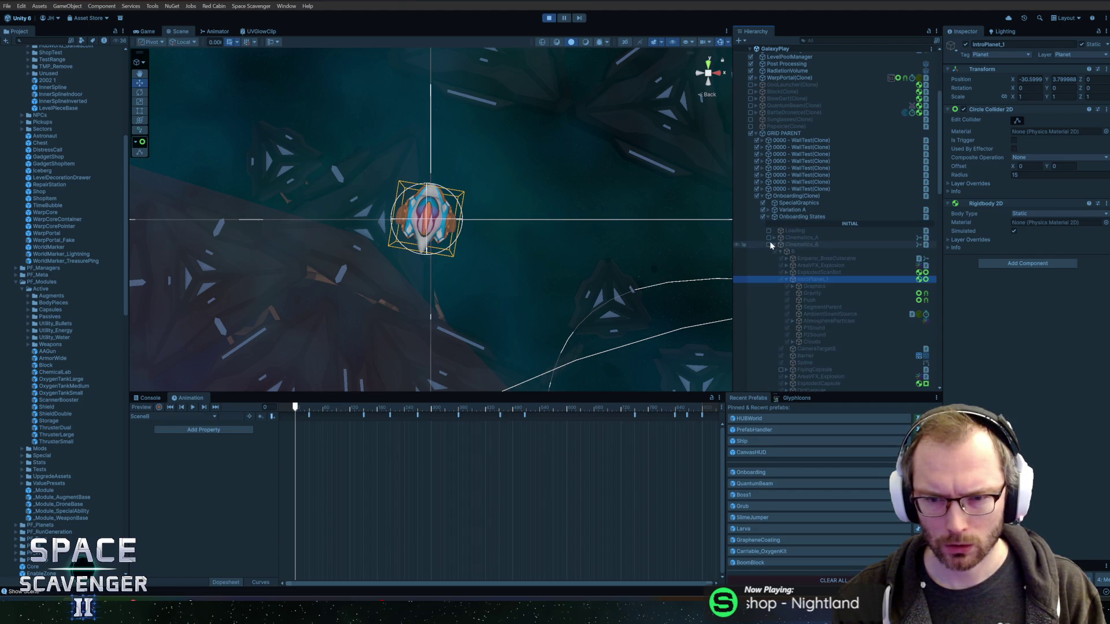
click(772, 244)
Step: Paste IntroPlanet_1 under IntroPortal in Cinematics_C > C
click(807, 253)
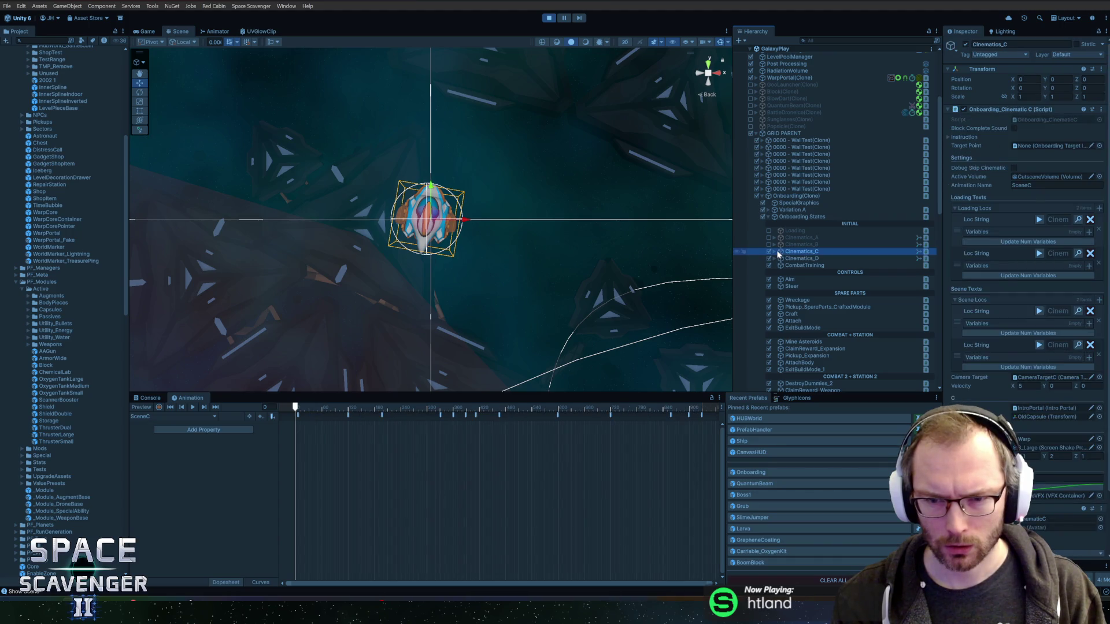
click(773, 252)
click(790, 259)
click(781, 258)
click(809, 266)
key(ctrl+v)
Step: Frame the pasted planet and turn off its Static flag, including its children
key(f)
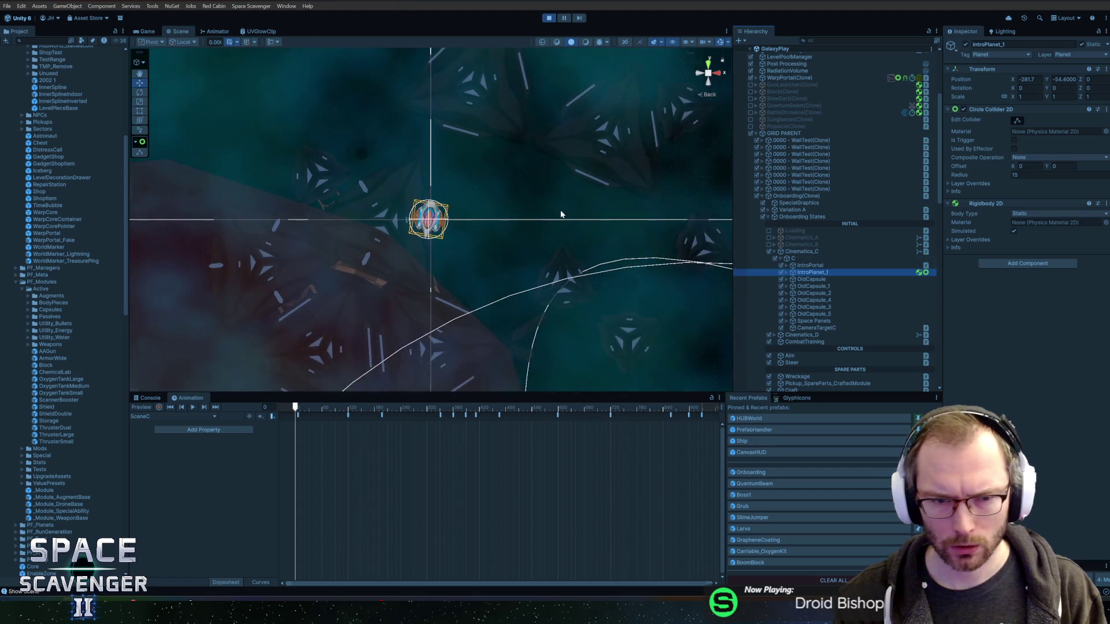
scroll(526, 226, down, 5)
scroll(486, 231, down, 3)
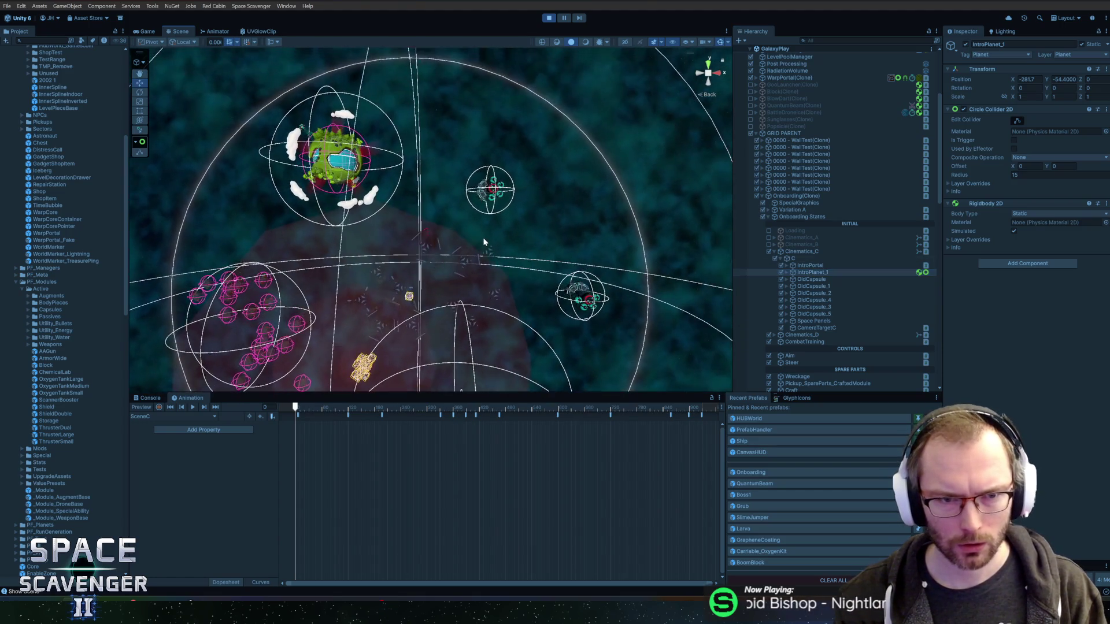
scroll(513, 249, up, 8)
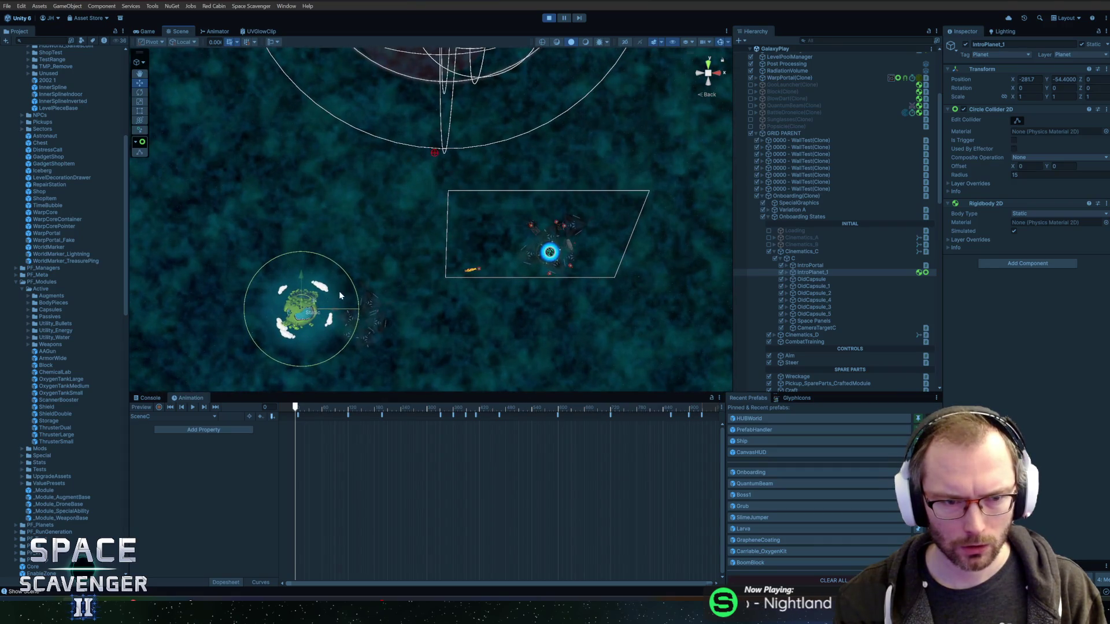
click(1081, 45)
click(559, 311)
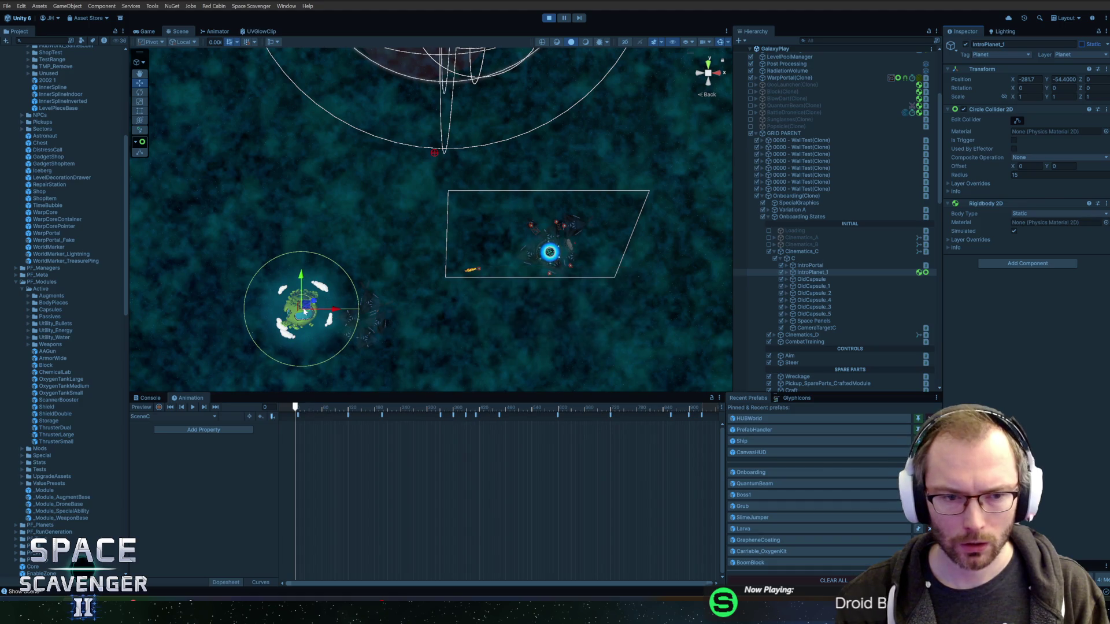
Step: Move IntroPlanet_1 into the camera's framed area and watch it in the Game view
mouse_move(305, 306)
mouse_down()
mouse_move(498, 247)
mouse_move(501, 191)
mouse_move(518, 363)
mouse_move(511, 247)
mouse_up()
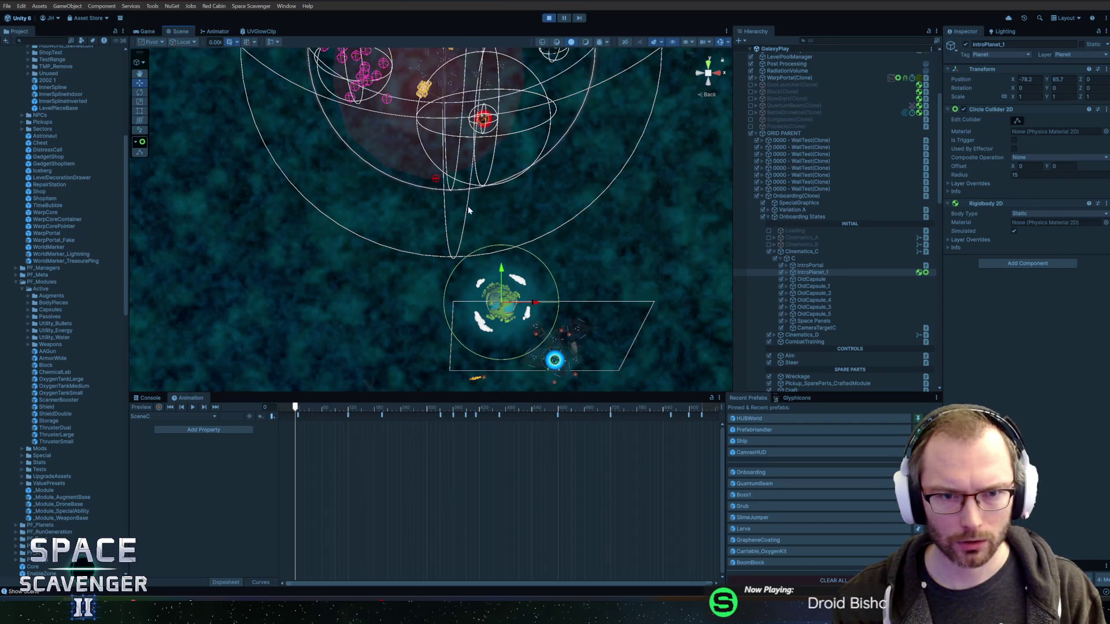
drag(487, 170, 503, 272)
scroll(555, 189, up, 4)
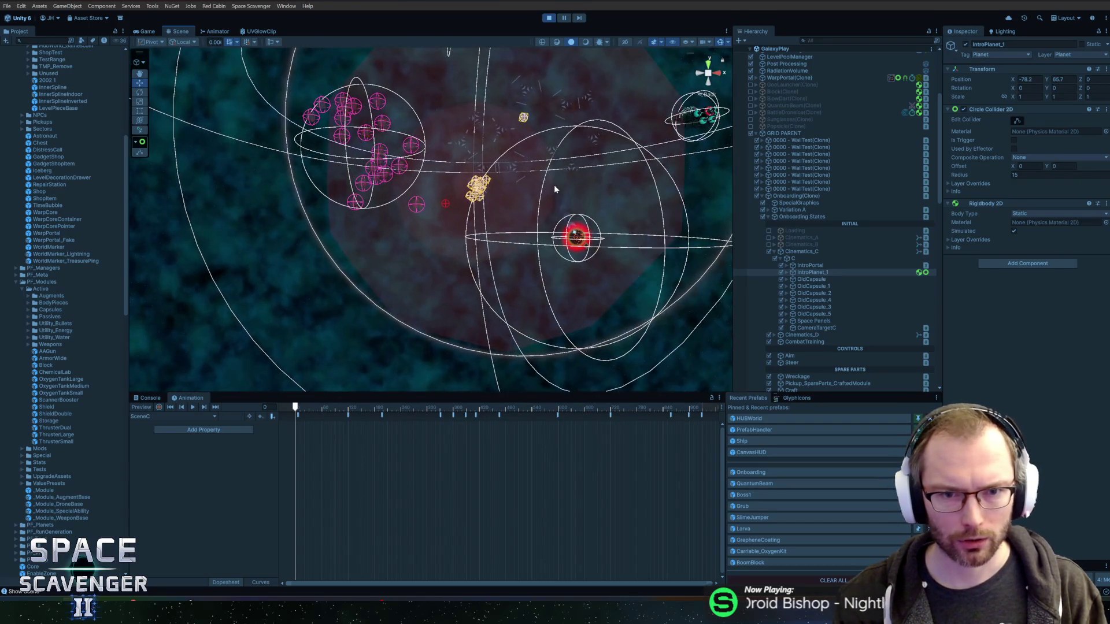
key(f)
mouse_move(529, 171)
mouse_down()
mouse_move(436, 100)
mouse_move(436, 57)
mouse_up()
click(147, 31)
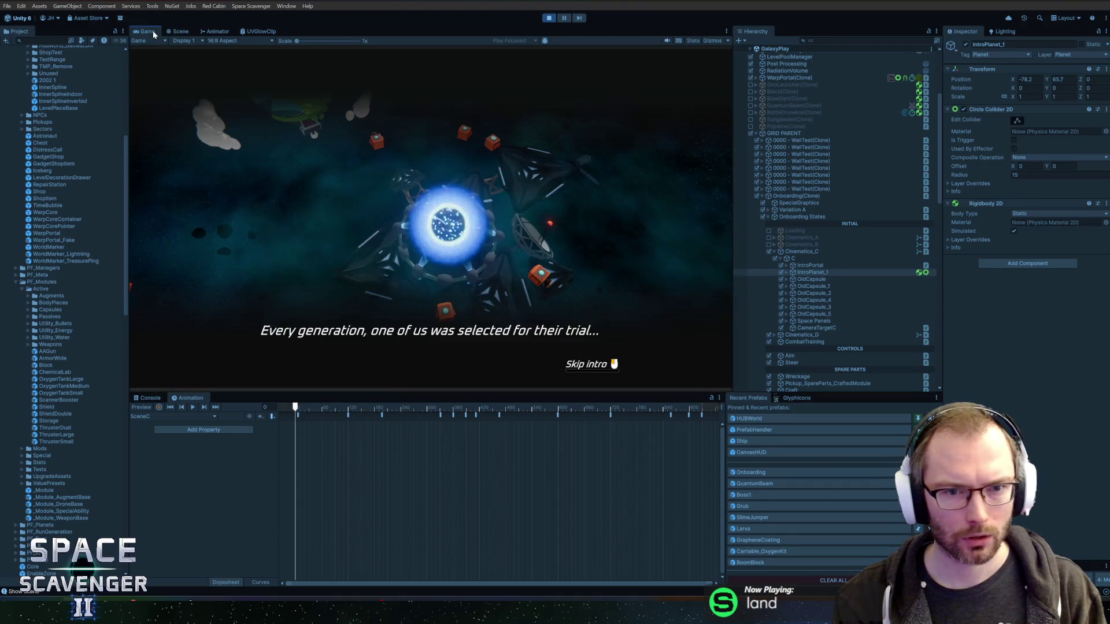
Step: Set IntroPlanet_1's Position X and Y to about -80.2, 90.4, placing it top-left in the shot
mouse_move(1049, 81)
mouse_down()
mouse_move(1104, 80)
mouse_move(584, 71)
mouse_move(616, 67)
mouse_up()
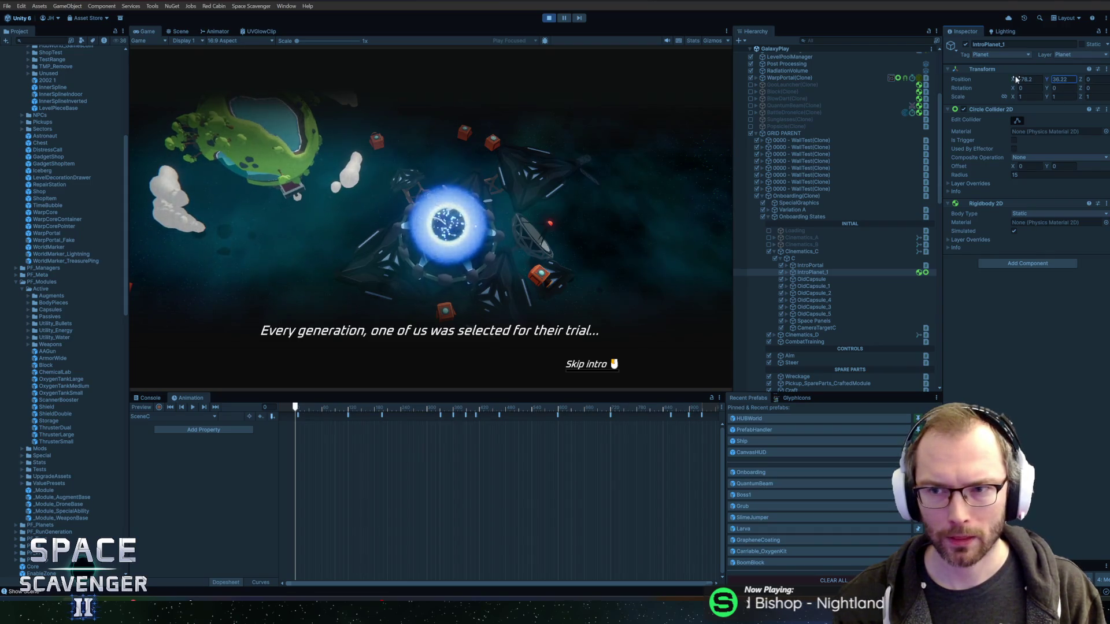
drag(1001, 75, 991, 75)
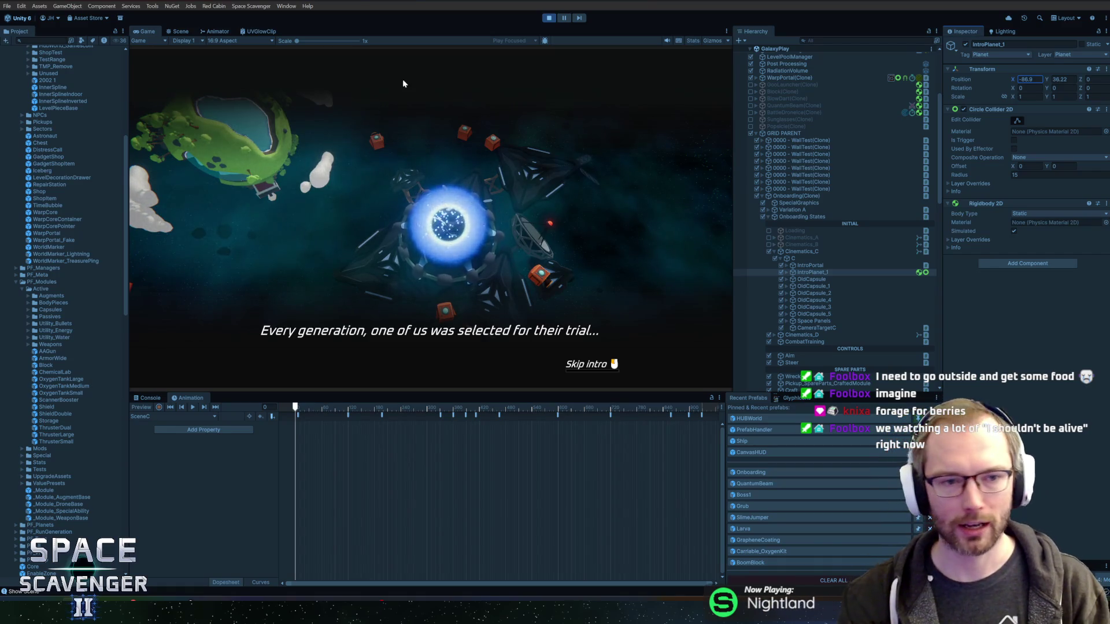
mouse_move(1021, 79)
mouse_down()
mouse_move(1051, 80)
mouse_move(1039, 78)
mouse_up()
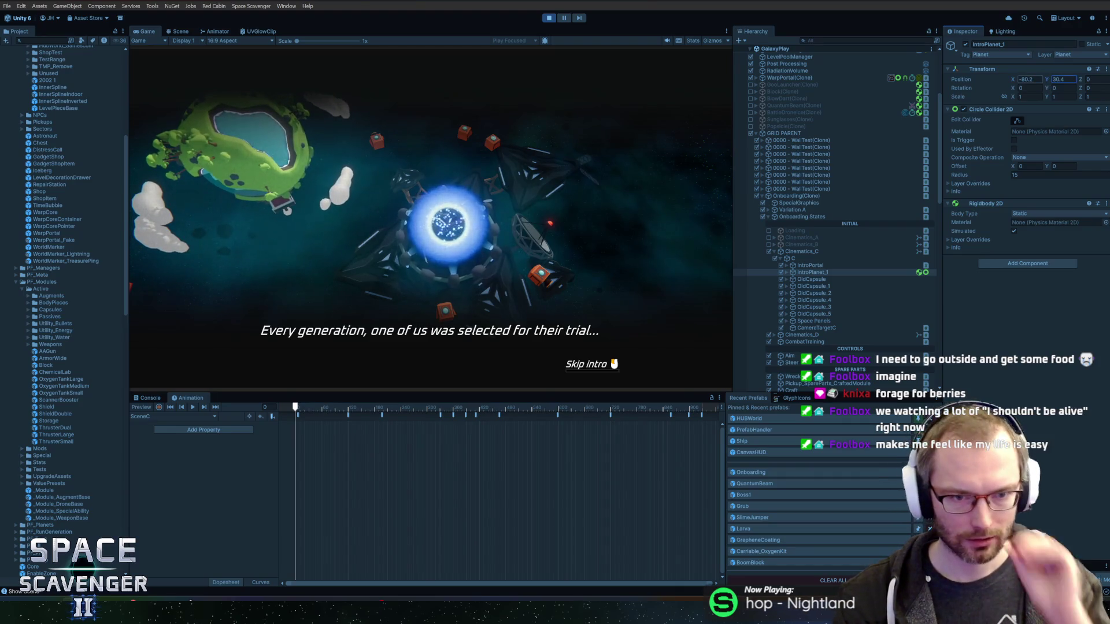
Step: Check the Transform options, reselect IntroPlanet_1 and stop play mode
right_click(1006, 70)
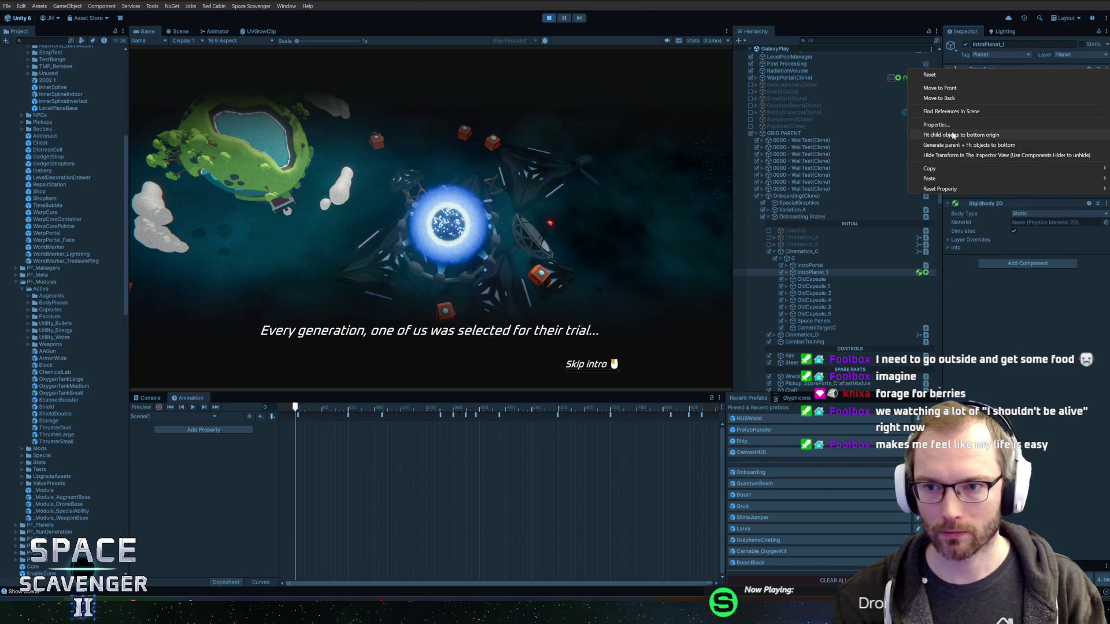
click(893, 329)
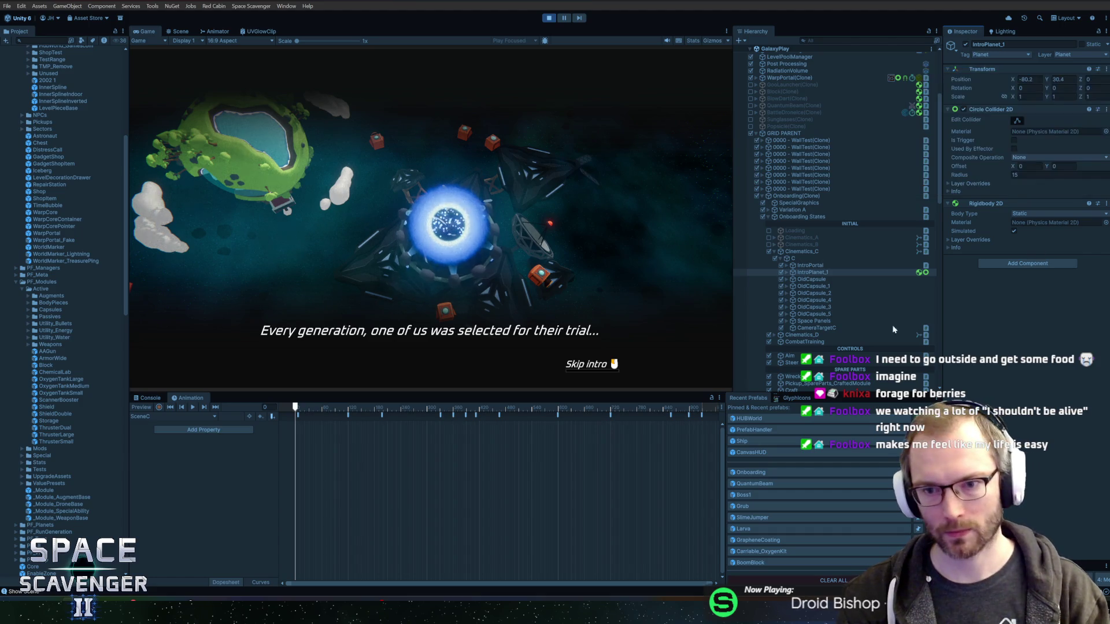
click(814, 272)
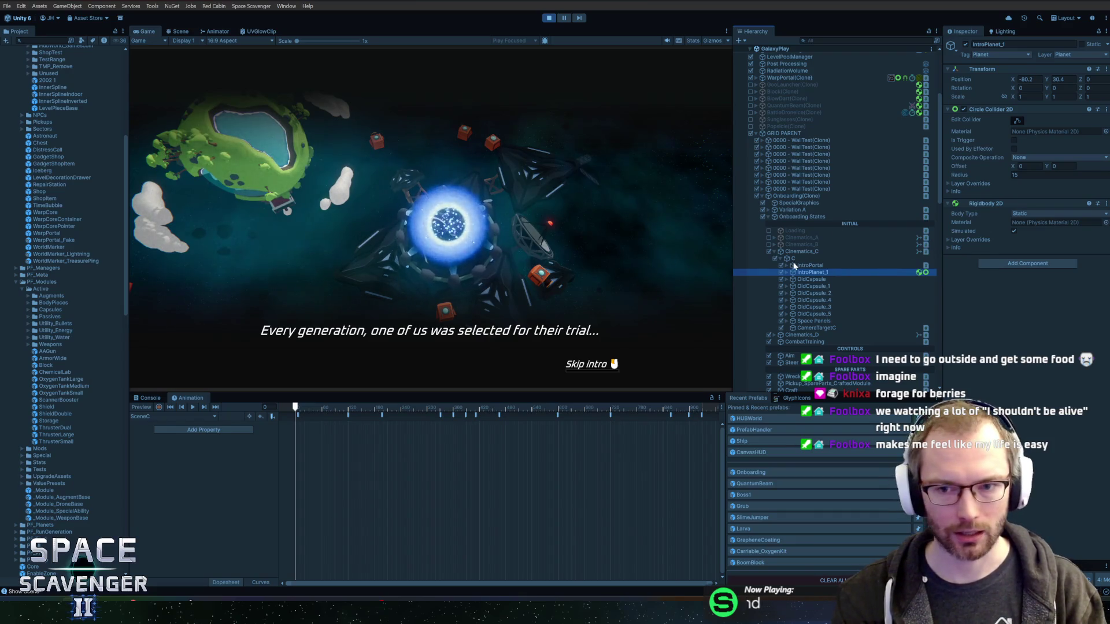
click(549, 17)
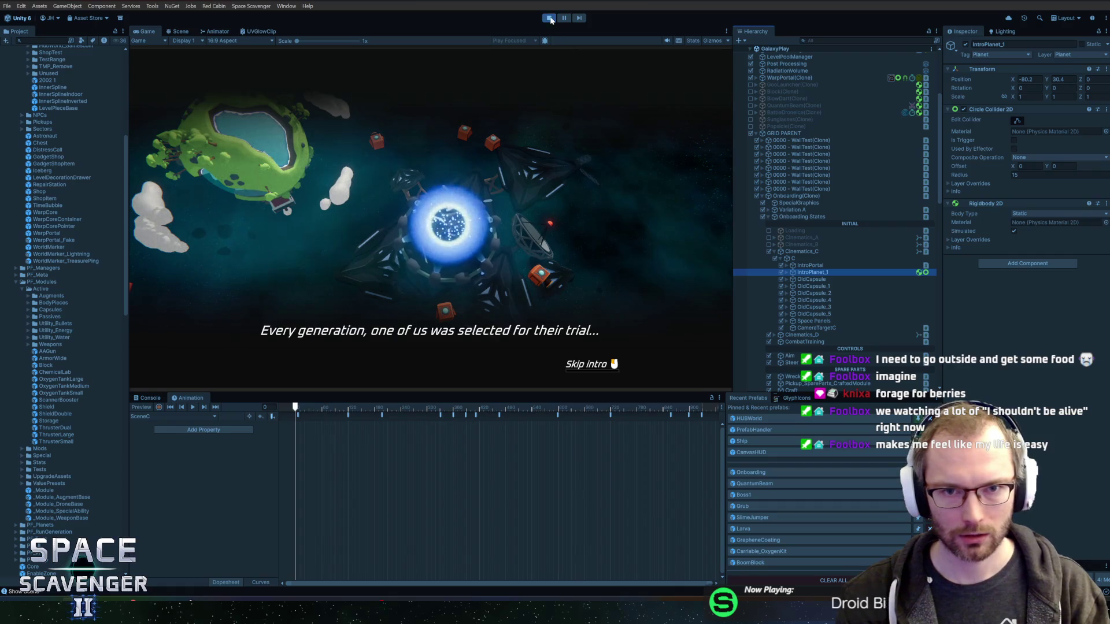
Step: Open the Onboarding prefab, pick BlackHole, collapse IntroPortal and frame IntroPlanet_1
click(751, 472)
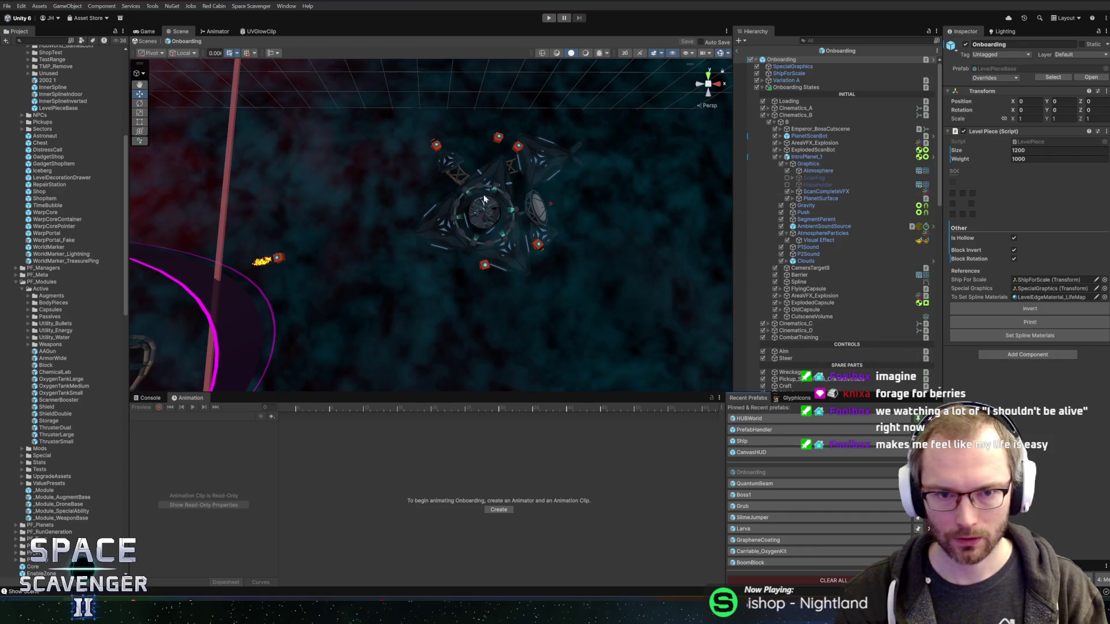
click(514, 211)
right_click(514, 210)
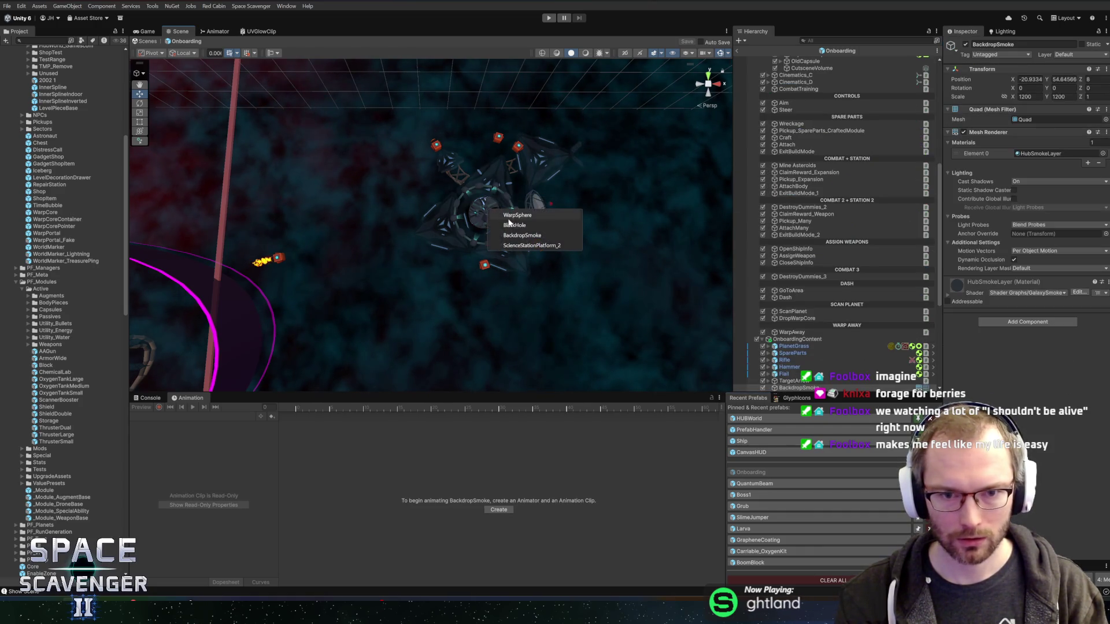
click(520, 230)
scroll(838, 208, up, 5)
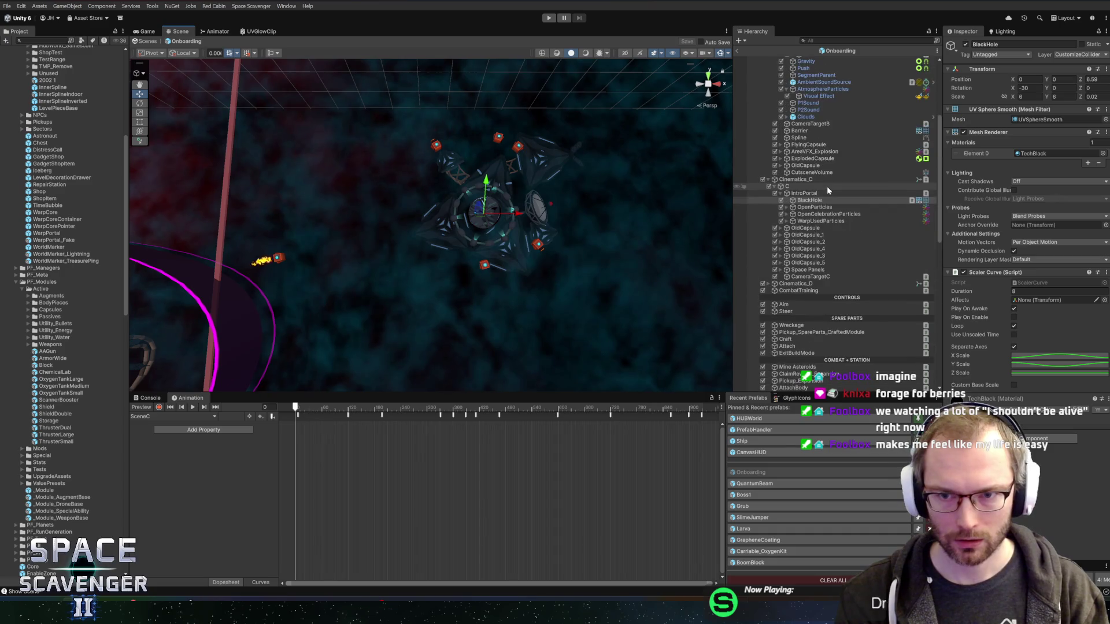
click(780, 193)
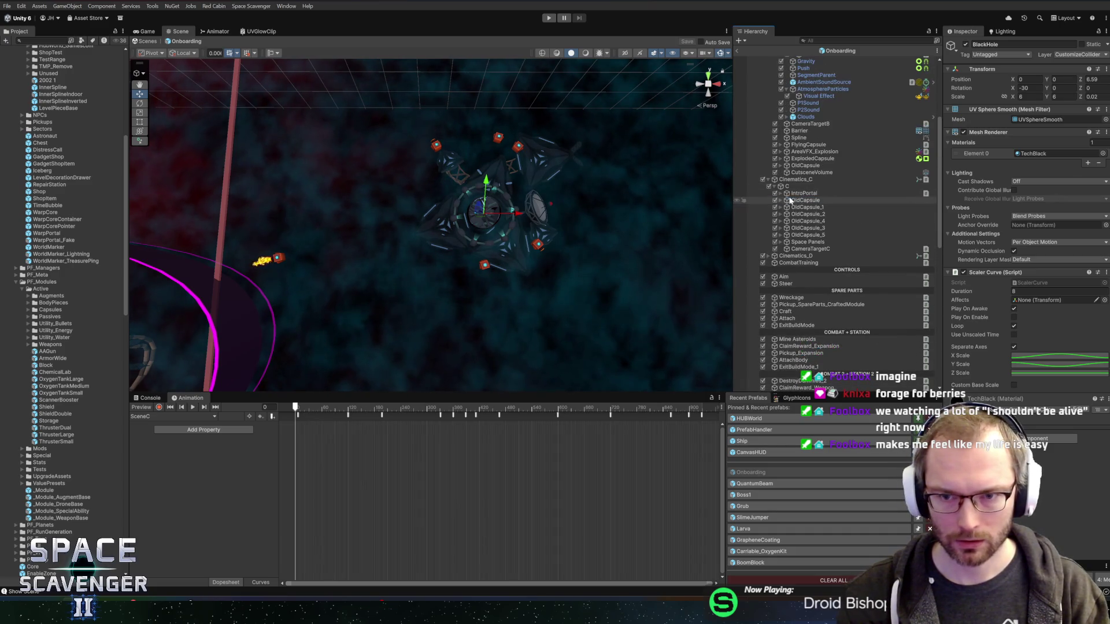
key(ctrl+z)
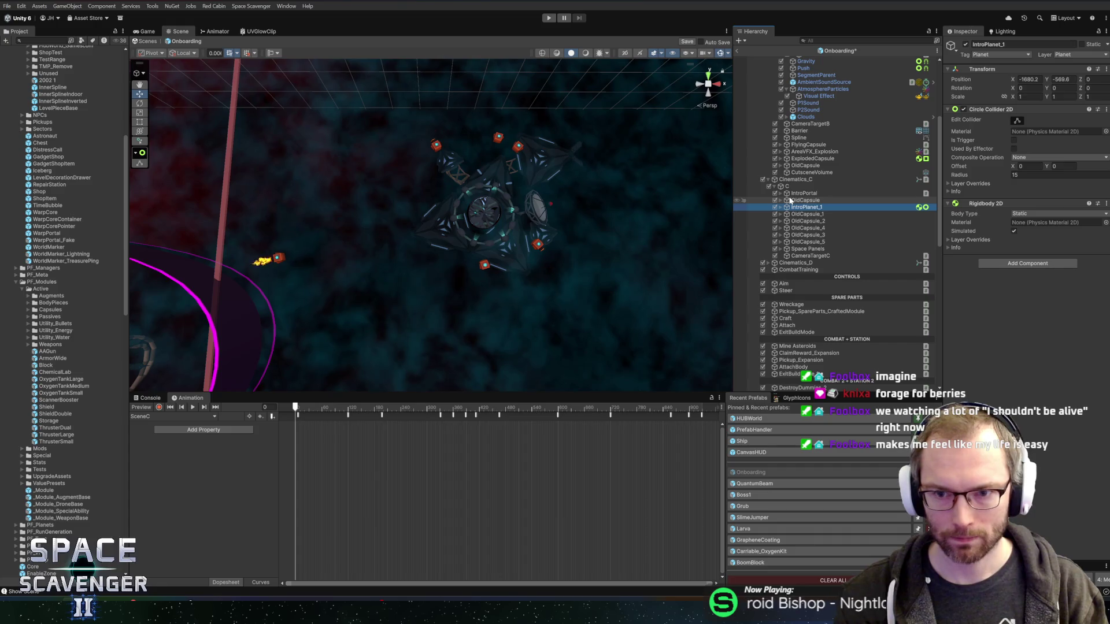
key(f)
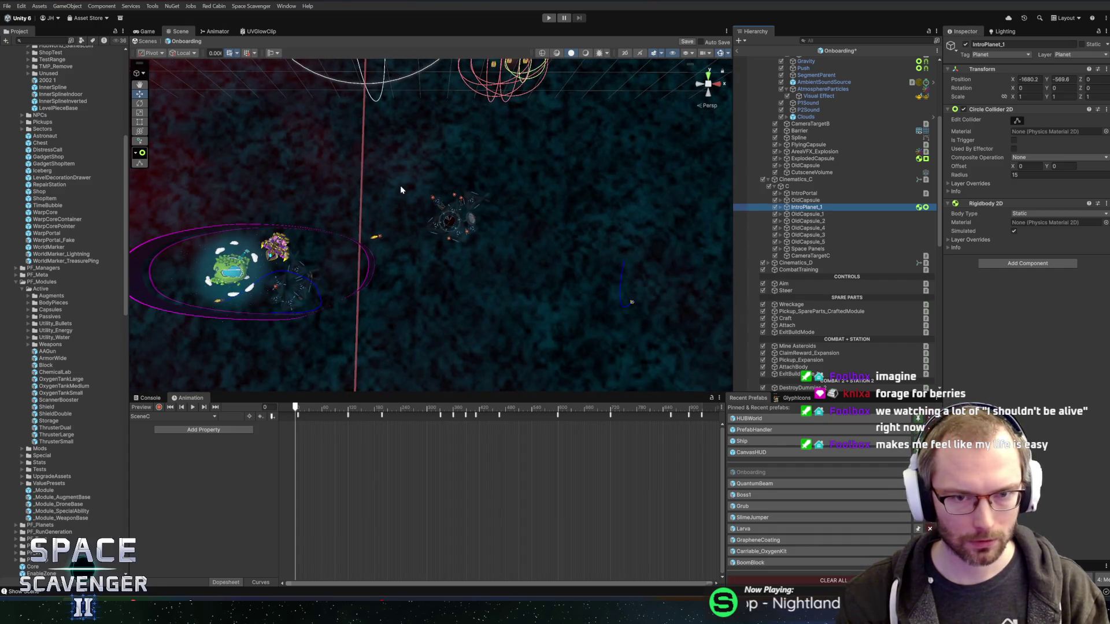
Step: Move IntroPlanet_1 from outside the level to just beside the space station
scroll(401, 190, down, 5)
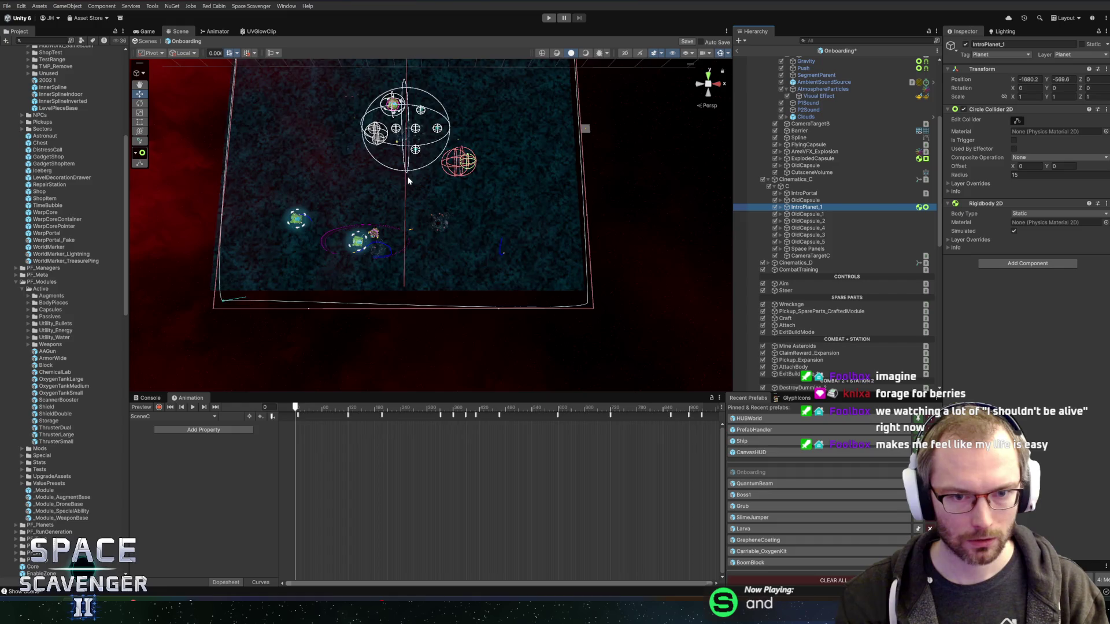
scroll(408, 181, down, 3)
drag(260, 285, 430, 215)
scroll(430, 216, up, 8)
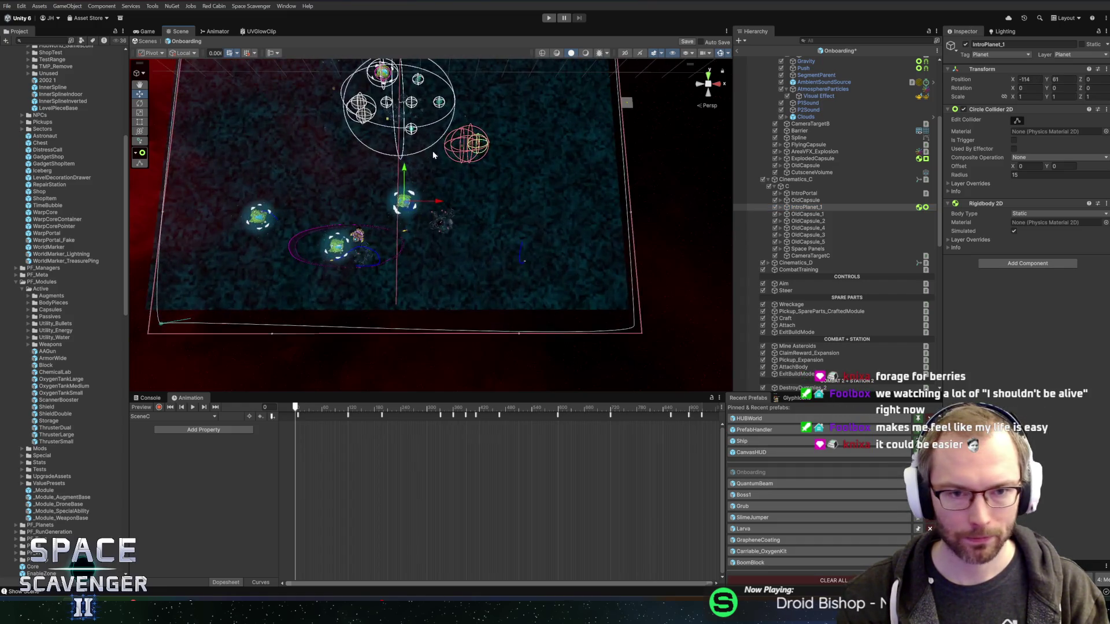
scroll(422, 165, up, 8)
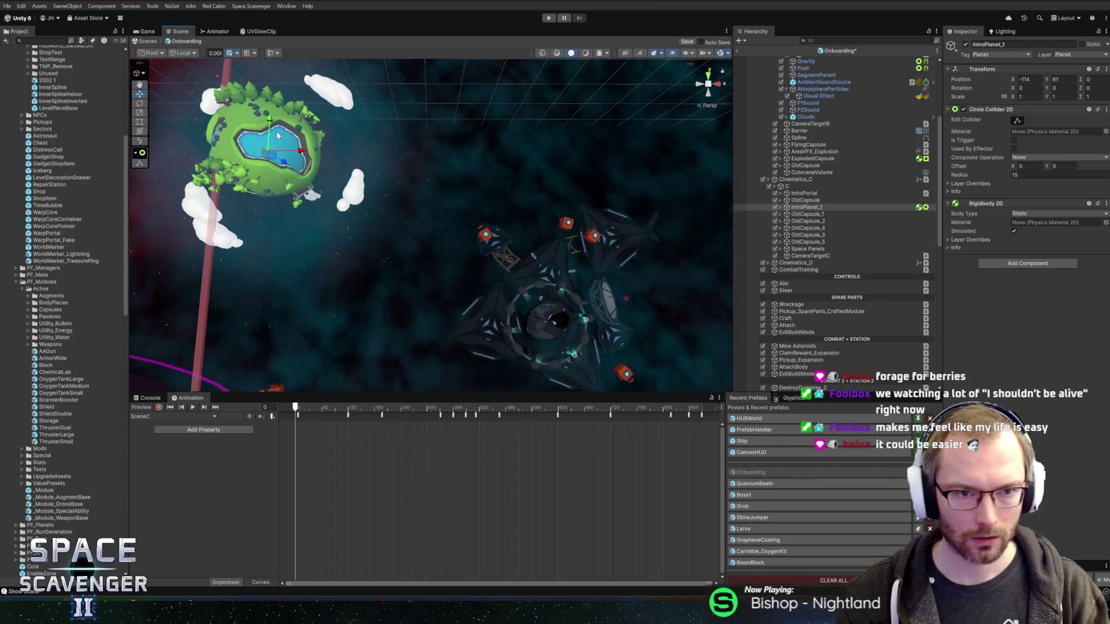
mouse_move(275, 157)
mouse_down()
mouse_move(386, 213)
mouse_move(373, 221)
mouse_move(413, 283)
mouse_move(405, 159)
mouse_up()
scroll(374, 221, down, 6)
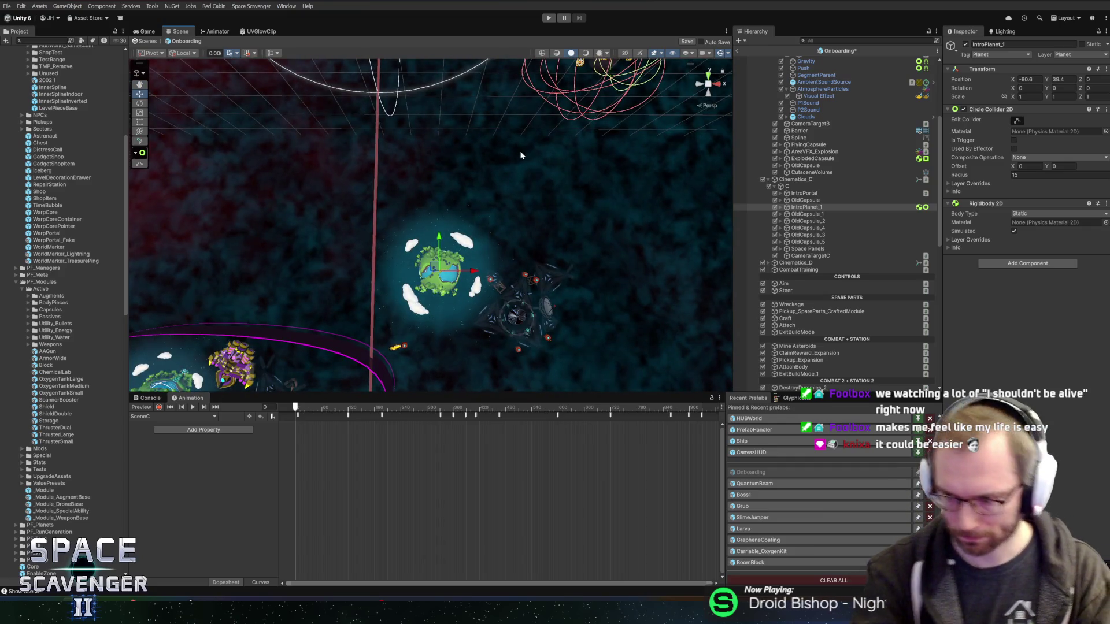
scroll(550, 255, up, 5)
mouse_move(623, 264)
mouse_down()
mouse_move(578, 127)
mouse_move(511, 259)
mouse_move(504, 183)
mouse_move(503, 223)
mouse_move(515, 152)
mouse_move(474, 209)
mouse_up()
scroll(511, 259, up, 3)
scroll(515, 152, down, 5)
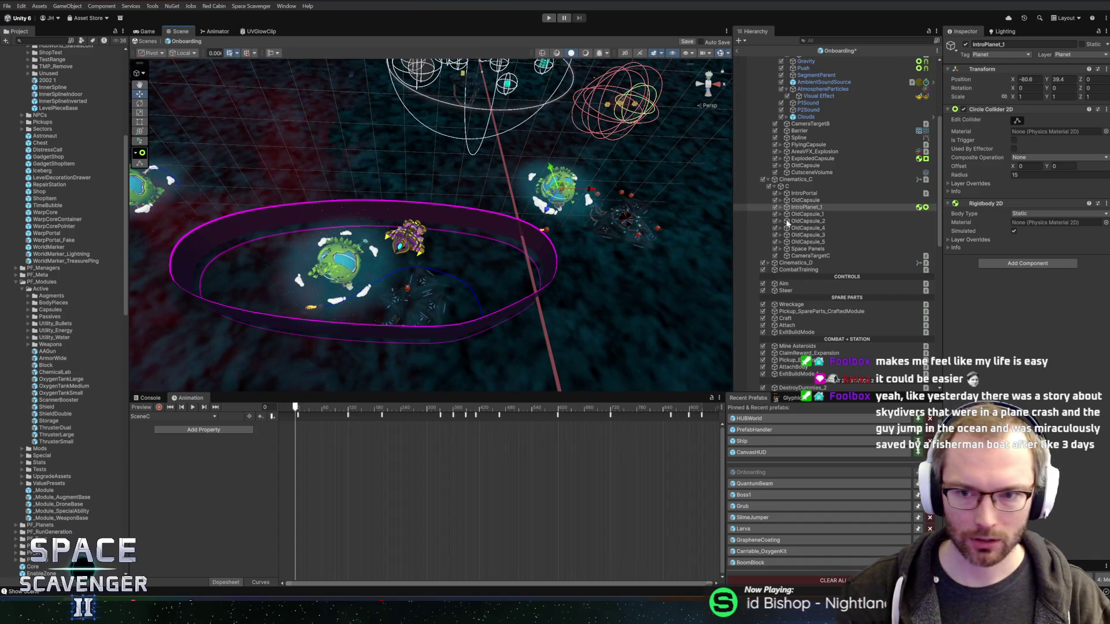
Step: Duplicate the Barrier ring as Barrier_1 and place it next to IntroPortal in the hierarchy
click(420, 219)
click(430, 222)
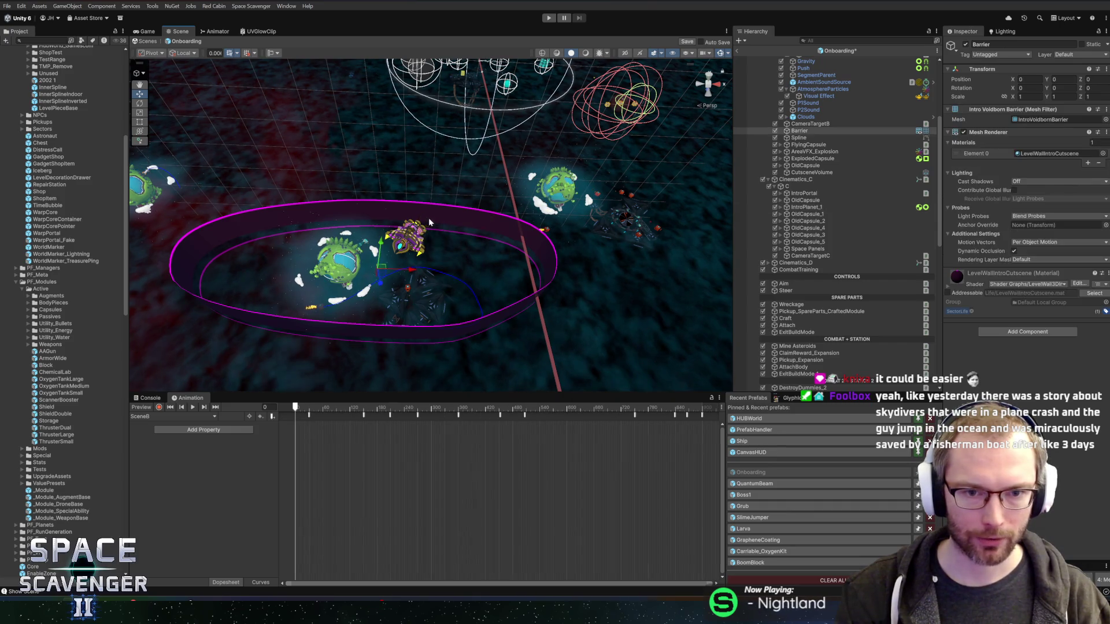
click(801, 138)
drag(633, 182, 665, 167)
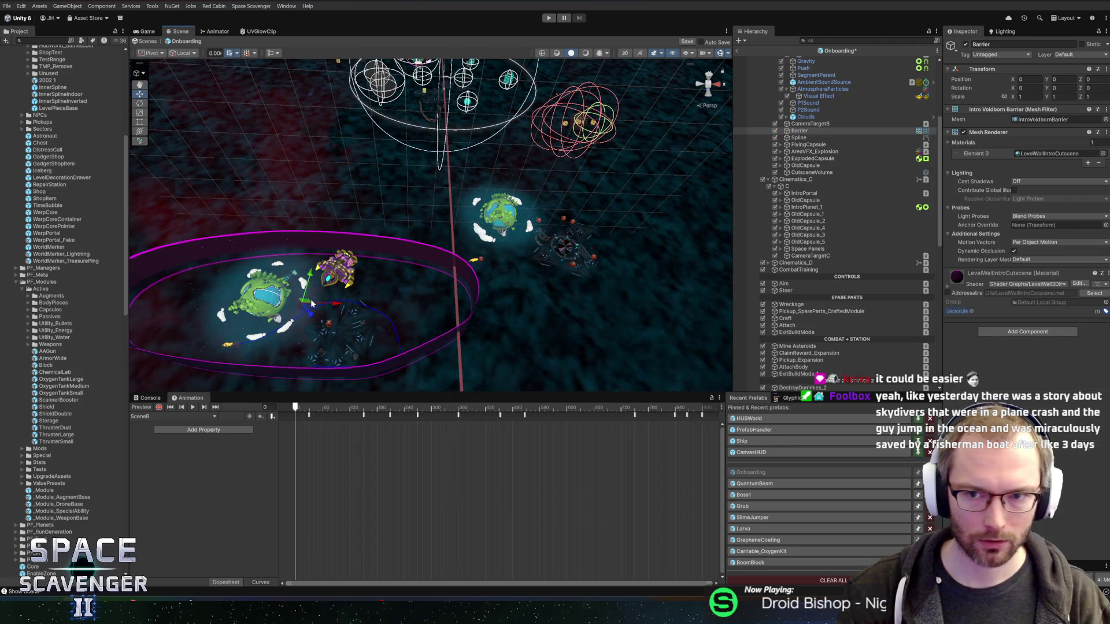
key(ctrl+d)
drag(801, 138, 799, 211)
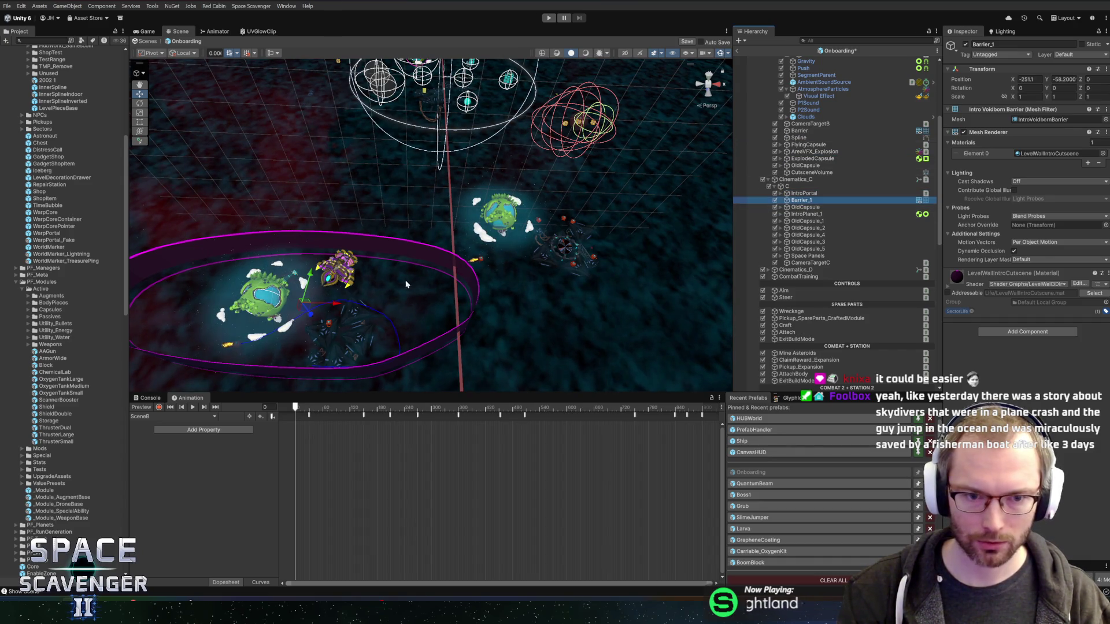
Step: Move Barrier_1 around the right-hand planet, tilt it about -5 degrees, lower it and start the game
mouse_move(310, 312)
mouse_down()
mouse_move(565, 259)
mouse_move(460, 196)
mouse_up()
scroll(607, 228, up, 2)
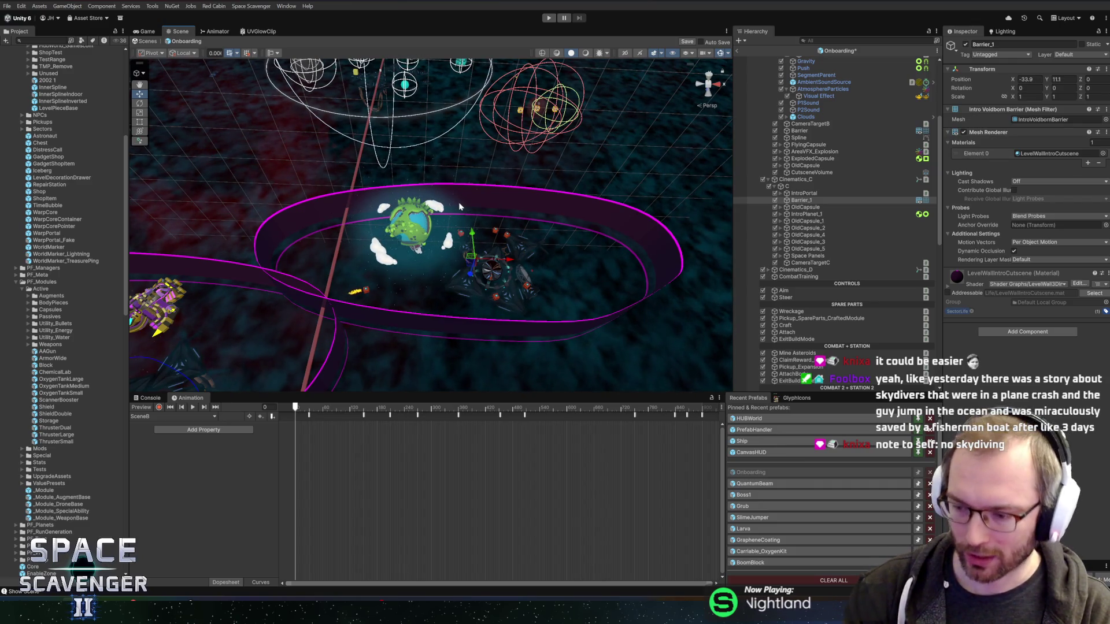
key(f)
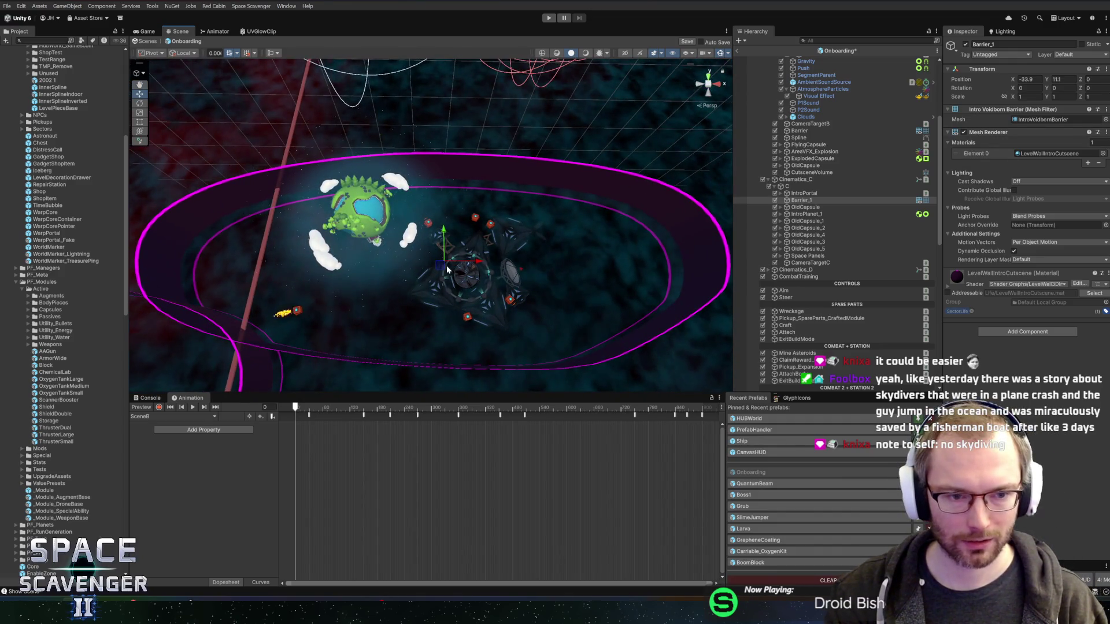
key(e)
mouse_move(450, 267)
mouse_down()
mouse_move(505, 247)
mouse_move(440, 231)
mouse_move(335, 260)
mouse_move(433, 282)
mouse_up()
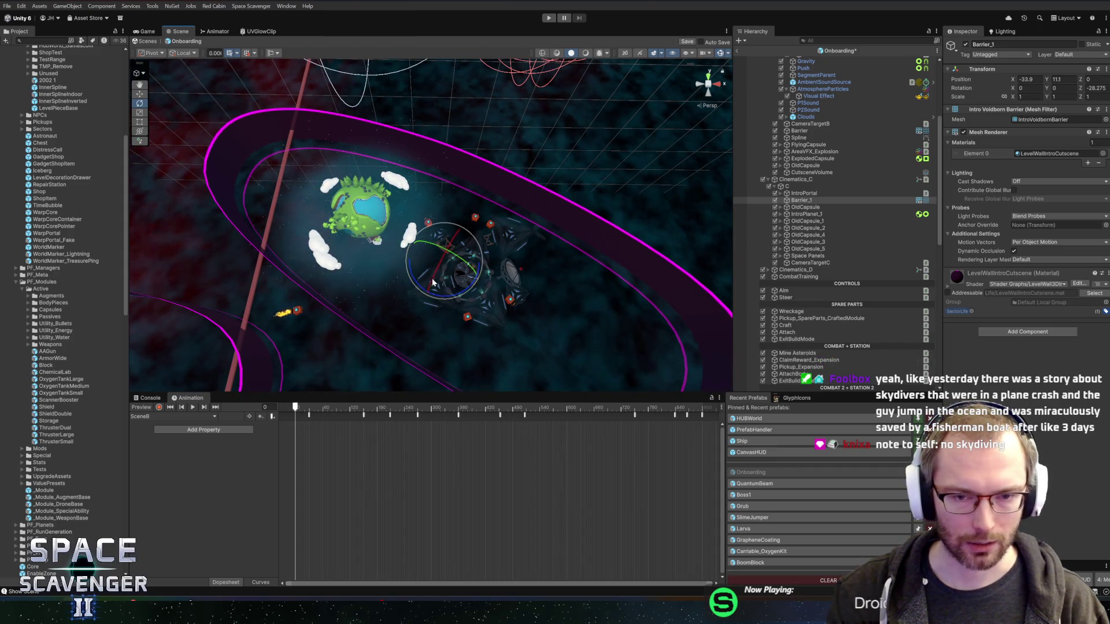
scroll(501, 198, down, 3)
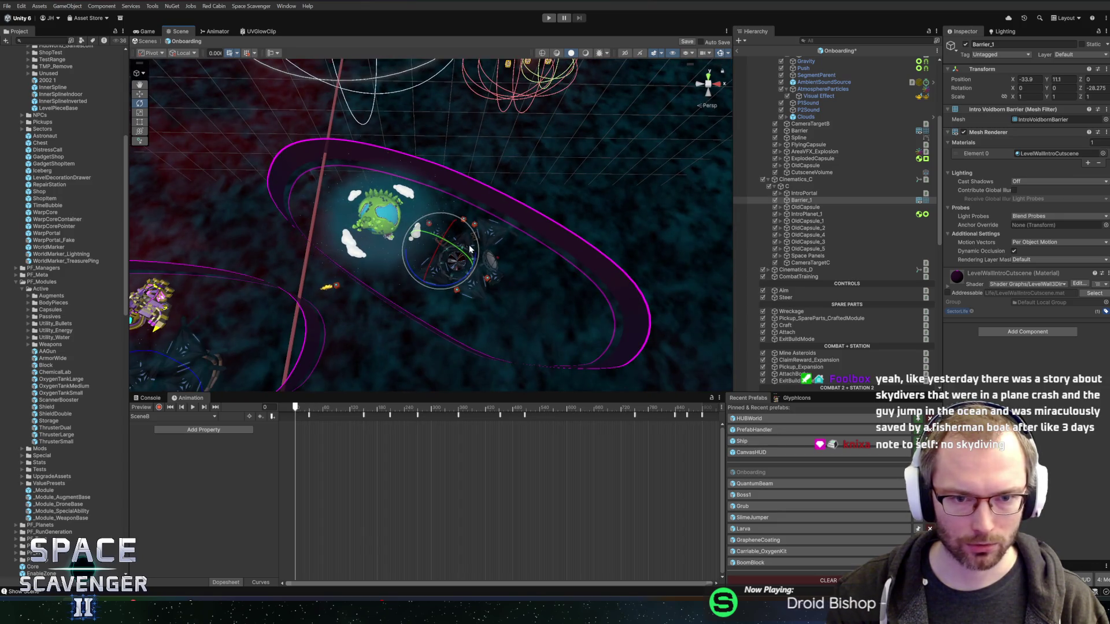
drag(437, 290, 466, 292)
key(w)
drag(444, 230, 484, 269)
click(439, 263)
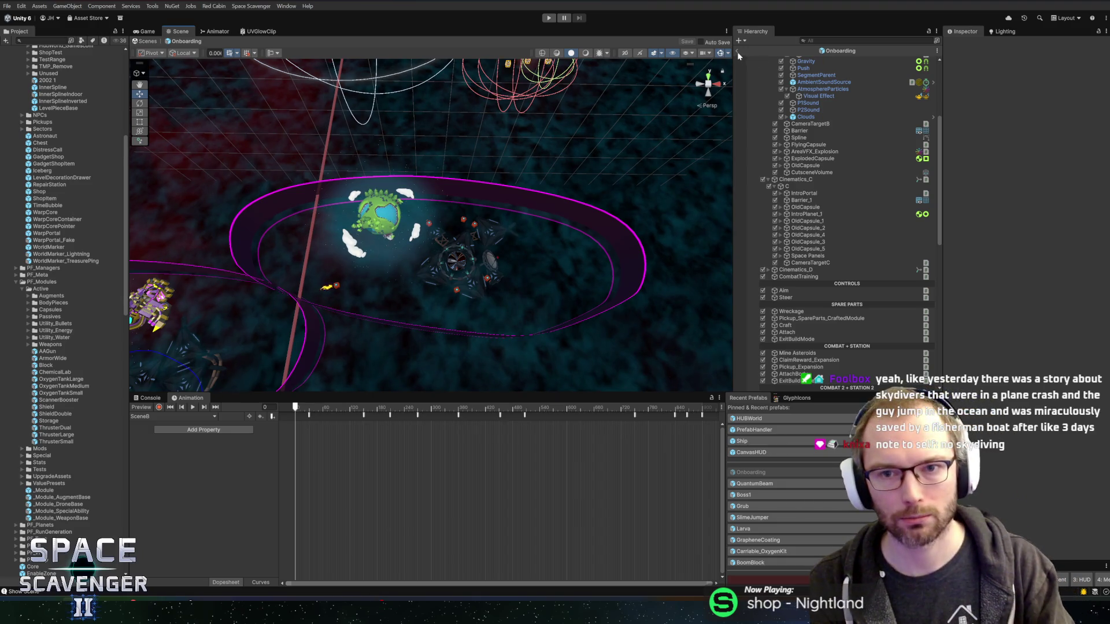
click(548, 17)
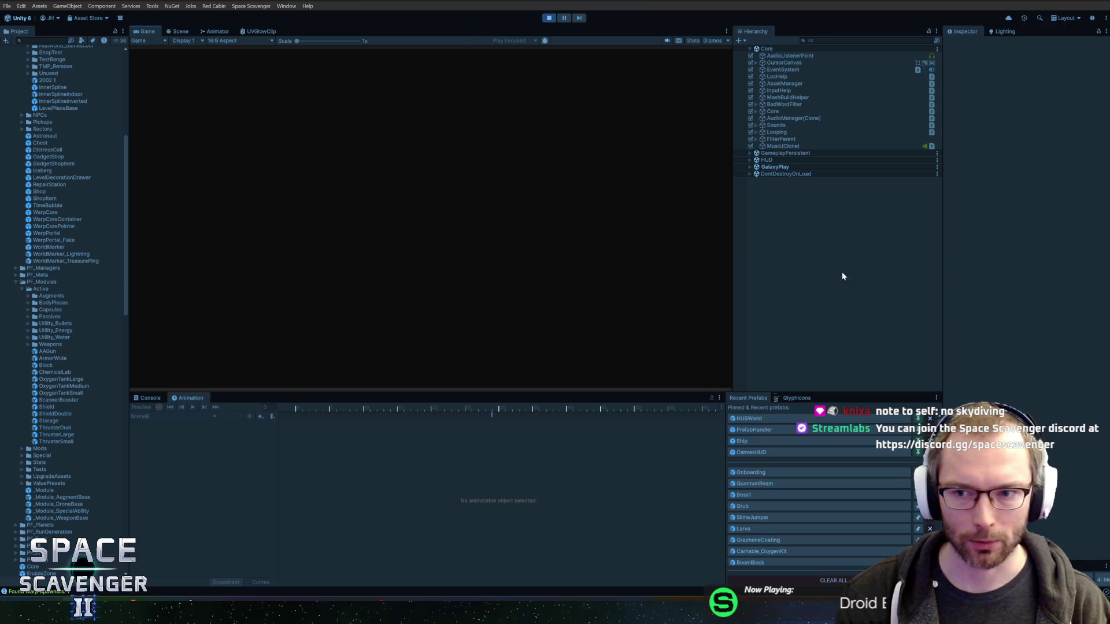
Step: Resize the Hierarchy panel and run the debug timeScale command from the in-game console
drag(941, 292, 859, 310)
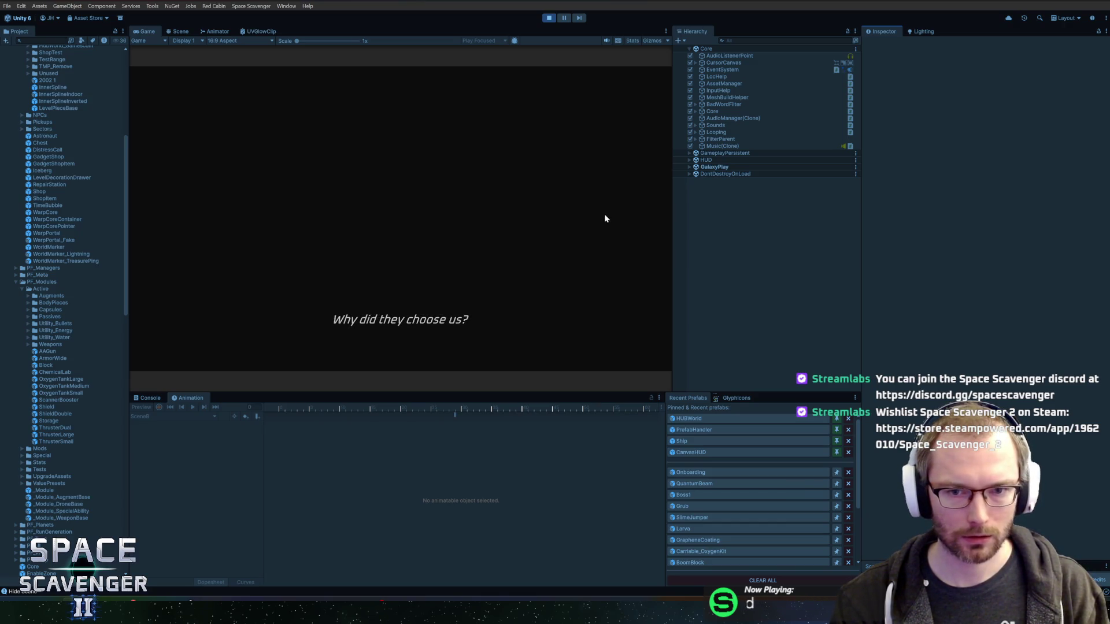
key(grave)
text(debug timesc)
key(Tab)
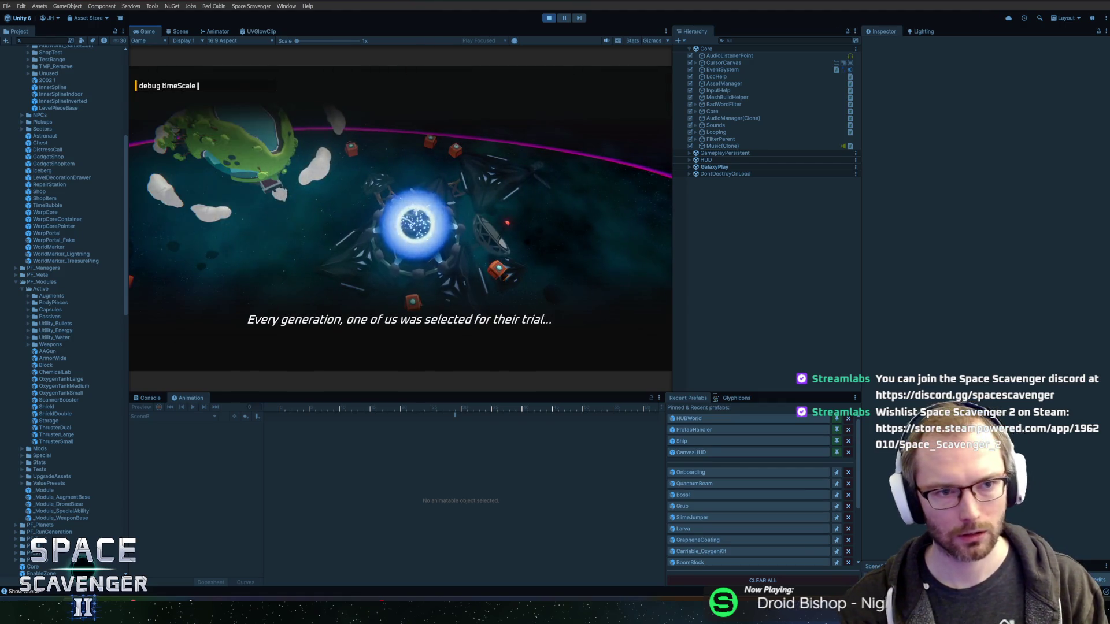
key(Escape)
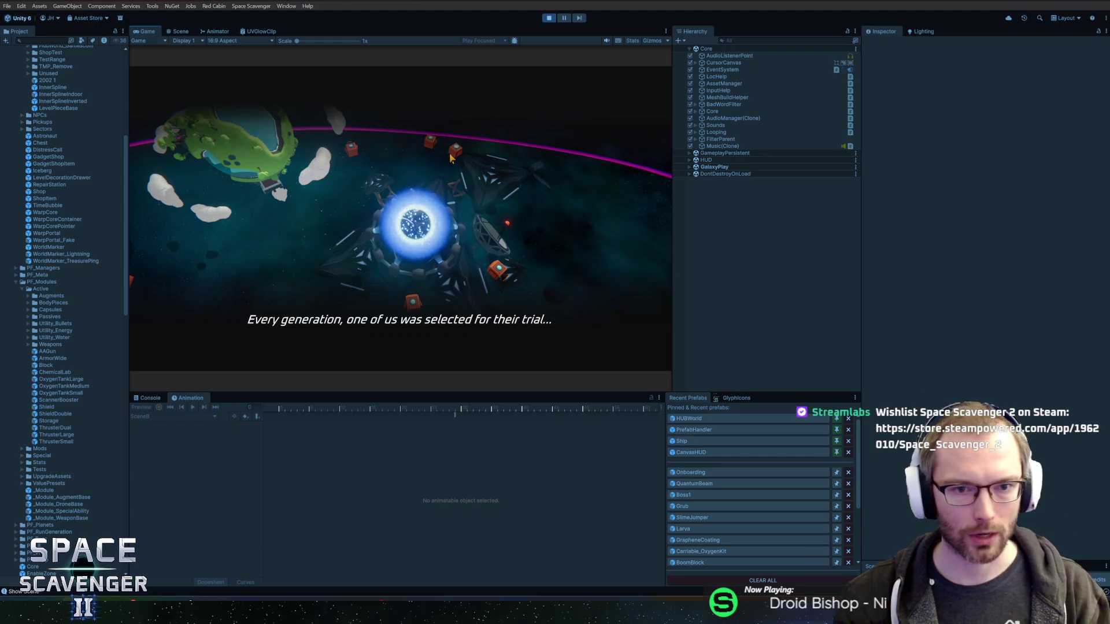
key(grave)
Step: Run 'debug freeCam' to free the cinematic camera, then stop play mode
text(debug freeCam 1)
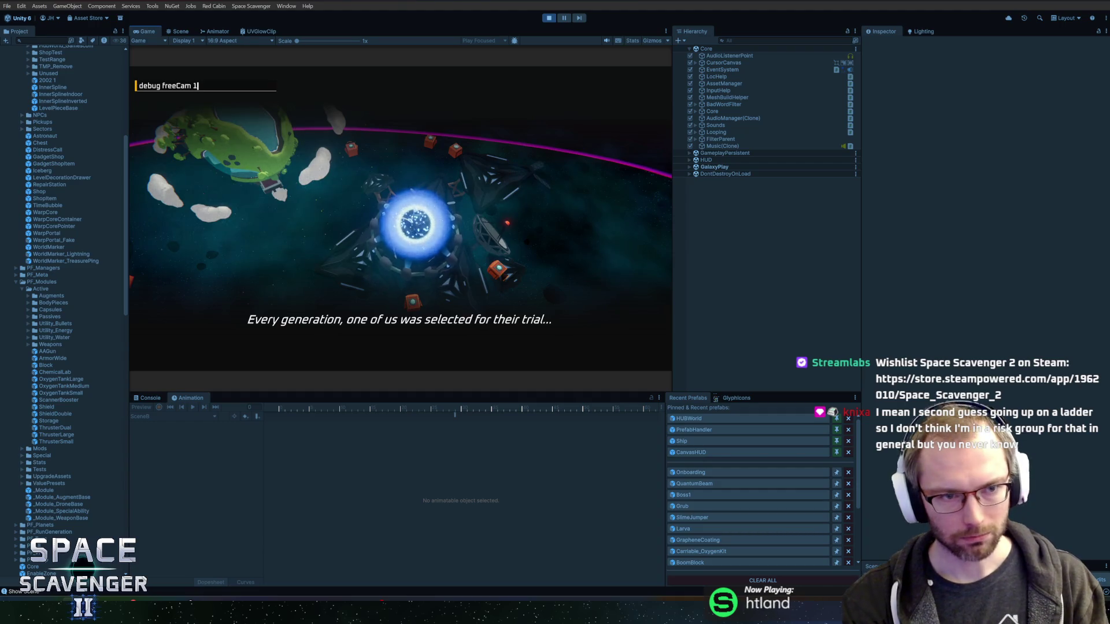
key(Return)
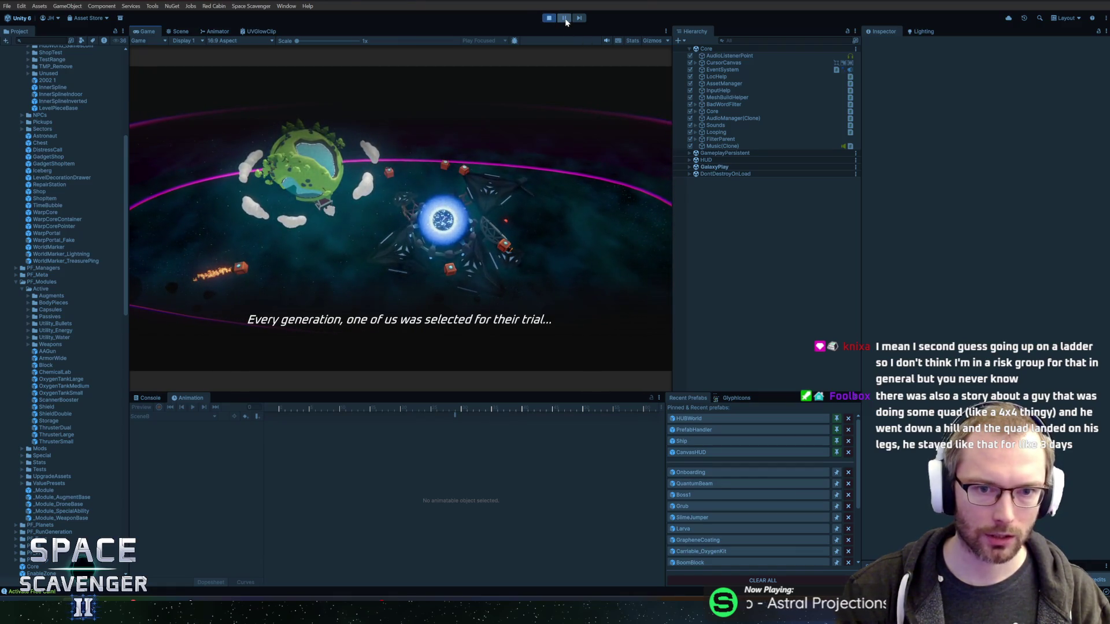
click(549, 18)
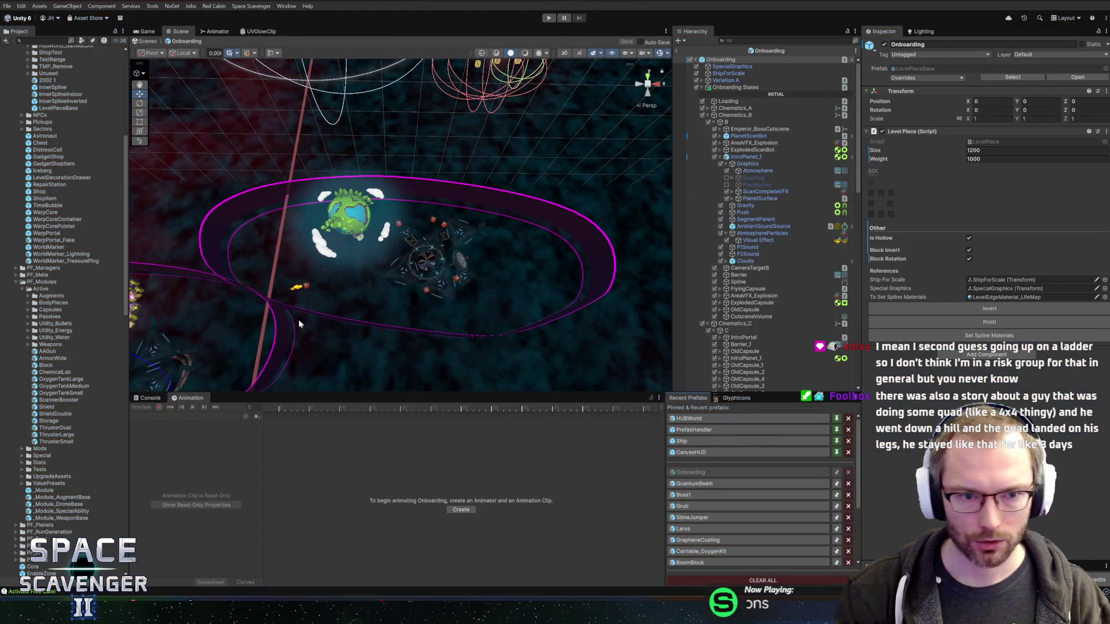
Step: Orbit the scene and select Cinematics_B to review its onboarding cinematic settings in the Inspector
scroll(440, 207, up, 5)
drag(440, 207, 516, 202)
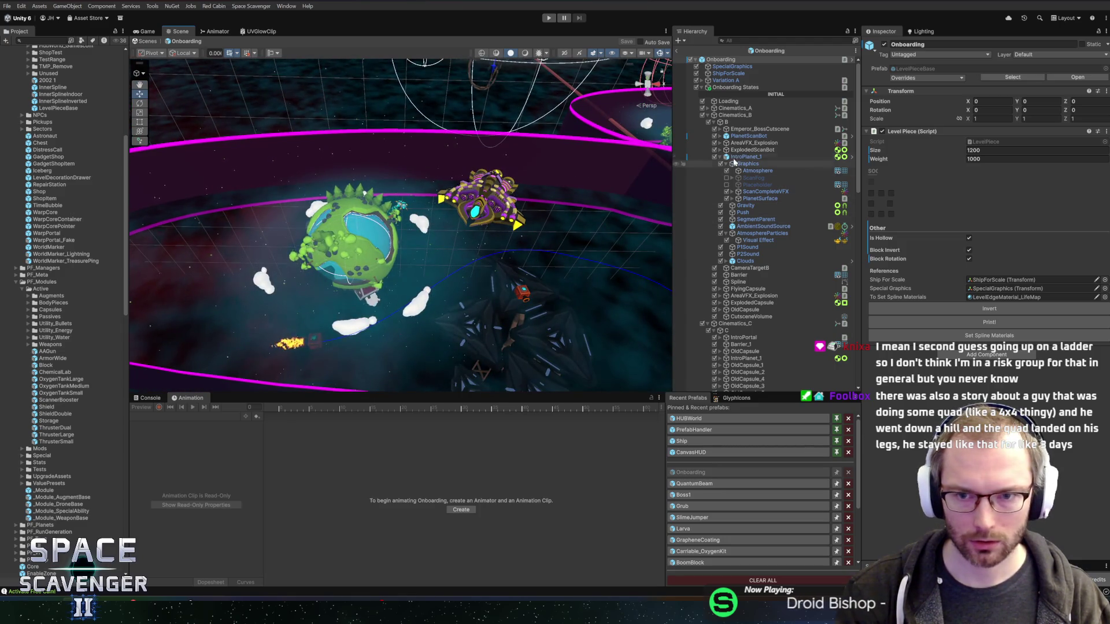
click(744, 122)
click(741, 115)
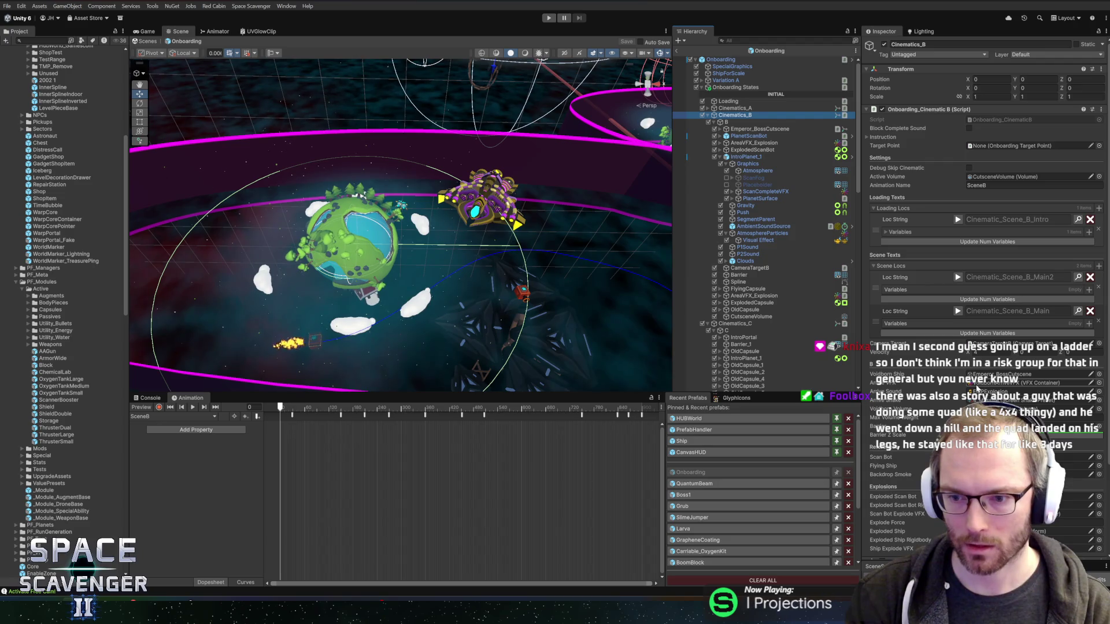
scroll(971, 391, down, 3)
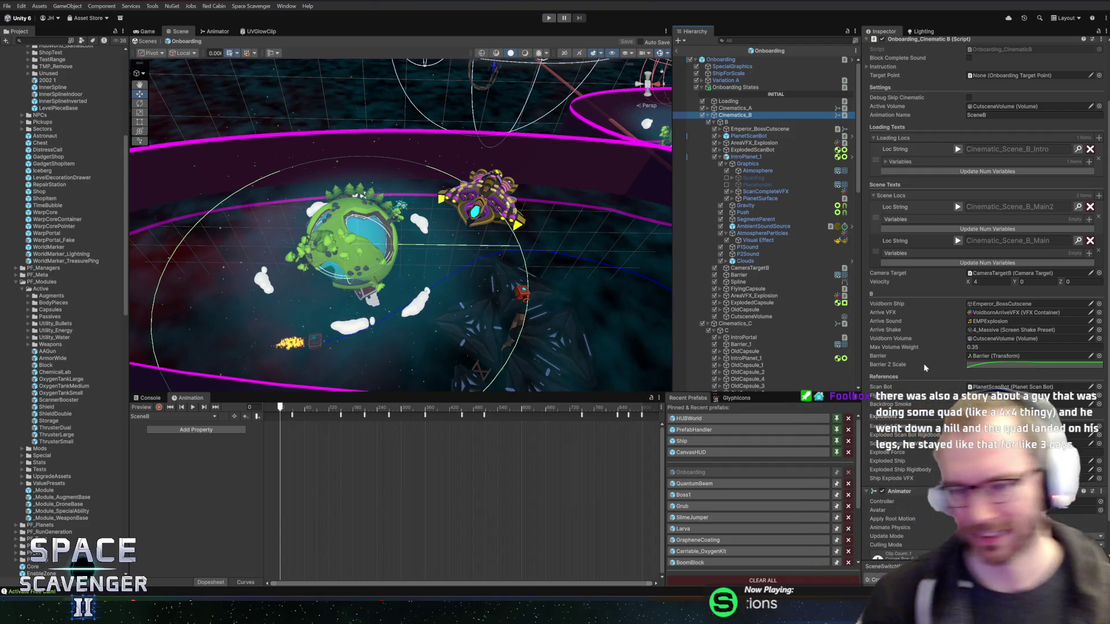
mouse_move(543, 114)
mouse_down()
mouse_move(486, 150)
mouse_move(428, 153)
mouse_move(501, 165)
mouse_move(388, 147)
mouse_up()
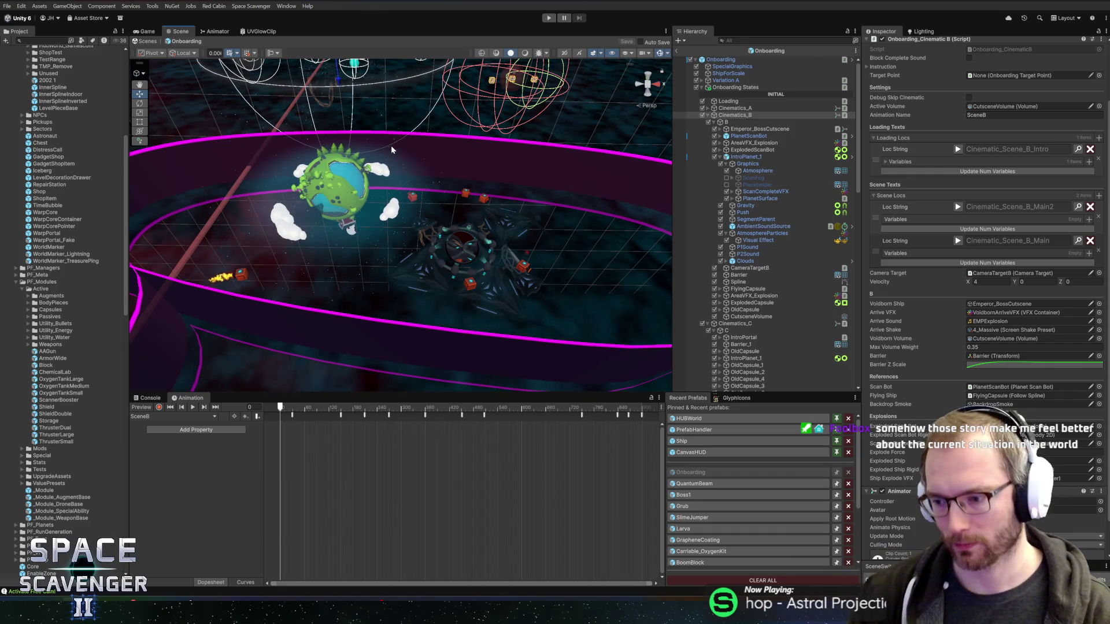
Step: Scale Barrier_1 along X to 0.69536 and save the scene
mouse_move(447, 204)
mouse_down()
mouse_move(463, 174)
mouse_move(478, 209)
mouse_up()
click(478, 209)
click(496, 214)
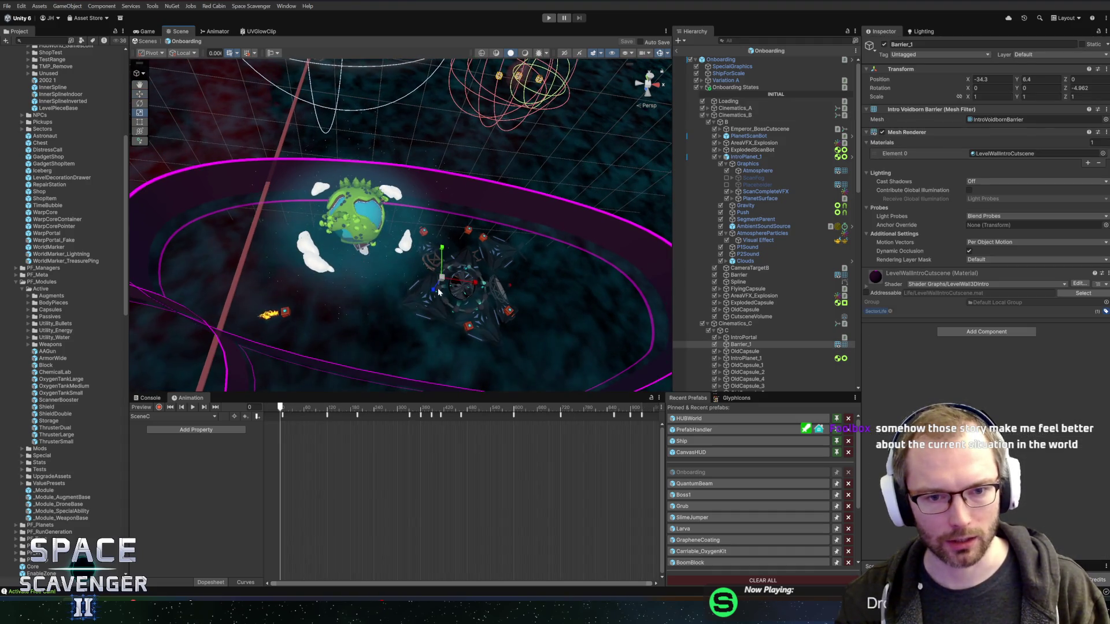
mouse_move(473, 286)
mouse_down()
mouse_move(453, 285)
mouse_move(463, 283)
mouse_up()
key(w)
key(ctrl+s)
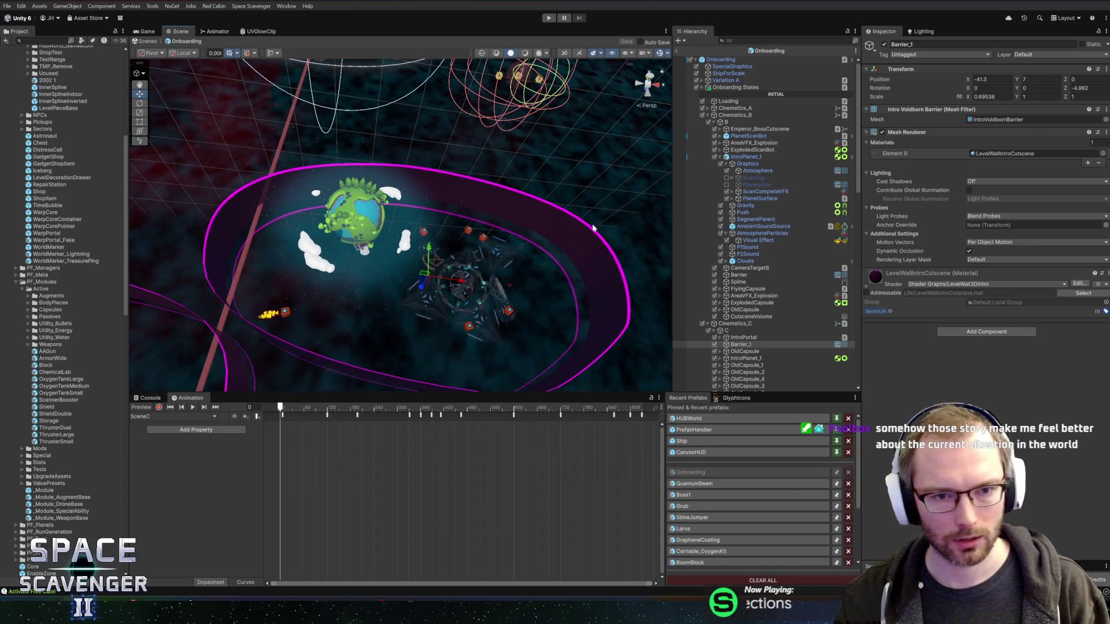
Step: Orbit and pan the view to inspect the ring around the planet and station
drag(489, 197, 455, 179)
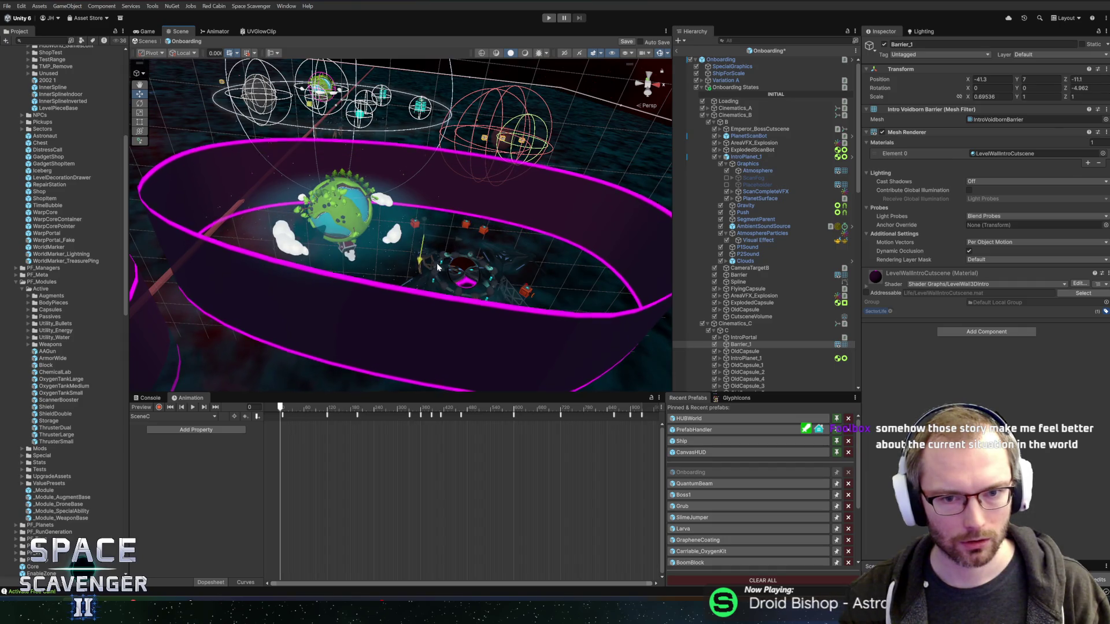
mouse_move(505, 256)
mouse_down()
mouse_move(375, 283)
mouse_move(452, 224)
mouse_move(378, 180)
mouse_move(444, 175)
mouse_up()
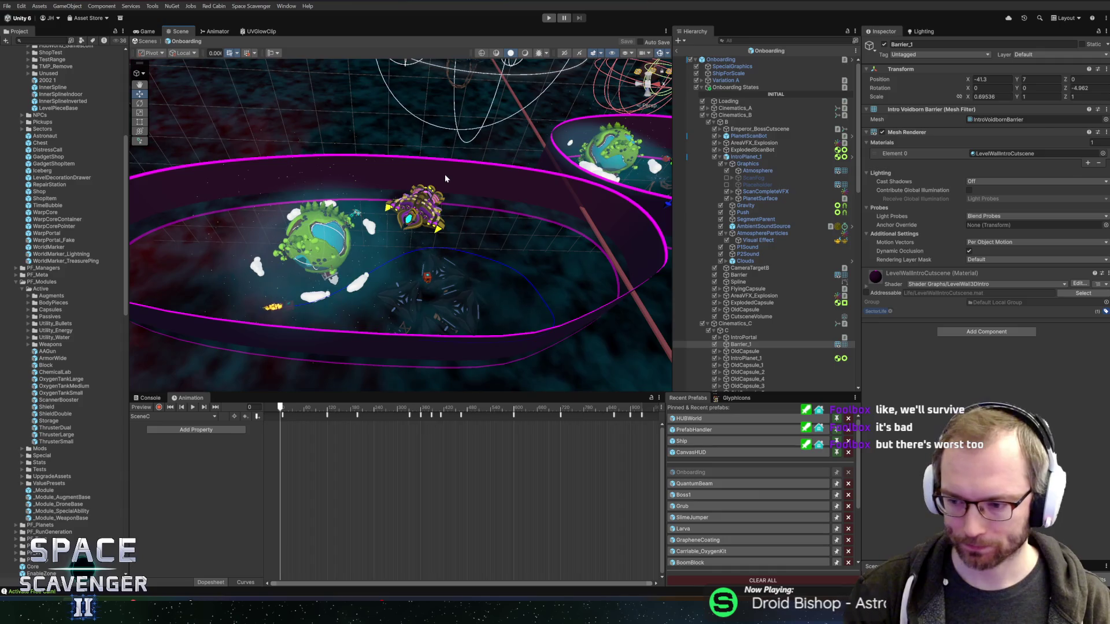
mouse_move(446, 179)
mouse_down()
mouse_move(435, 196)
mouse_move(445, 212)
mouse_up()
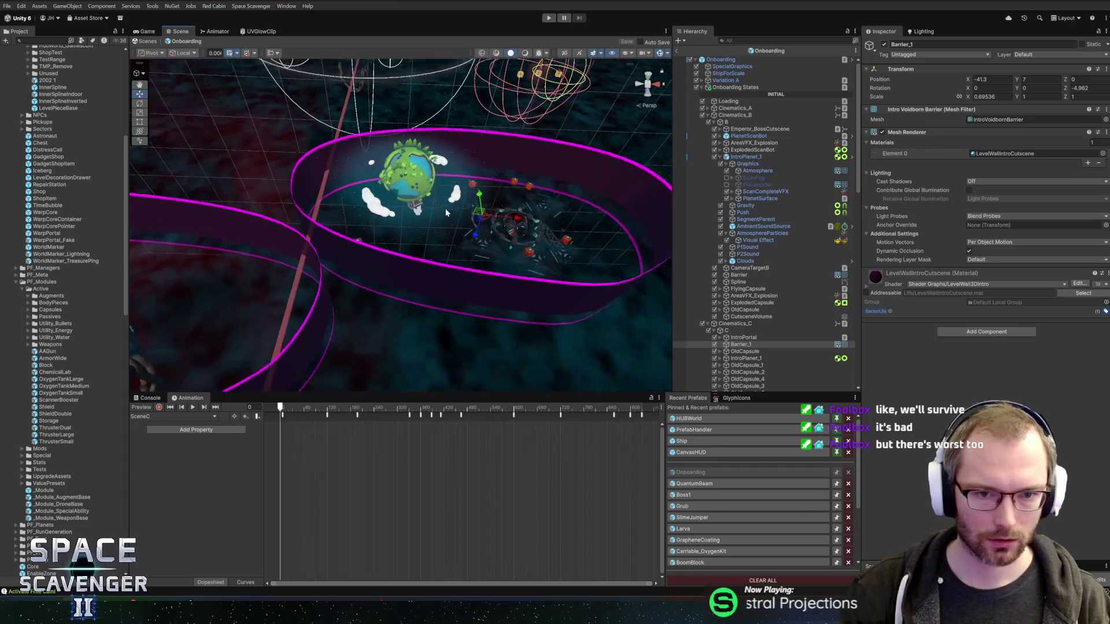
scroll(457, 210, up, 4)
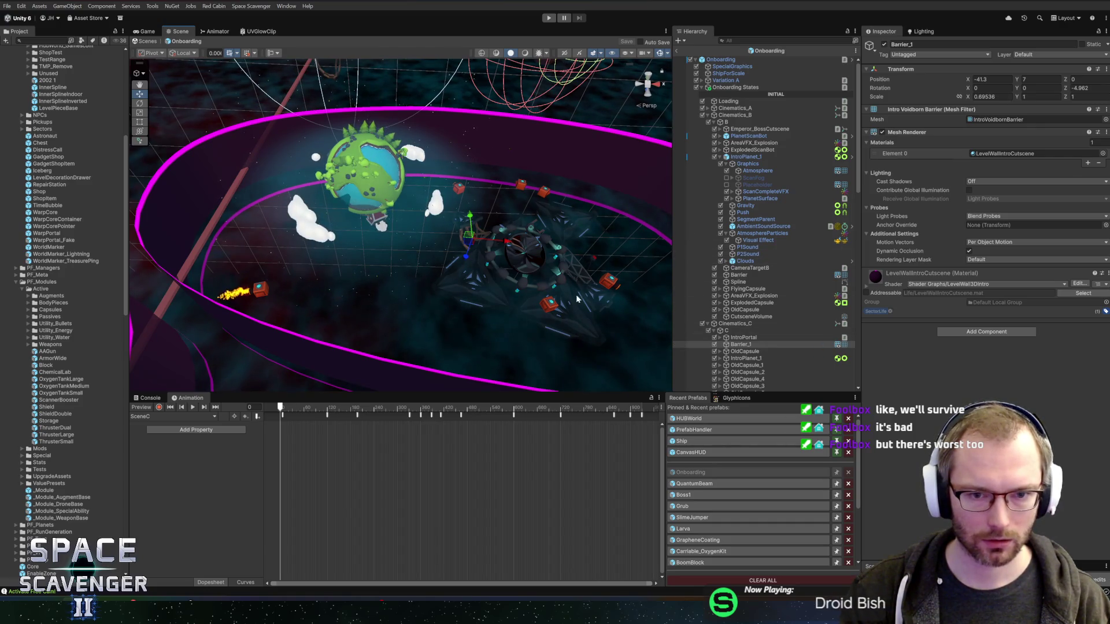
drag(604, 181, 585, 179)
drag(552, 230, 492, 221)
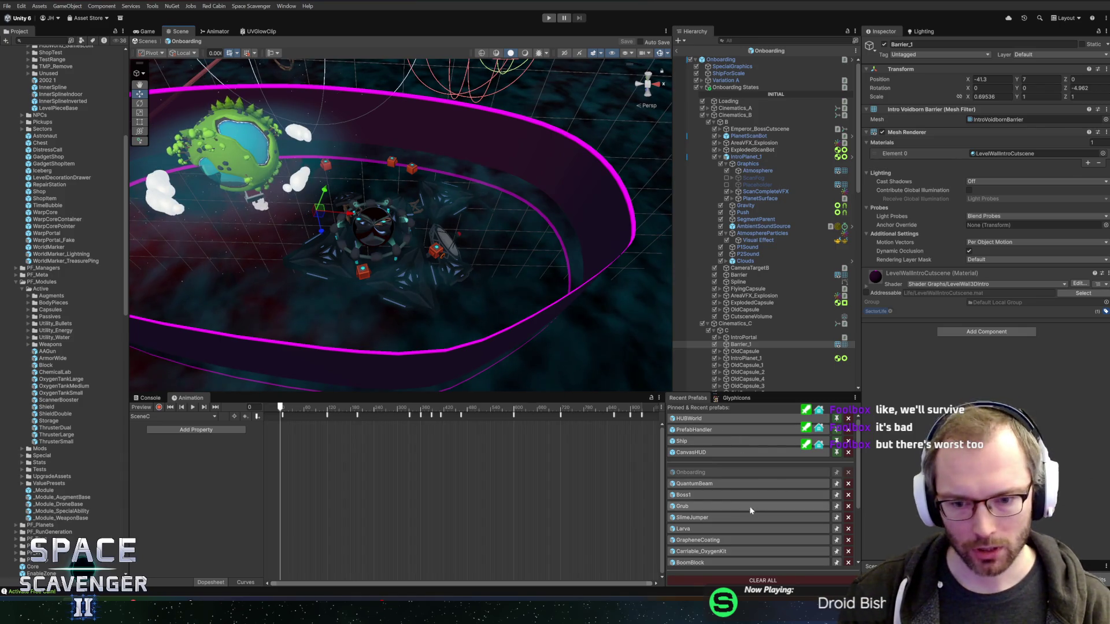
Step: In the HUBWorld prefab, select the TimeTravelClaw station and toggle it off and on to confirm it
click(701, 418)
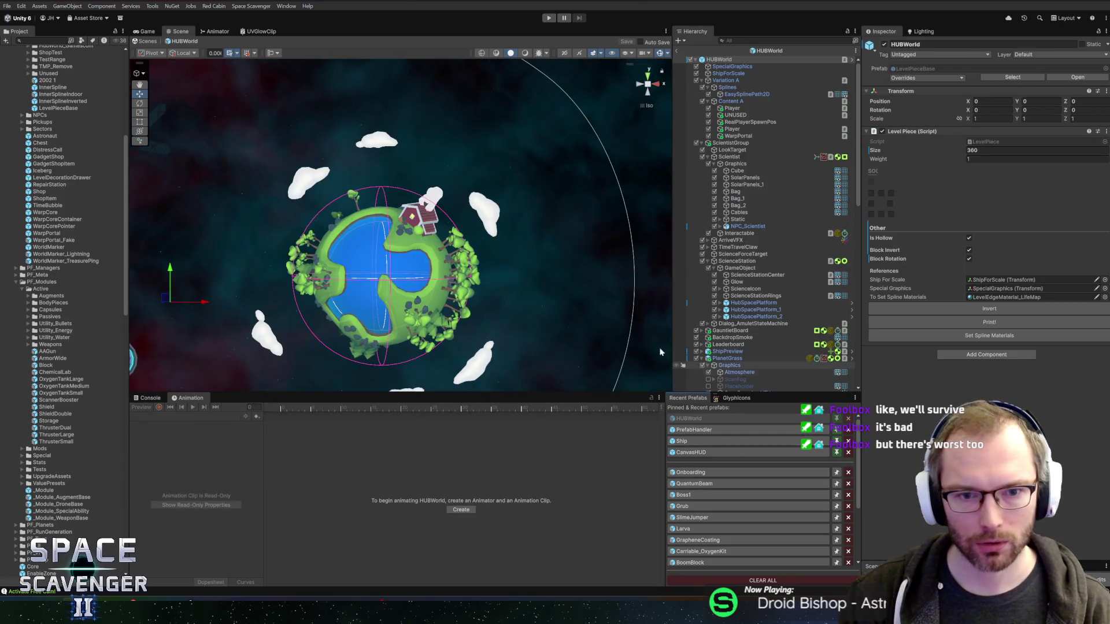
scroll(277, 271, down, 5)
scroll(295, 272, up, 10)
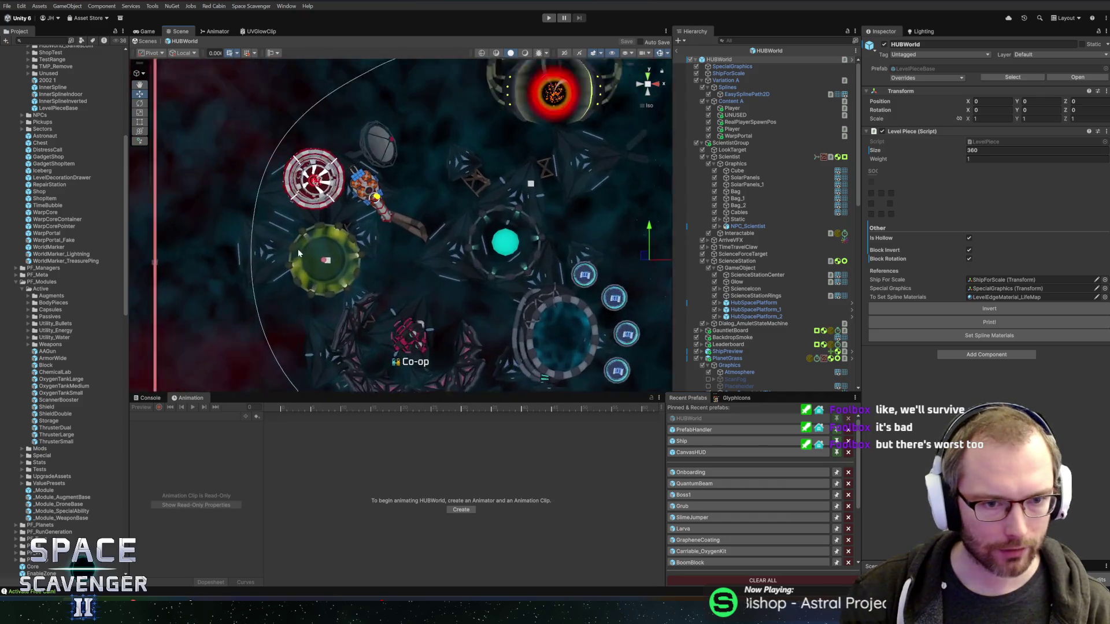
scroll(376, 231, up, 3)
right_click(391, 180)
click(398, 187)
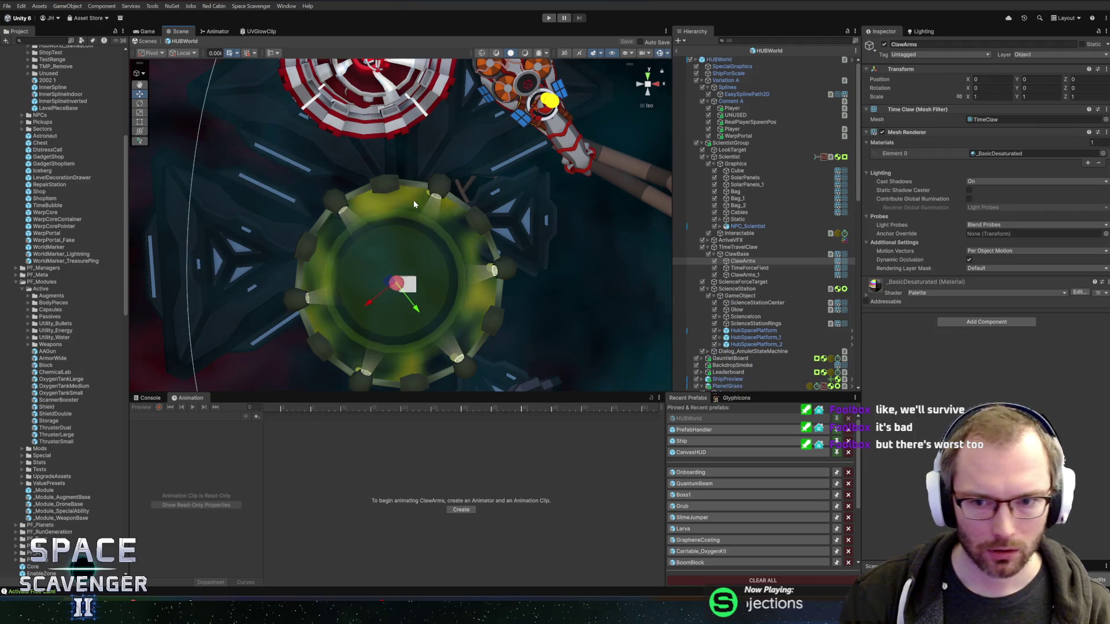
click(745, 248)
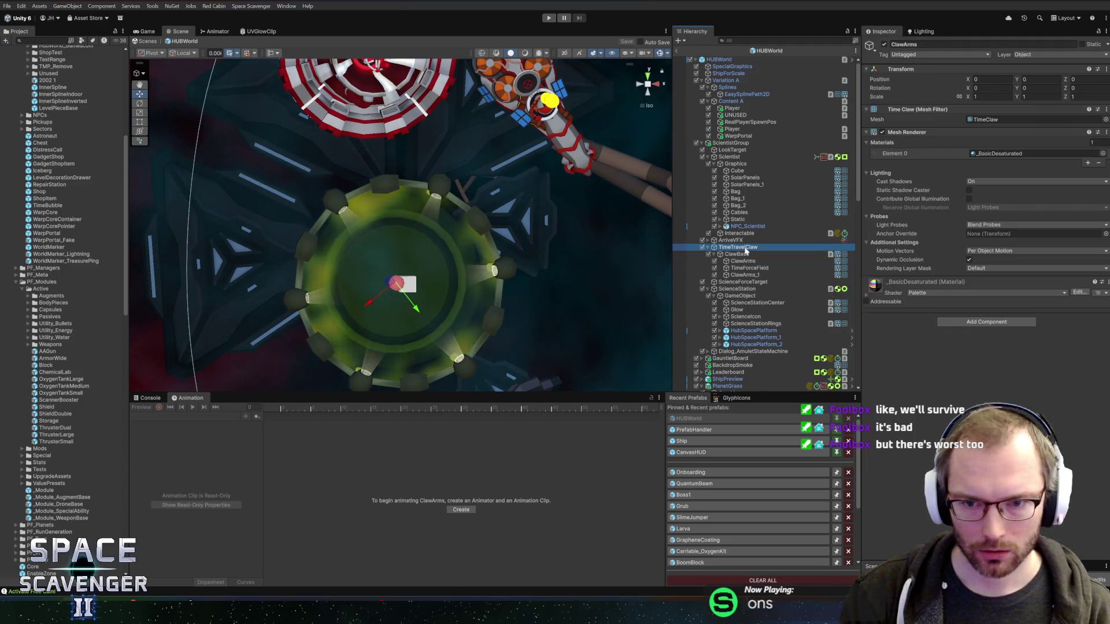
click(708, 248)
click(703, 248)
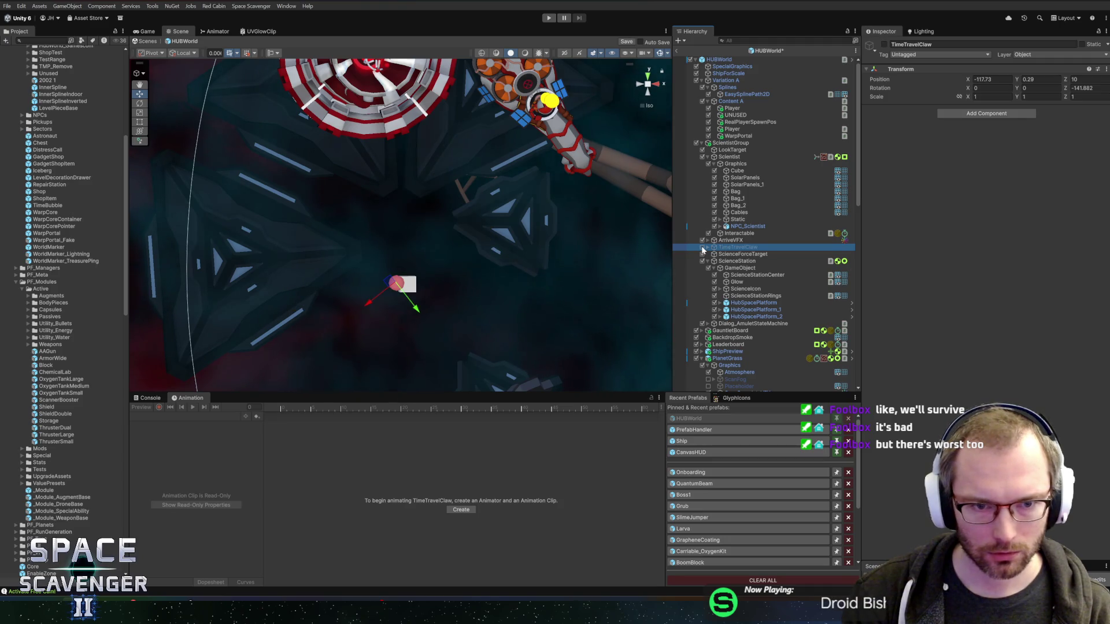
click(702, 247)
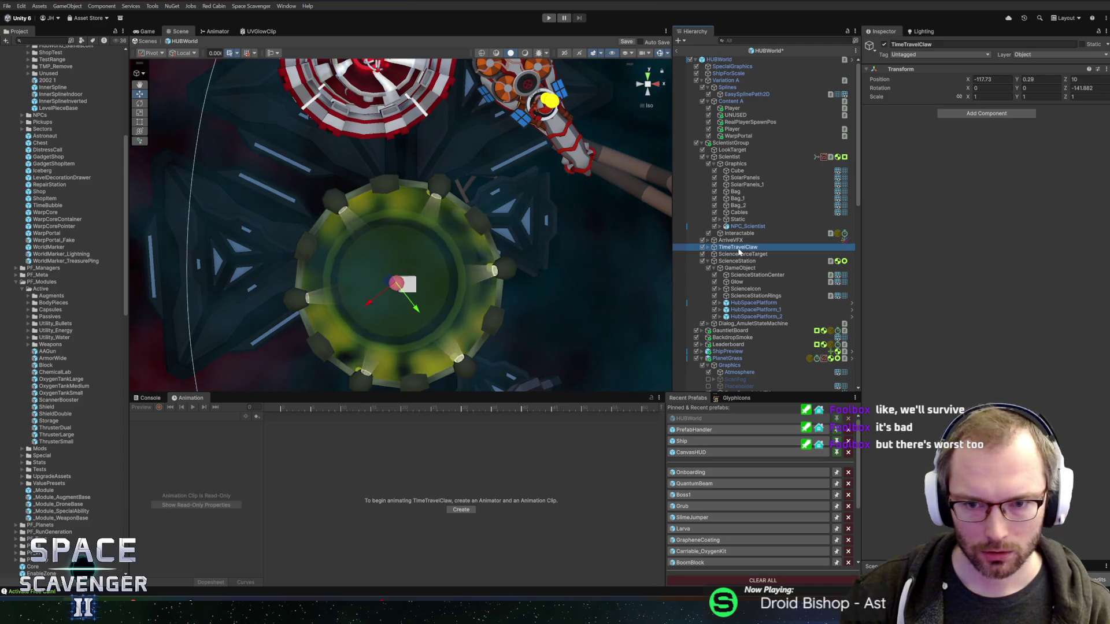
Step: Open the Onboarding prefab without saving hub changes and select the ScientistAstronautShip
click(710, 471)
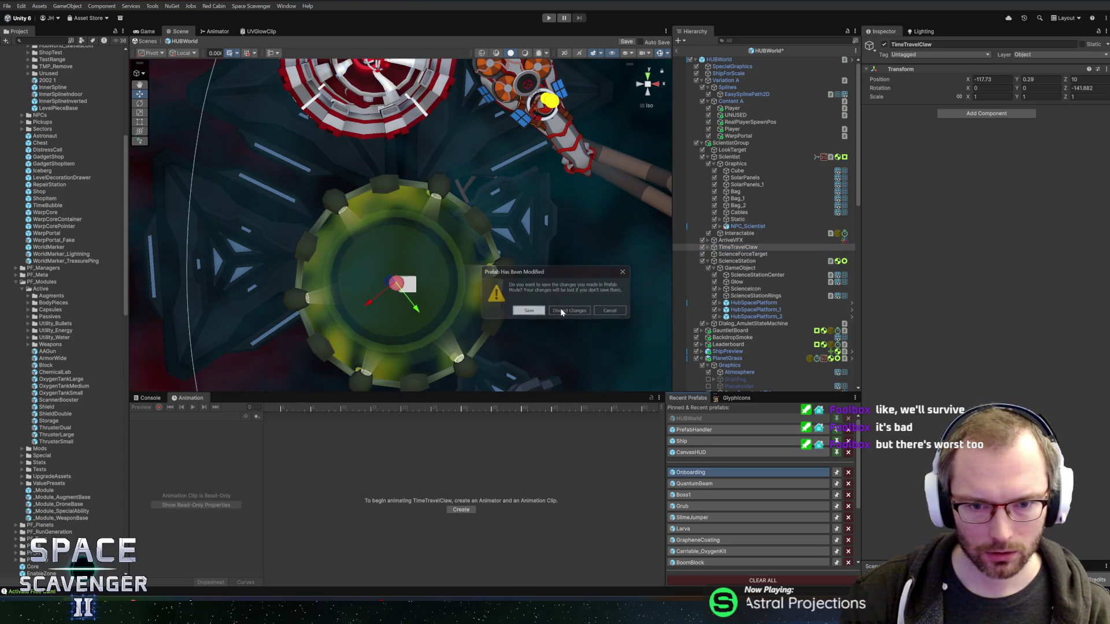
click(560, 308)
key(f)
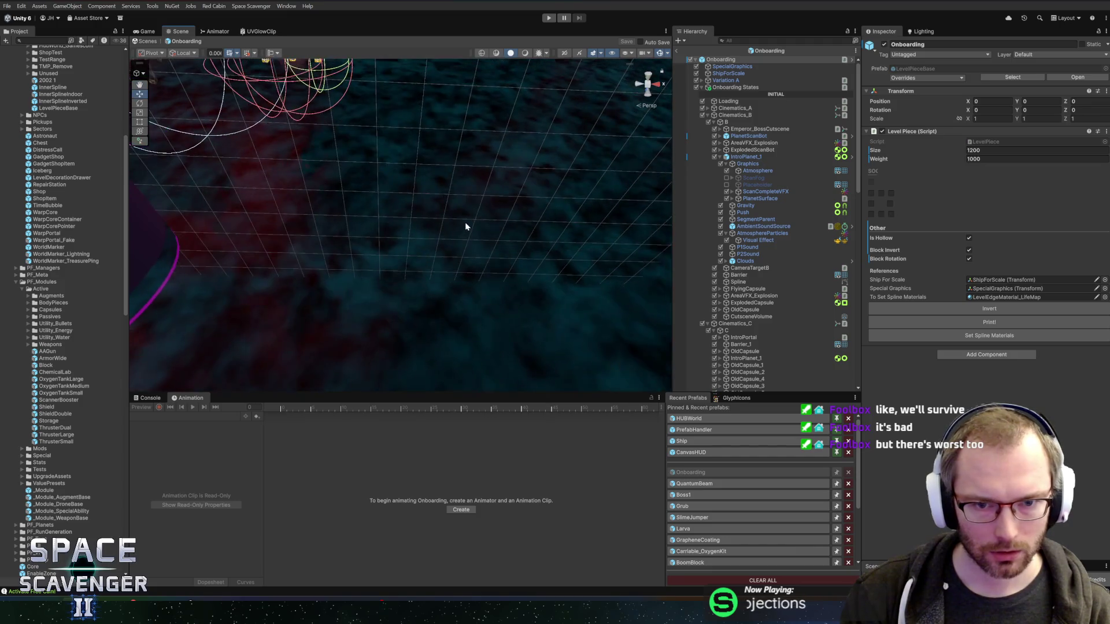
mouse_move(495, 236)
mouse_down()
mouse_move(458, 190)
mouse_move(366, 279)
mouse_move(376, 248)
mouse_move(399, 232)
mouse_up()
right_click(424, 217)
key(Escape)
alt+right_click(423, 217)
click(446, 221)
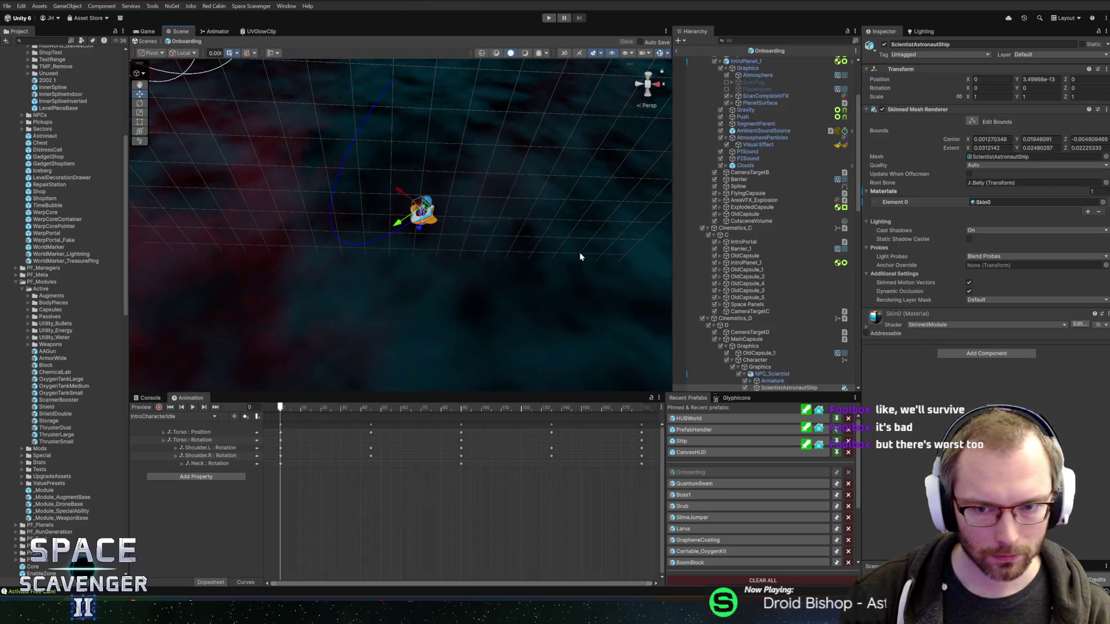
Step: Place TimeTravelClaw inside the Cinematics_D 'D' group and reset its Transform to zero
click(726, 326)
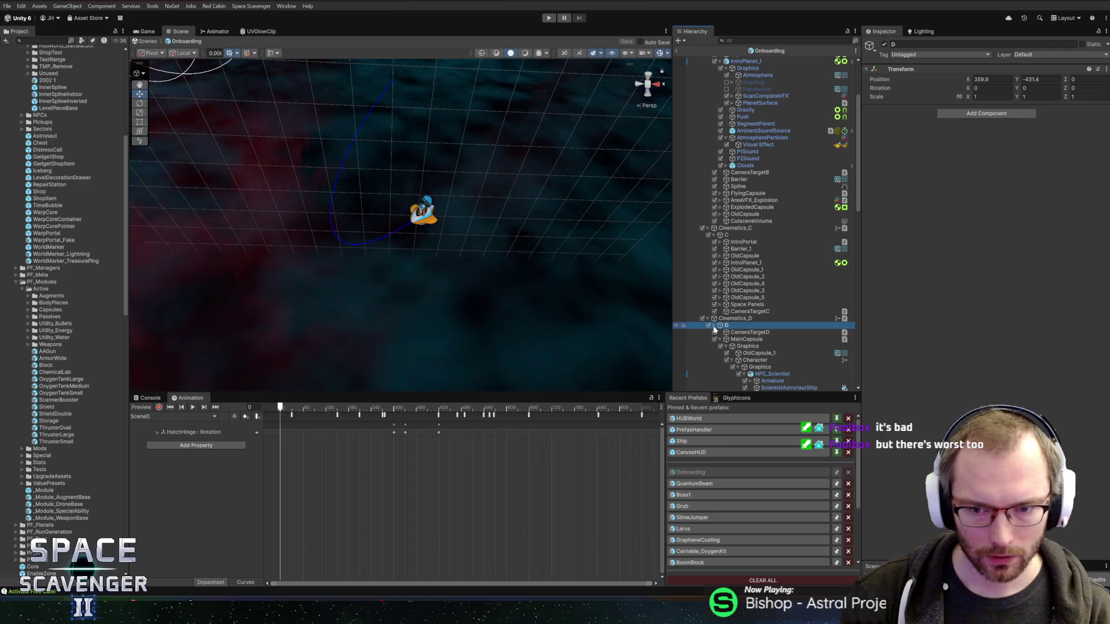
click(715, 326)
click(714, 326)
click(740, 332)
drag(733, 345, 733, 345)
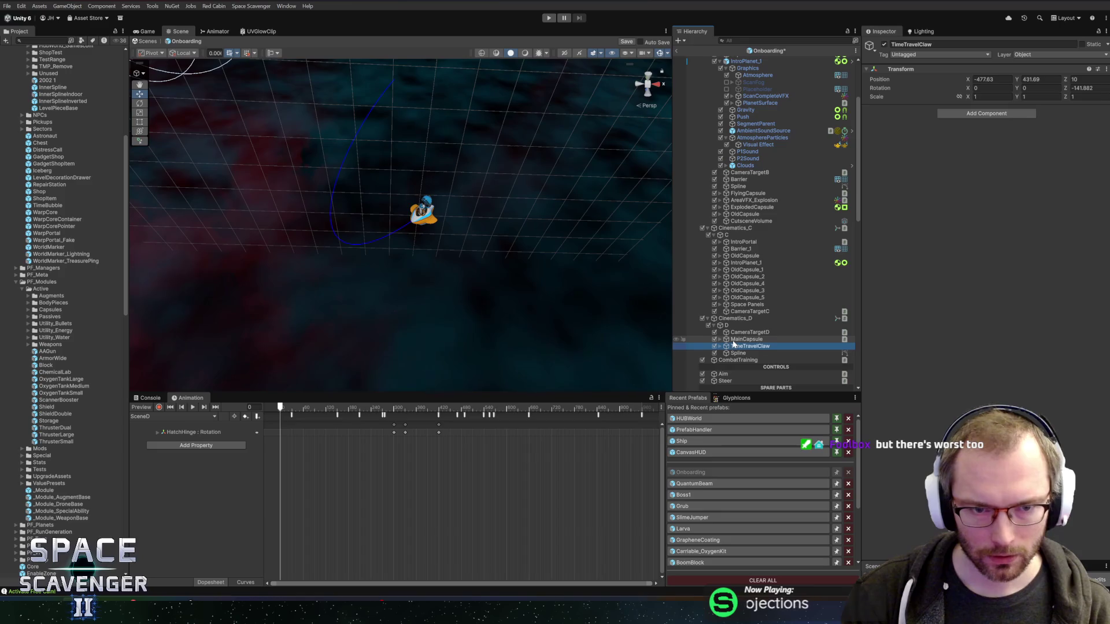
right_click(910, 70)
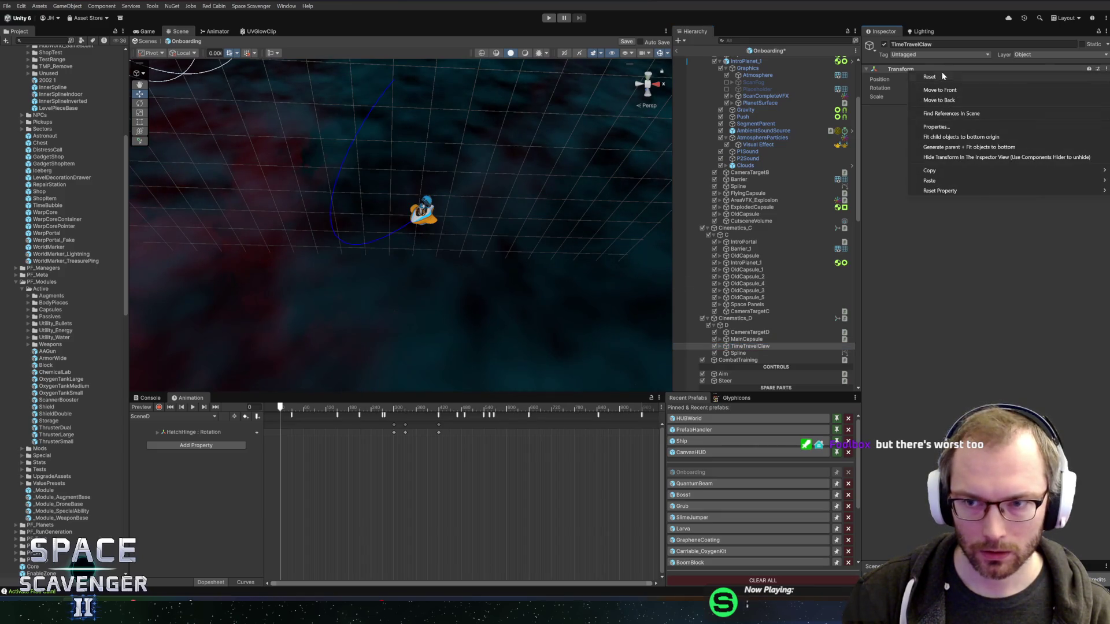
click(911, 84)
Step: Move the claw near the ship to position -38.73, 3.4, 7.23
drag(523, 219, 405, 201)
key(f)
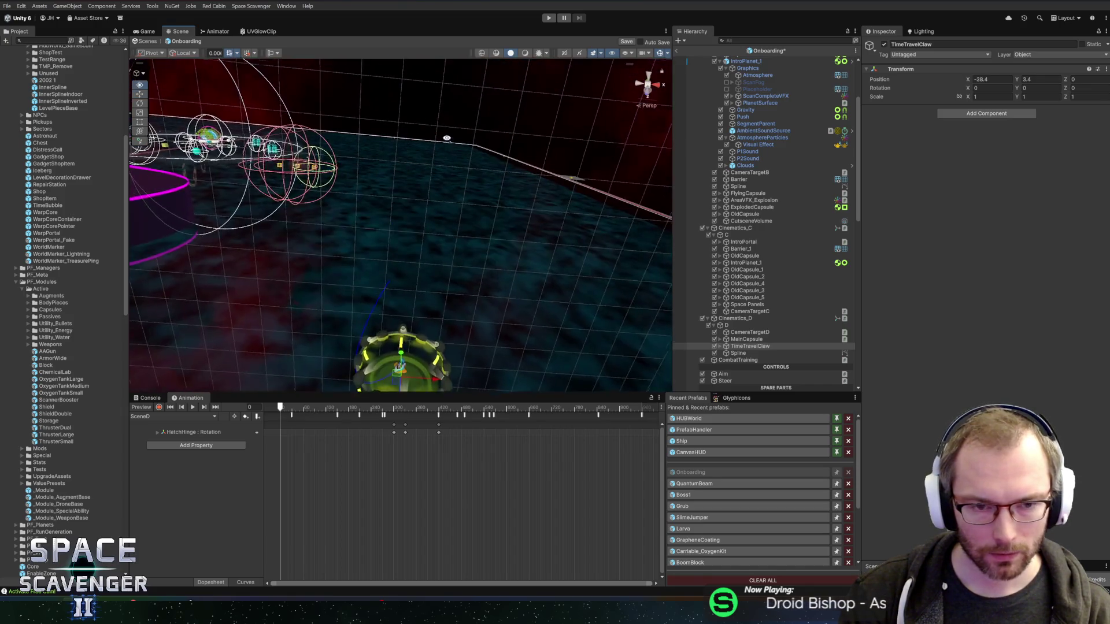
mouse_move(408, 328)
mouse_down()
mouse_move(400, 391)
mouse_move(400, 365)
mouse_move(483, 329)
mouse_move(451, 175)
mouse_move(448, 214)
mouse_up()
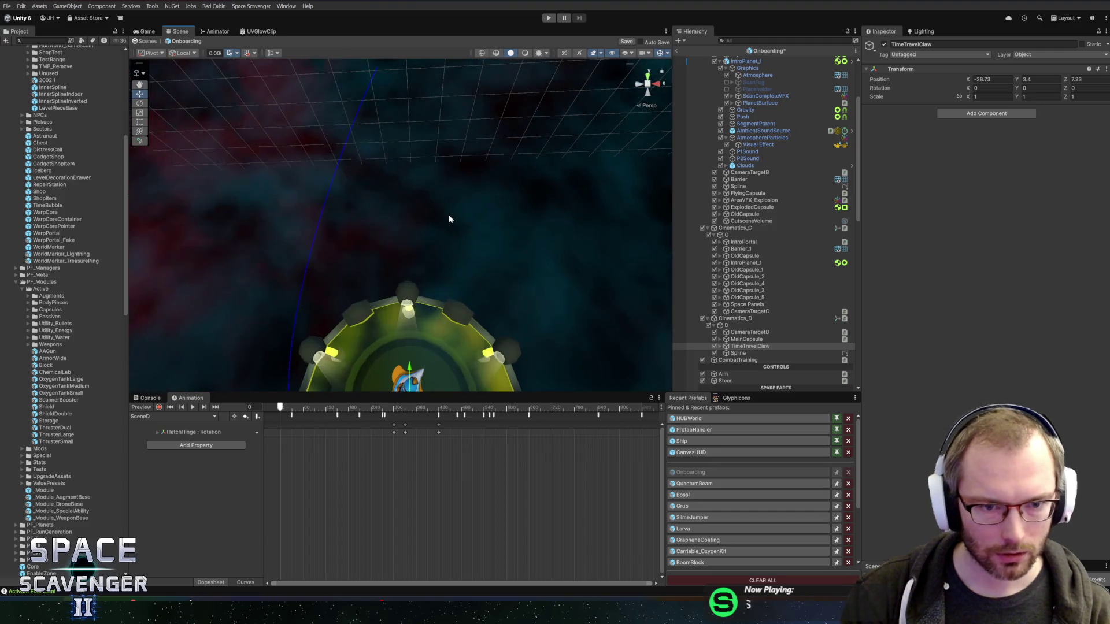
scroll(447, 193, down, 3)
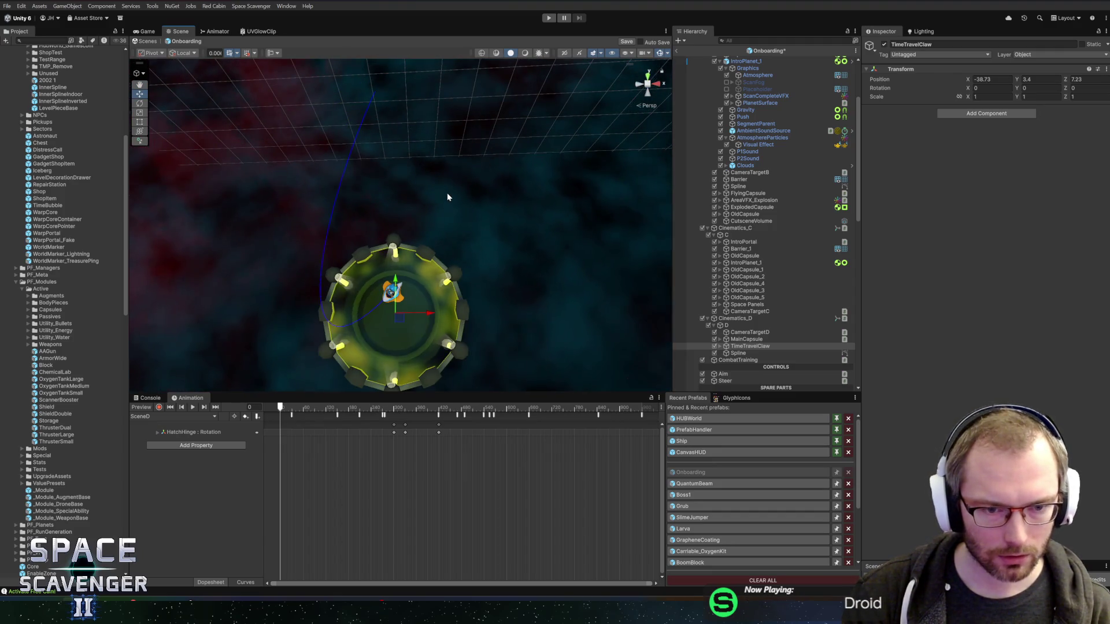
scroll(448, 196, down, 3)
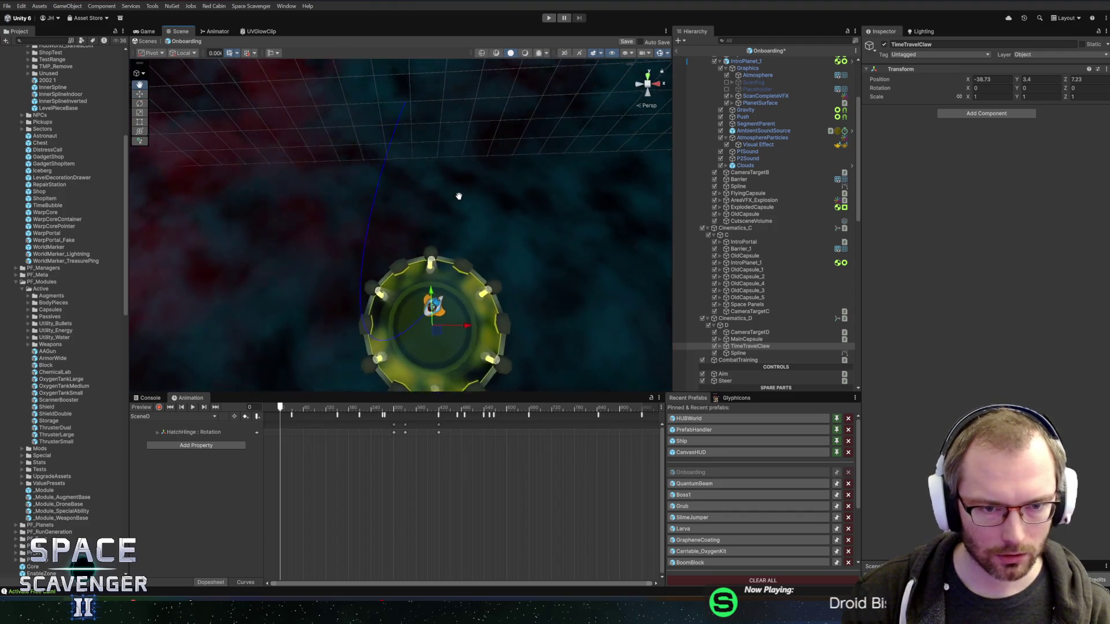
scroll(458, 202, down, 3)
drag(422, 184, 360, 170)
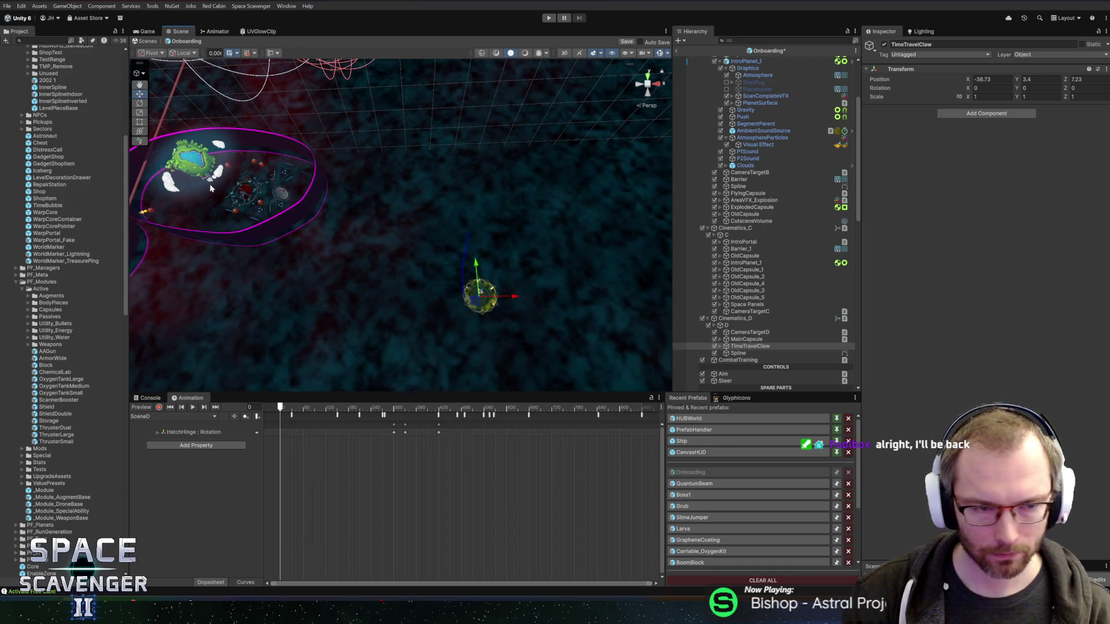
Step: Select HubSpacePlatform_2–4 and small_1 and duplicate them with Ctrl+D
click(282, 177)
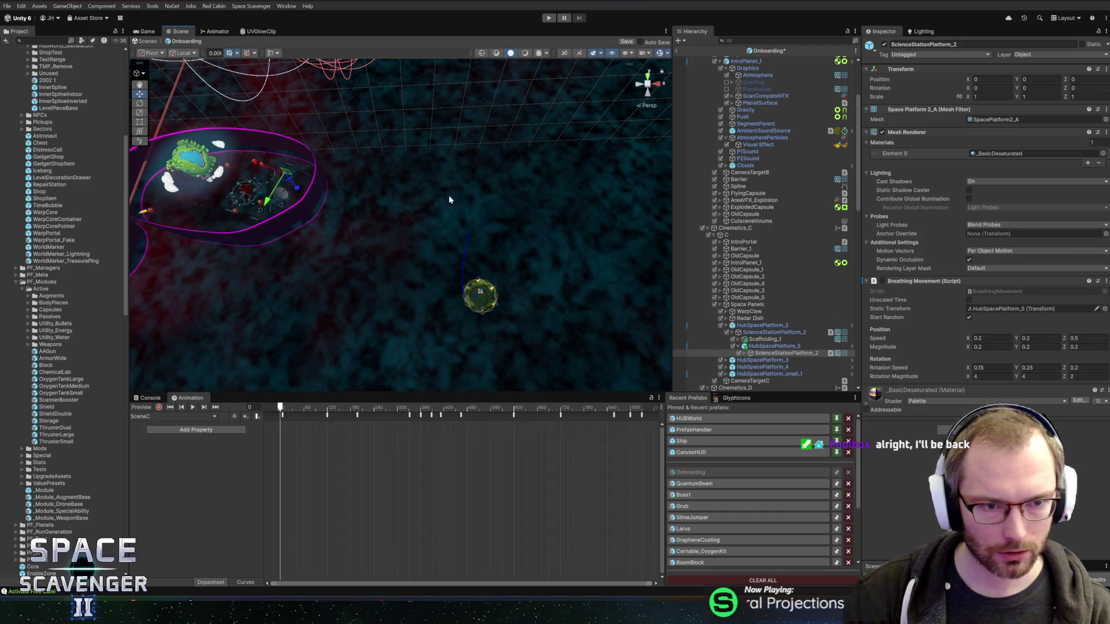
click(725, 326)
click(751, 325)
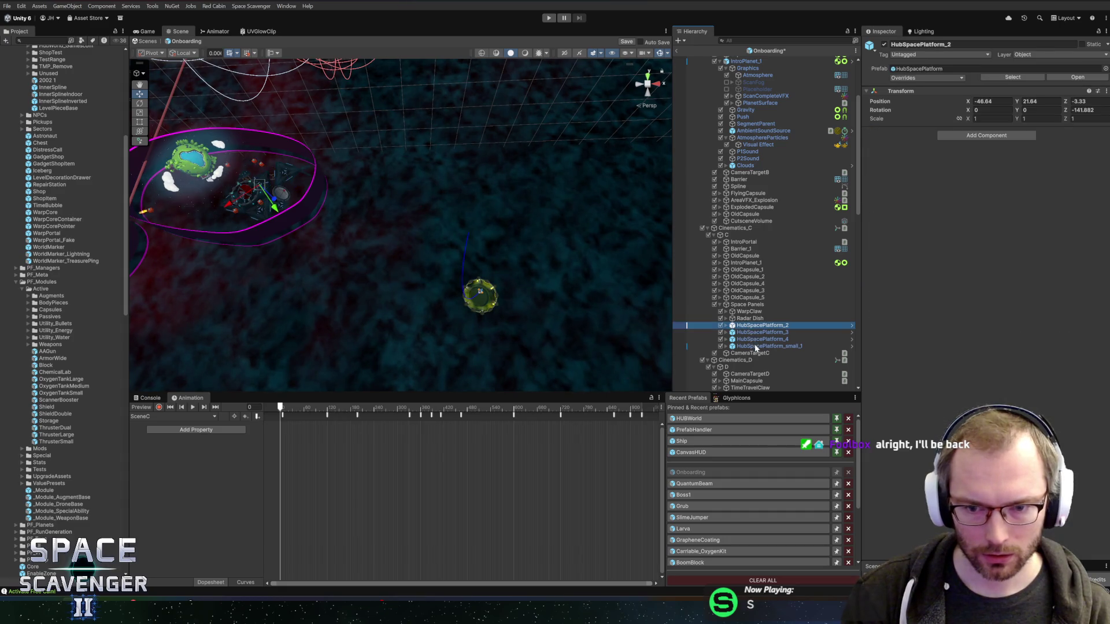
shift+click(756, 347)
key(ctrl+d)
Step: Move the platform copies under D beside the claw, then play from the Core scene
scroll(754, 254, down, 5)
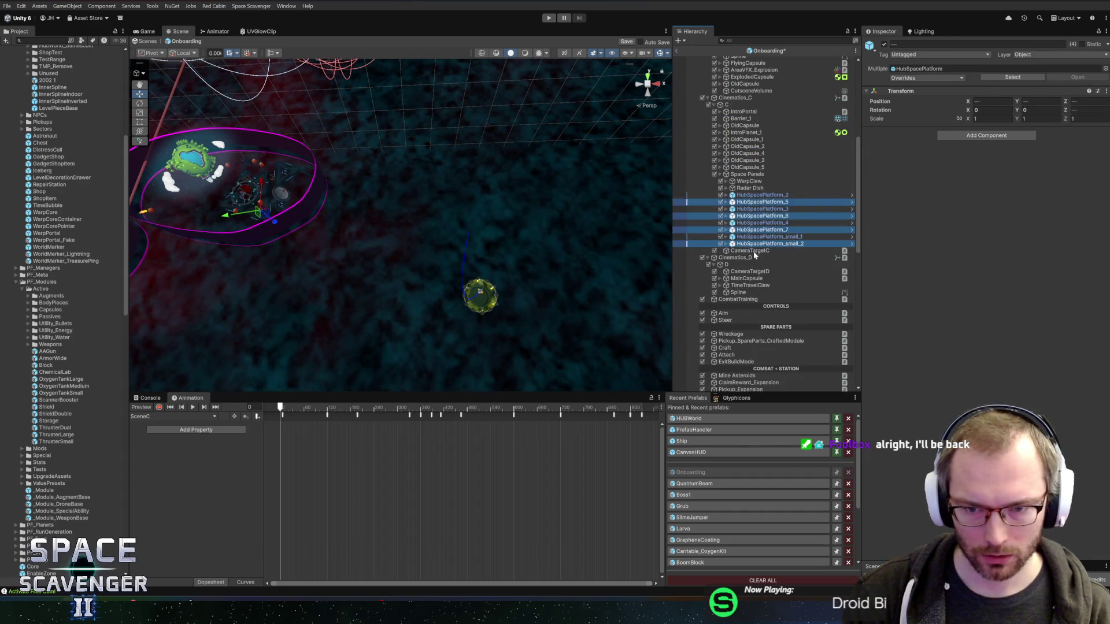
drag(752, 284, 751, 283)
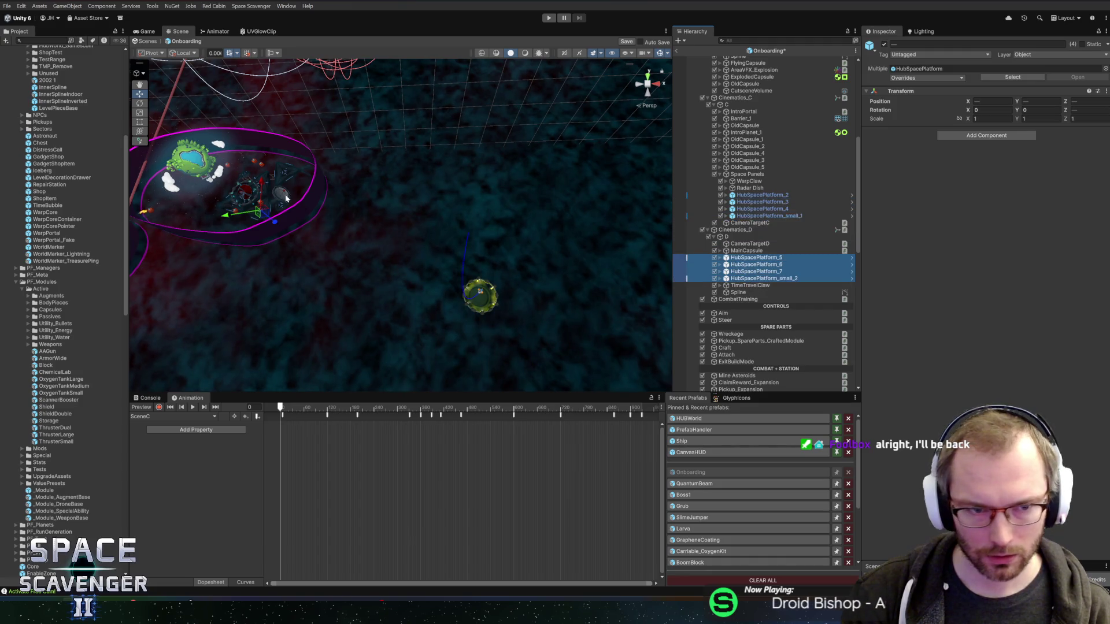
mouse_move(269, 217)
mouse_down()
mouse_move(332, 228)
mouse_move(492, 317)
mouse_up()
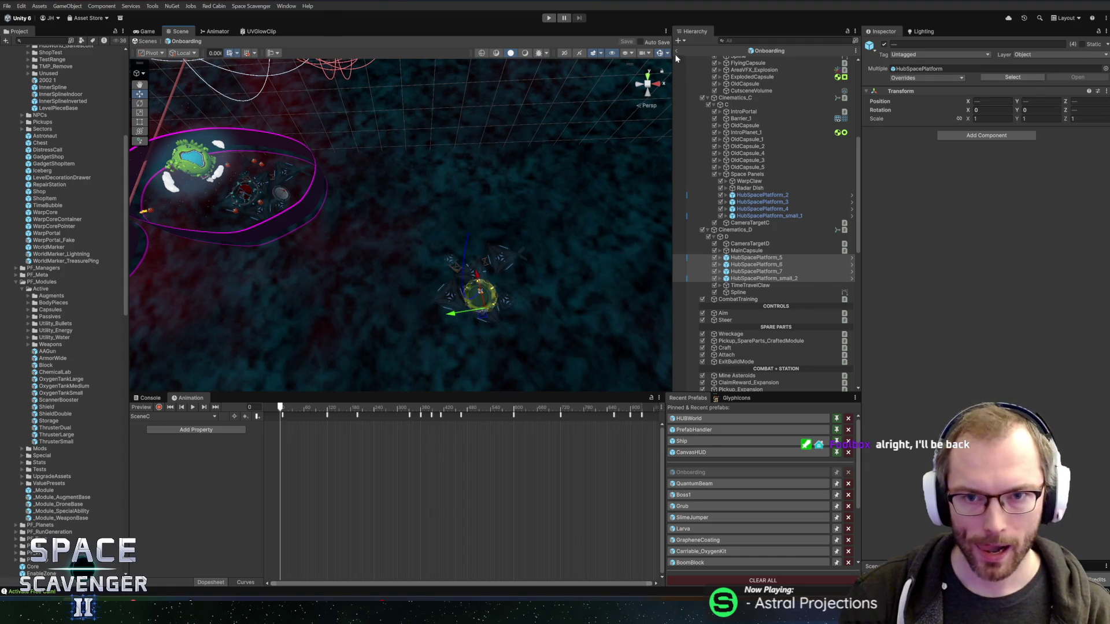
click(676, 53)
click(550, 18)
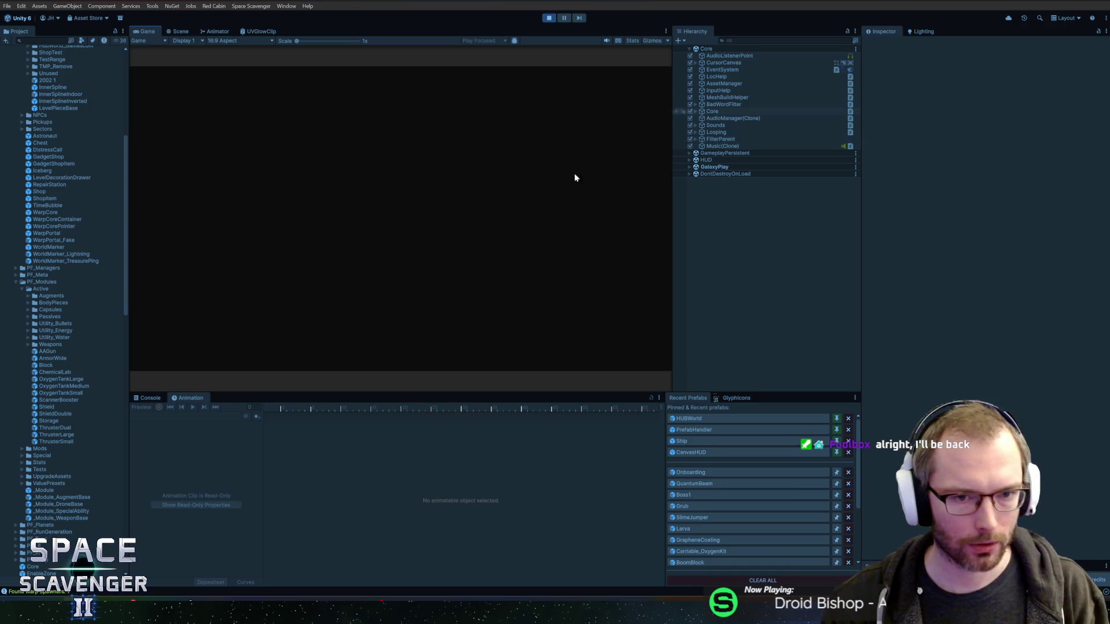
Step: Maximize the game view, scavenge the wreckage, and craft and attach a Rifle to the ship
double_click(146, 36)
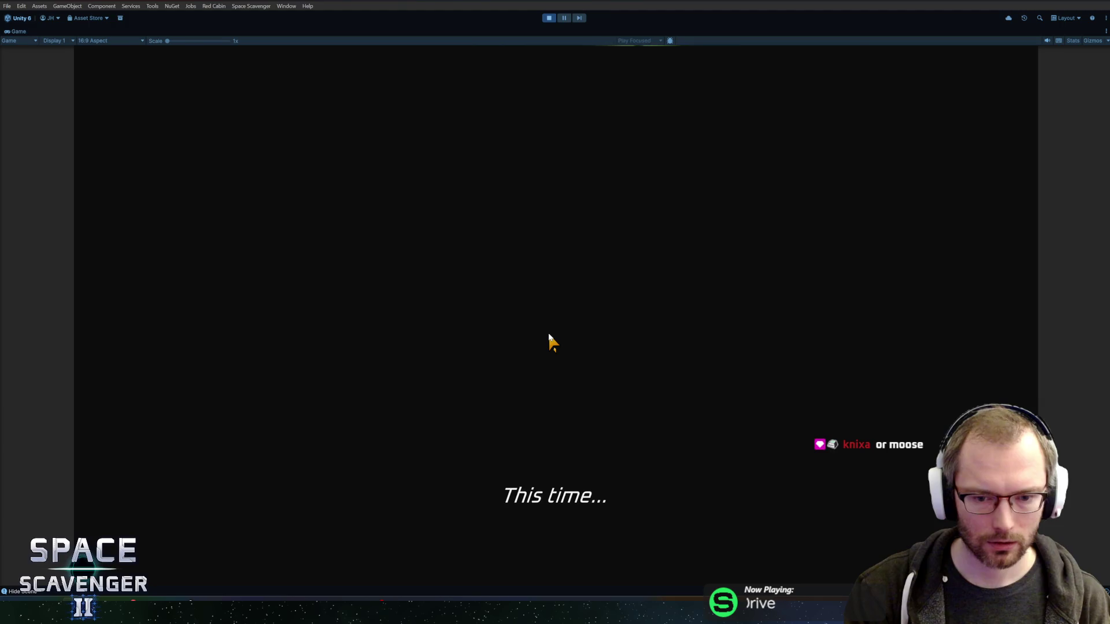
key(grave)
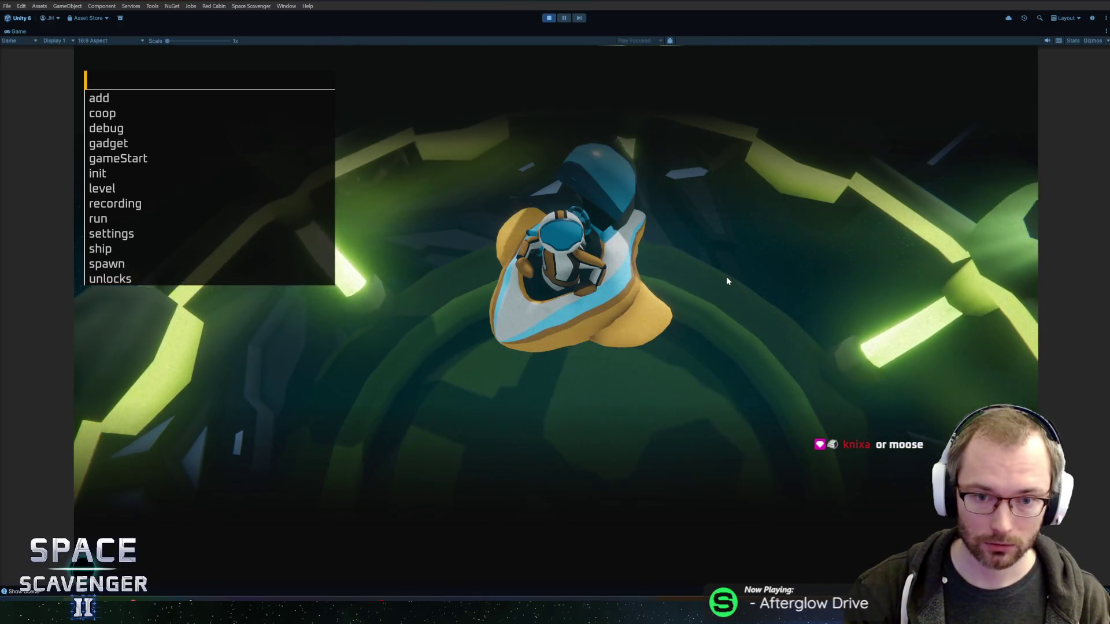
key(Escape)
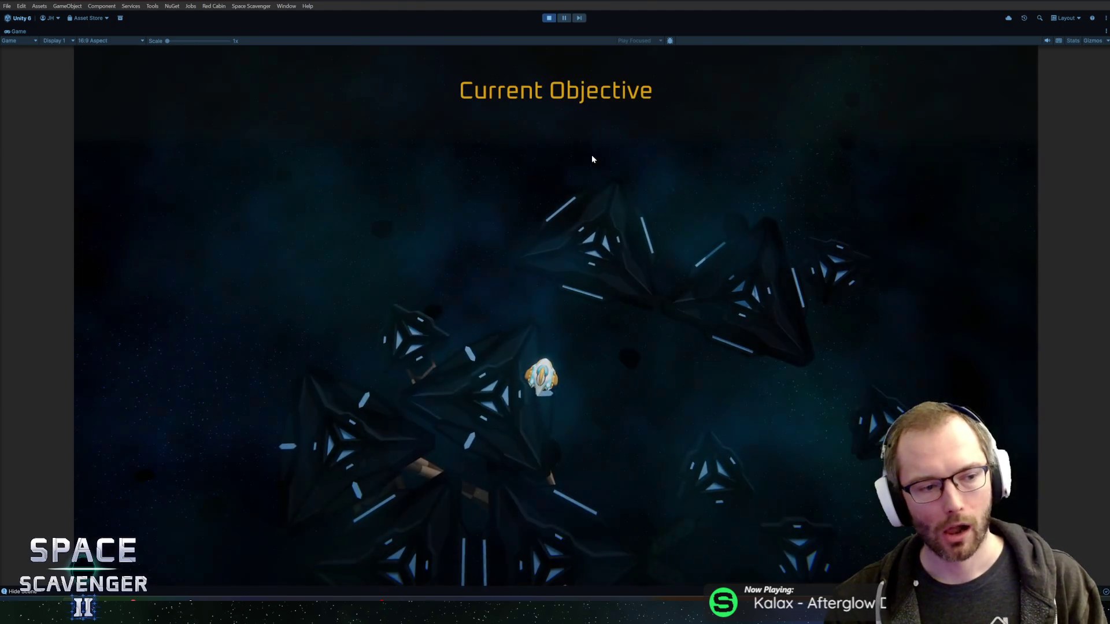
key(s)
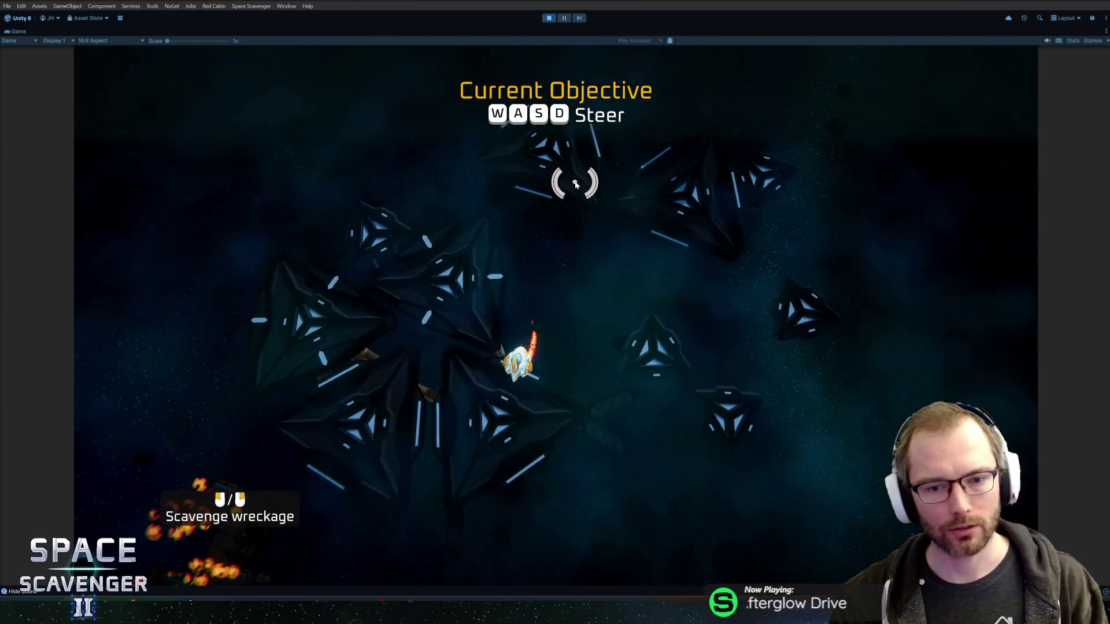
mouse_move(466, 398)
mouse_down()
mouse_move(349, 327)
mouse_move(349, 250)
mouse_move(463, 178)
mouse_up()
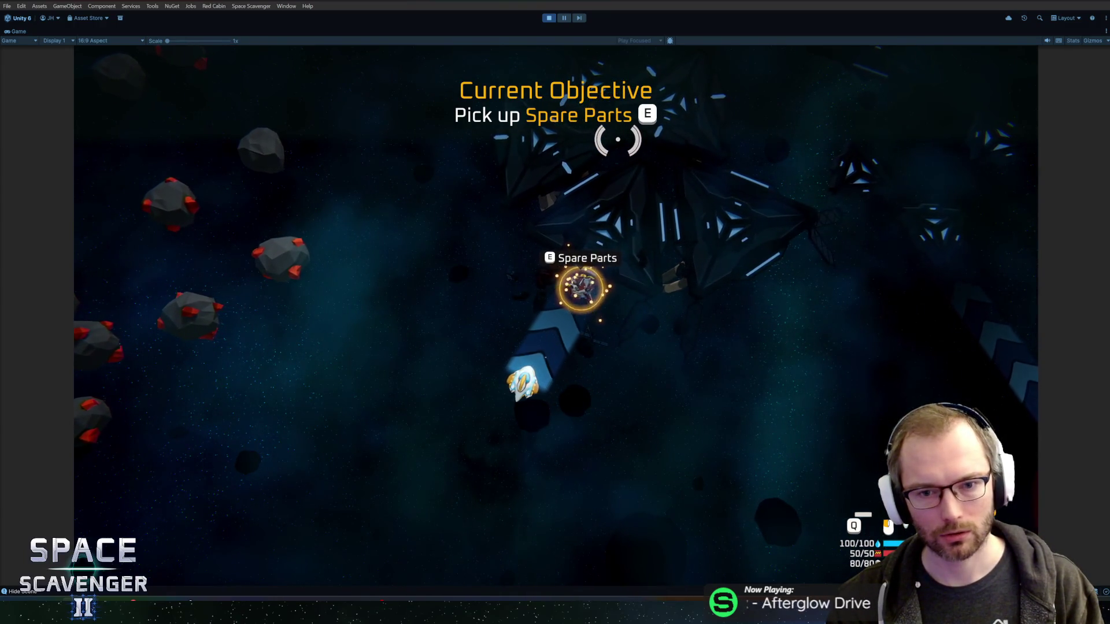
key(e)
click(368, 303)
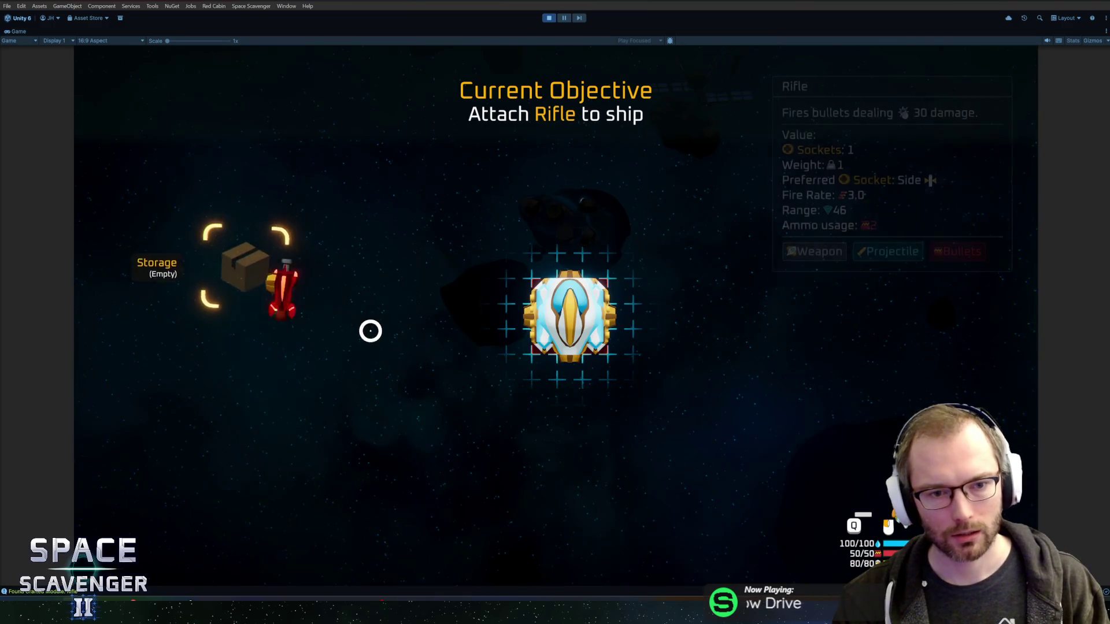
drag(248, 404, 554, 323)
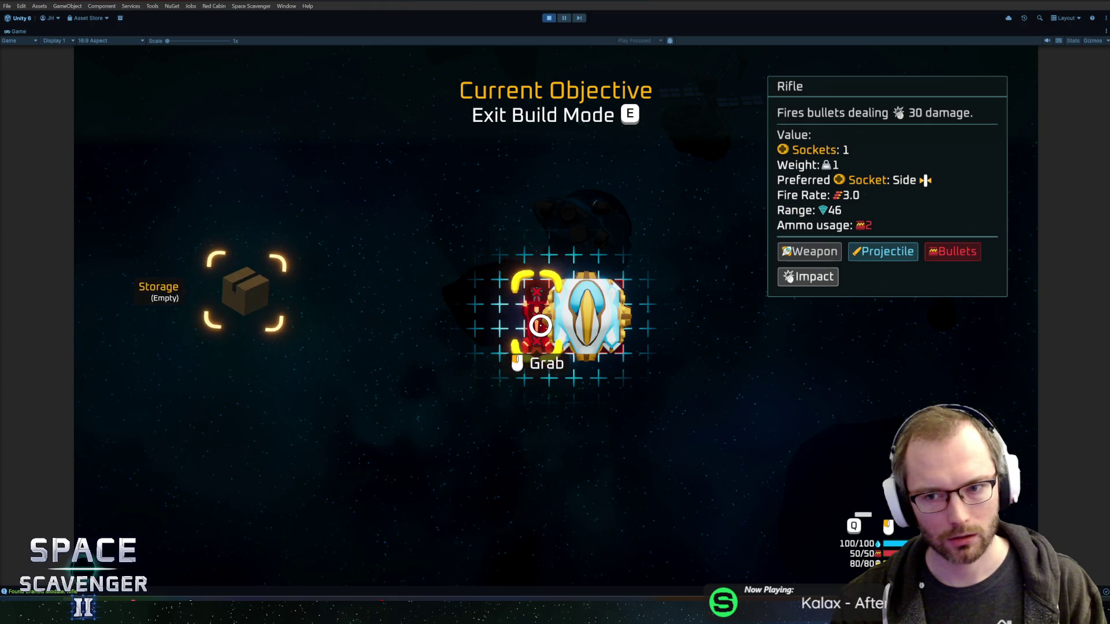
key(e)
Step: Mount the Rifle on the ship's left side and shoot copper asteroids until copper reaches 200
mouse_move(485, 207)
mouse_down()
mouse_move(528, 154)
mouse_move(587, 149)
mouse_move(594, 174)
mouse_move(634, 191)
mouse_move(634, 203)
mouse_move(501, 168)
mouse_move(509, 195)
mouse_move(545, 169)
mouse_move(674, 218)
mouse_move(606, 168)
mouse_up()
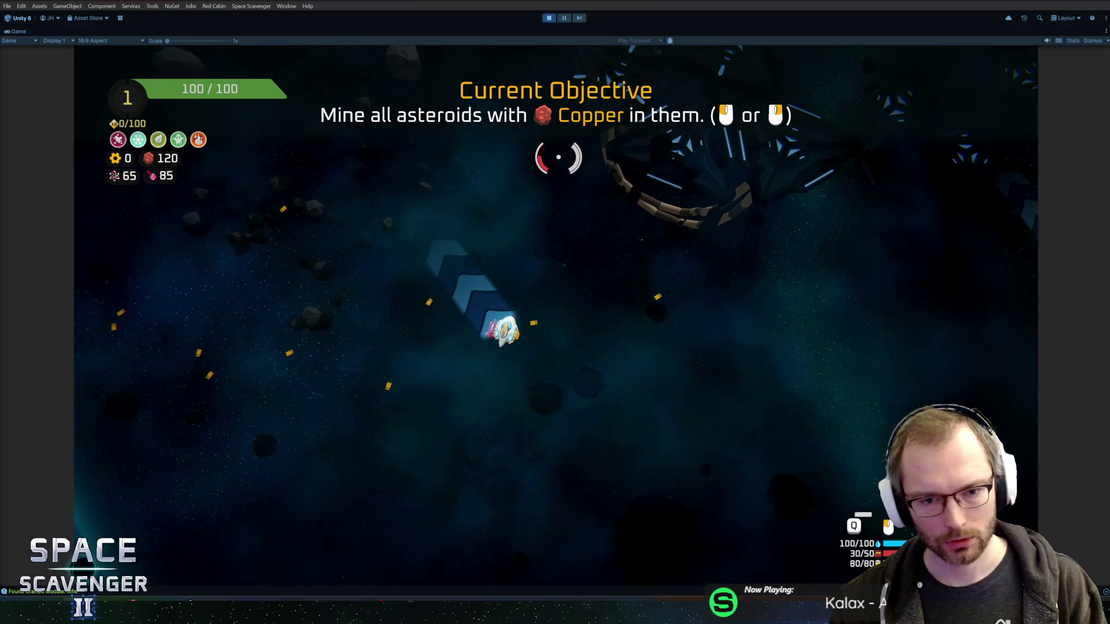
key(e)
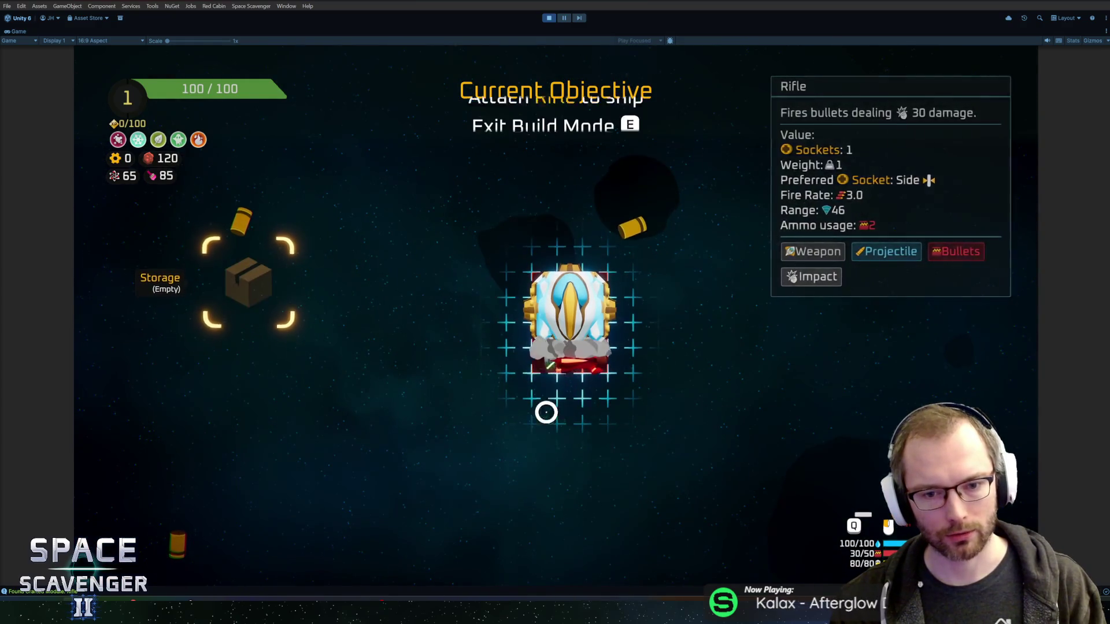
key(e)
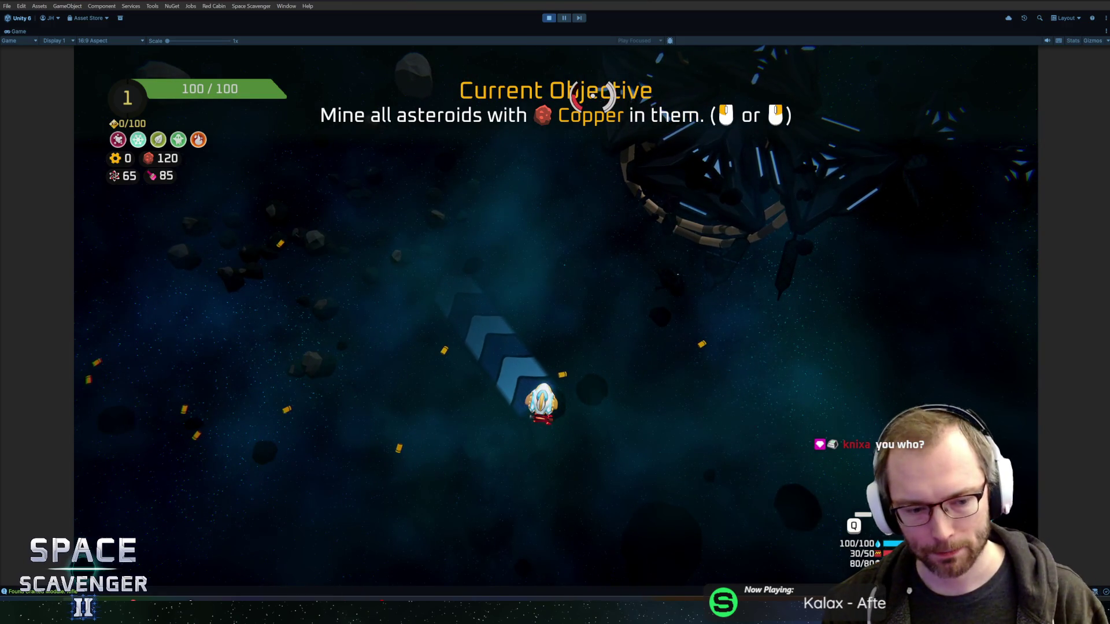
key(e)
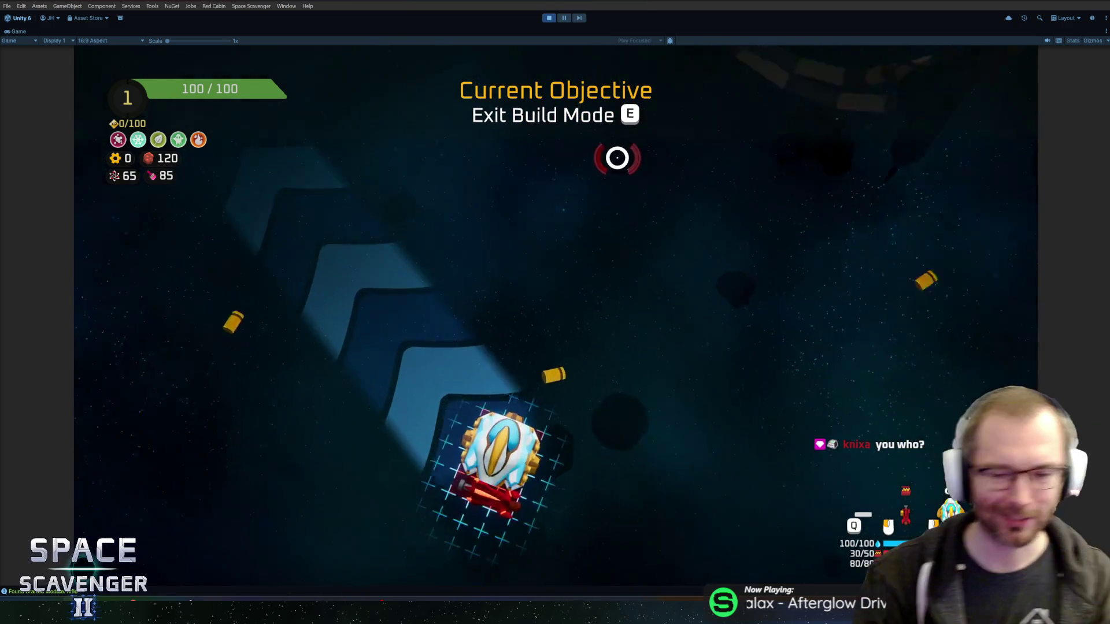
click(578, 312)
click(404, 335)
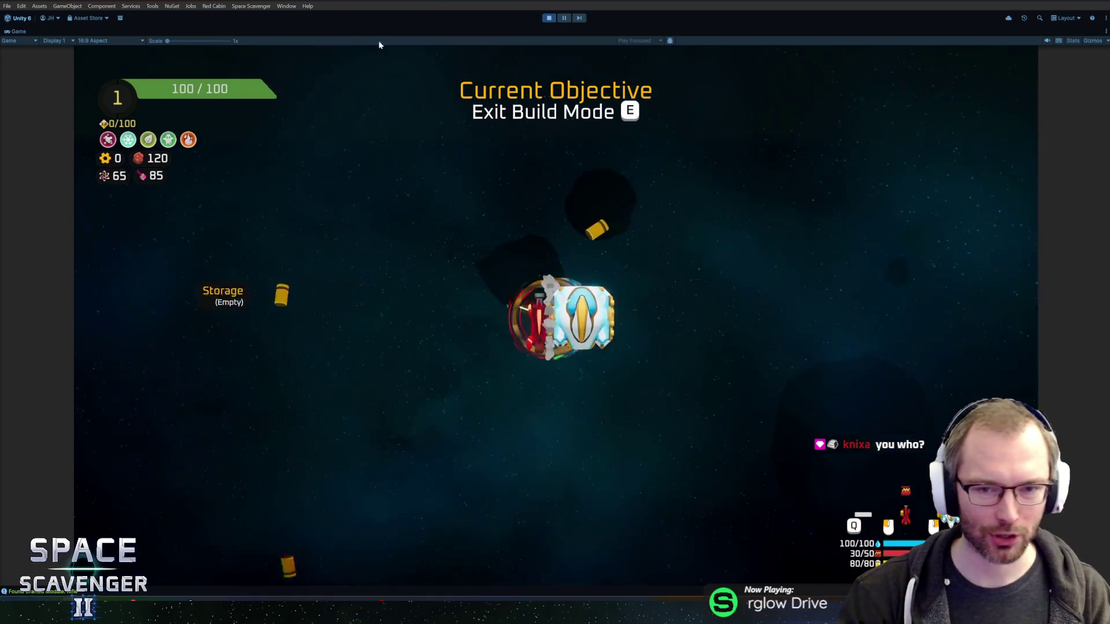
key(e)
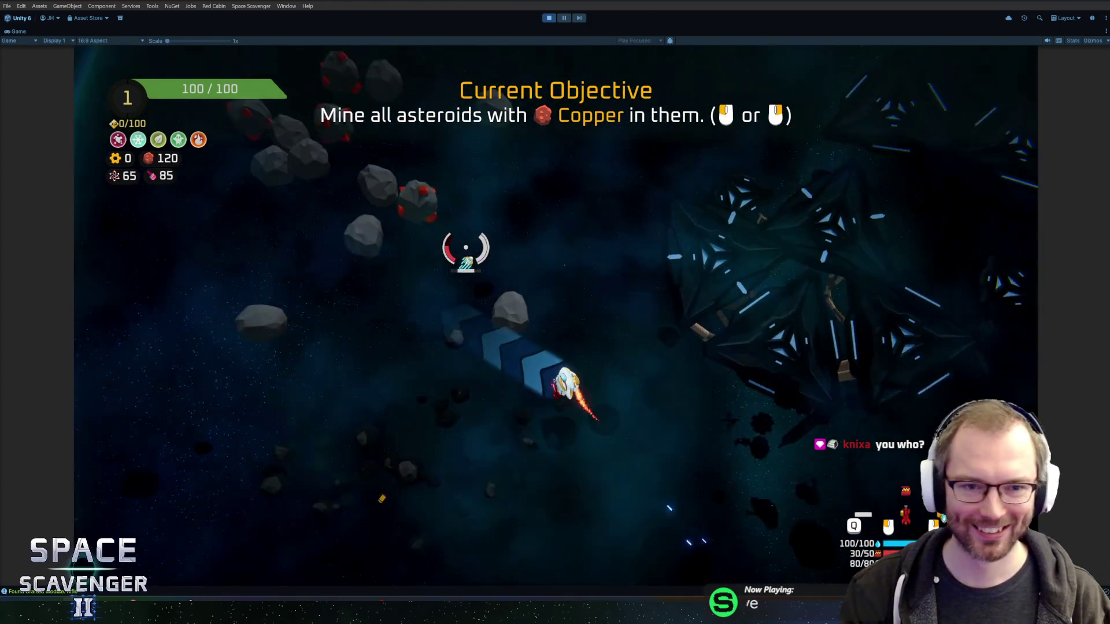
mouse_move(528, 196)
mouse_down()
mouse_move(528, 211)
mouse_move(562, 186)
mouse_move(701, 185)
mouse_move(769, 304)
mouse_move(748, 263)
mouse_move(694, 231)
mouse_move(708, 261)
mouse_up()
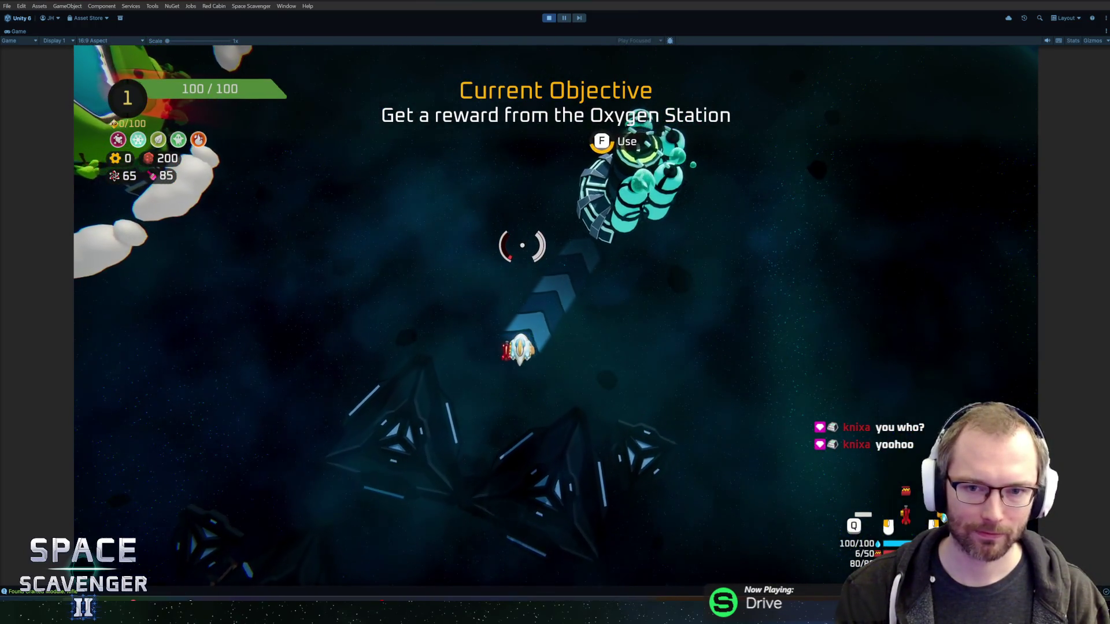
Step: Take the Expansion Pack reward from the Oxygen Station, attach its thruster, and shoot a dummy
key(e)
key(e)
click(394, 325)
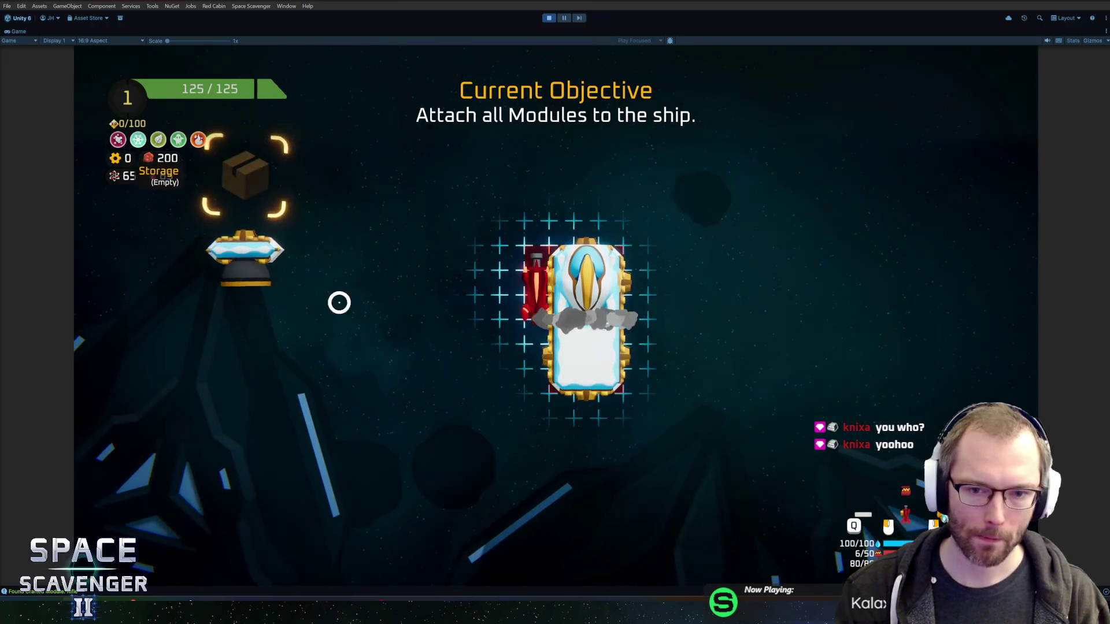
click(513, 405)
key(e)
mouse_move(478, 389)
mouse_down()
mouse_move(451, 332)
mouse_move(577, 397)
mouse_move(478, 409)
mouse_move(466, 399)
mouse_move(636, 428)
mouse_move(699, 404)
mouse_move(290, 125)
mouse_move(525, 137)
mouse_move(570, 203)
mouse_move(565, 260)
mouse_move(765, 237)
mouse_up()
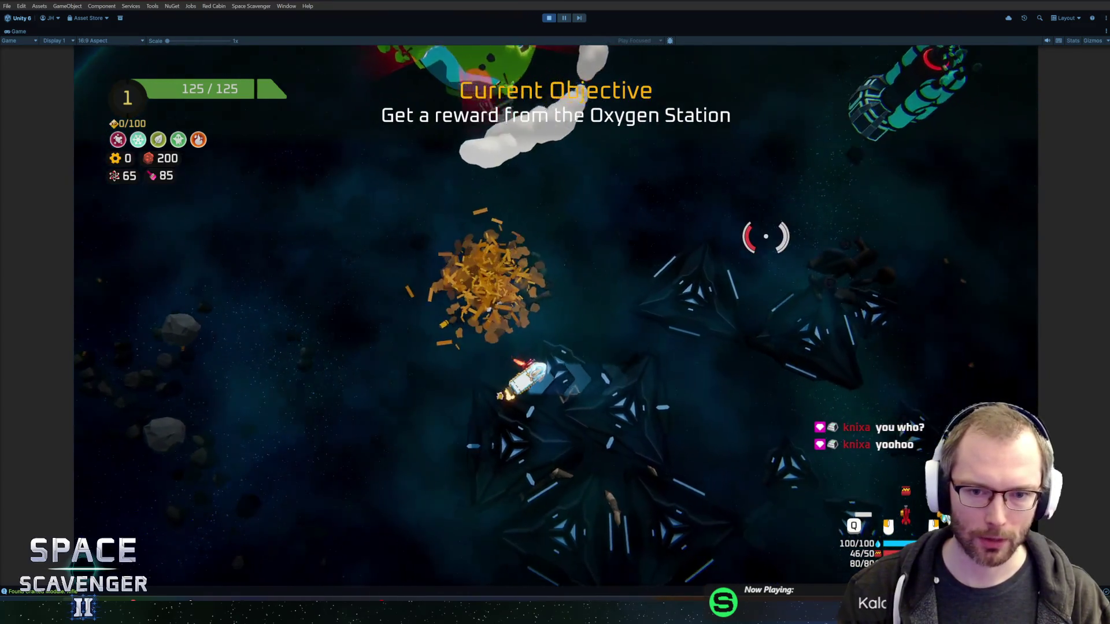
key(space)
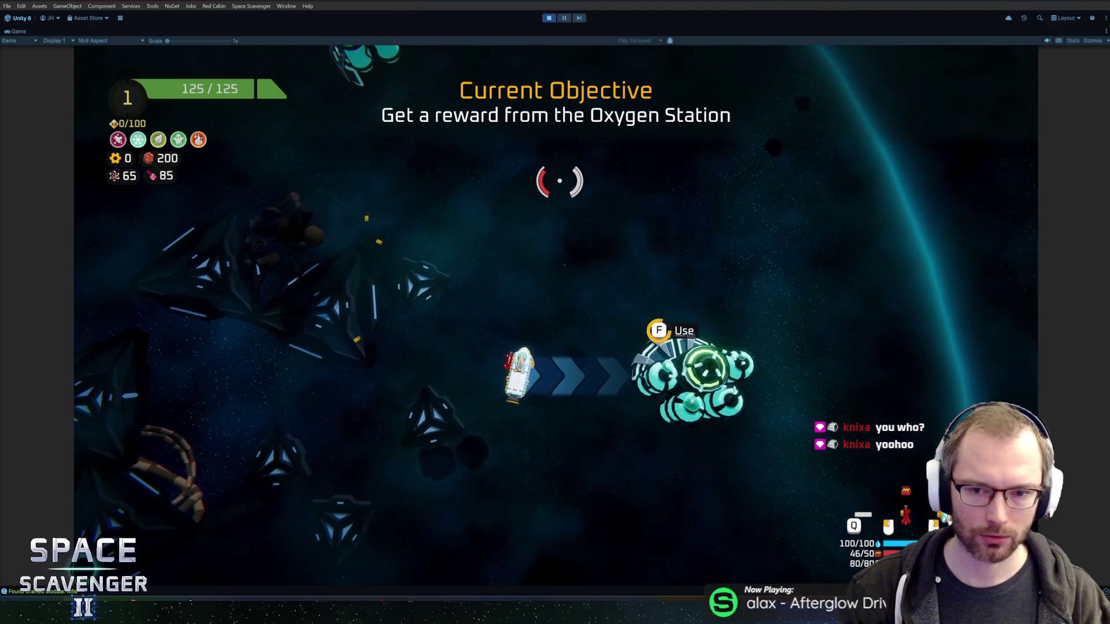
Step: Claim the next reward and attach a thruster, Solar Panel on the right, and Battery on top
key(e)
click(636, 468)
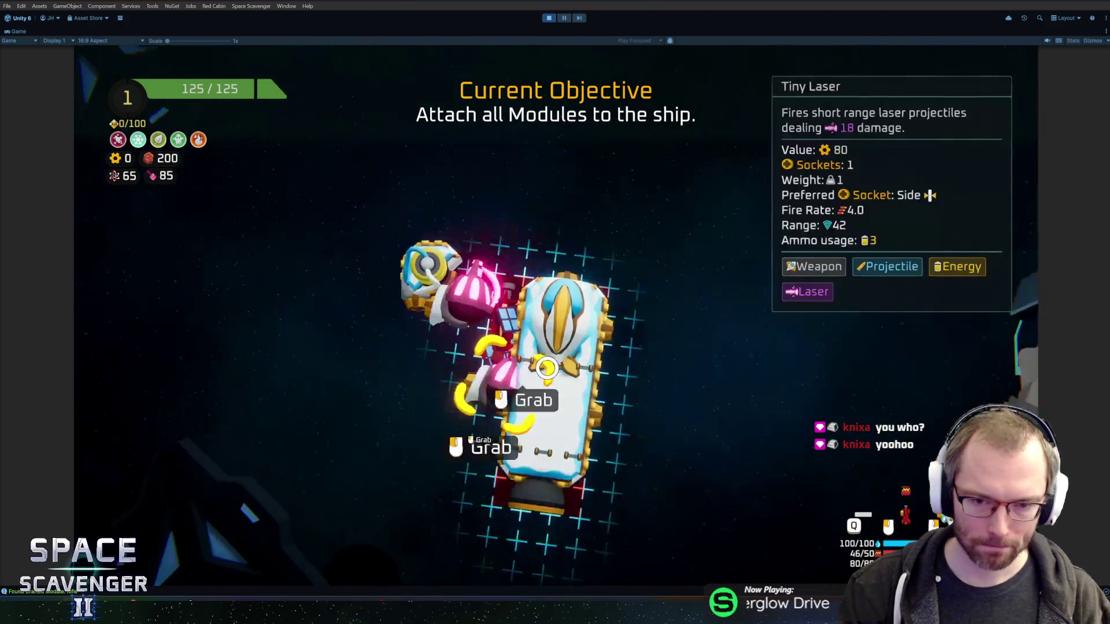
click(580, 359)
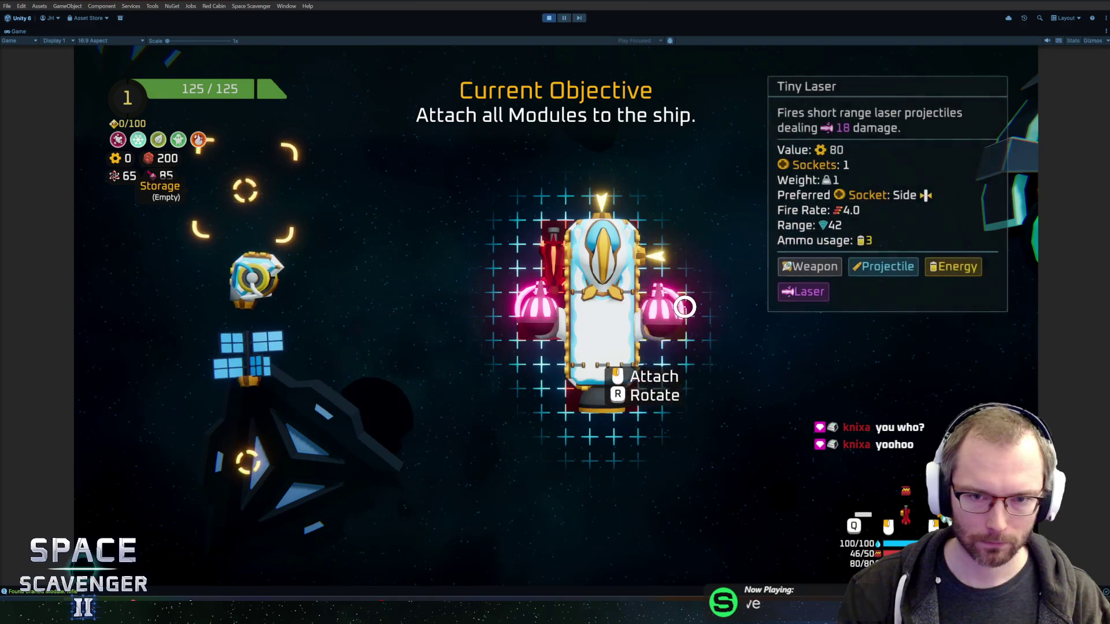
click(248, 352)
click(767, 260)
click(254, 280)
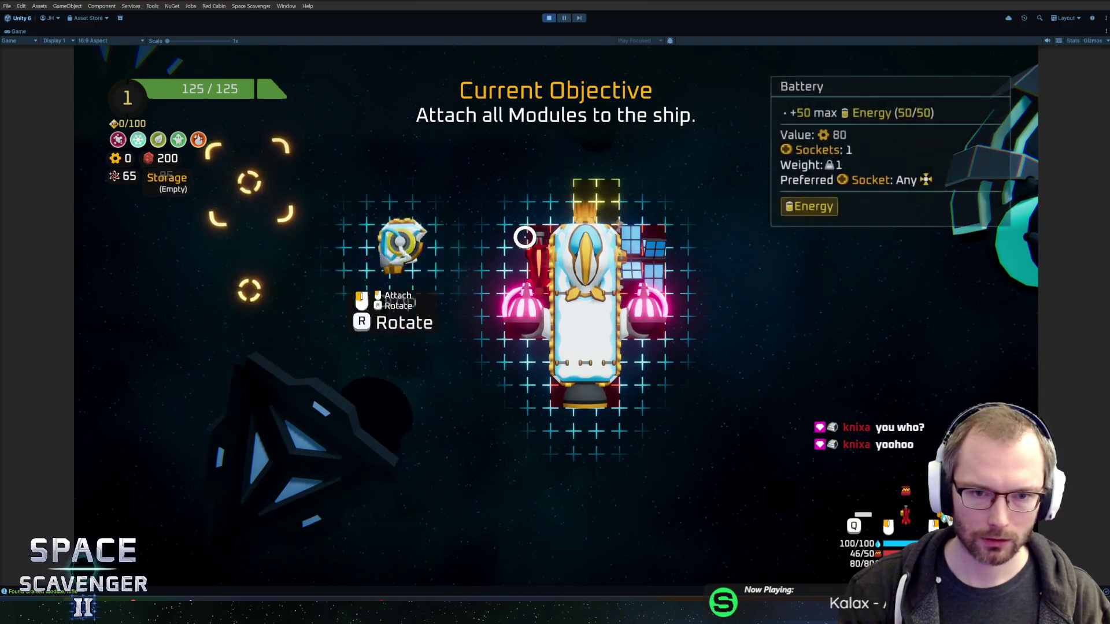
click(601, 223)
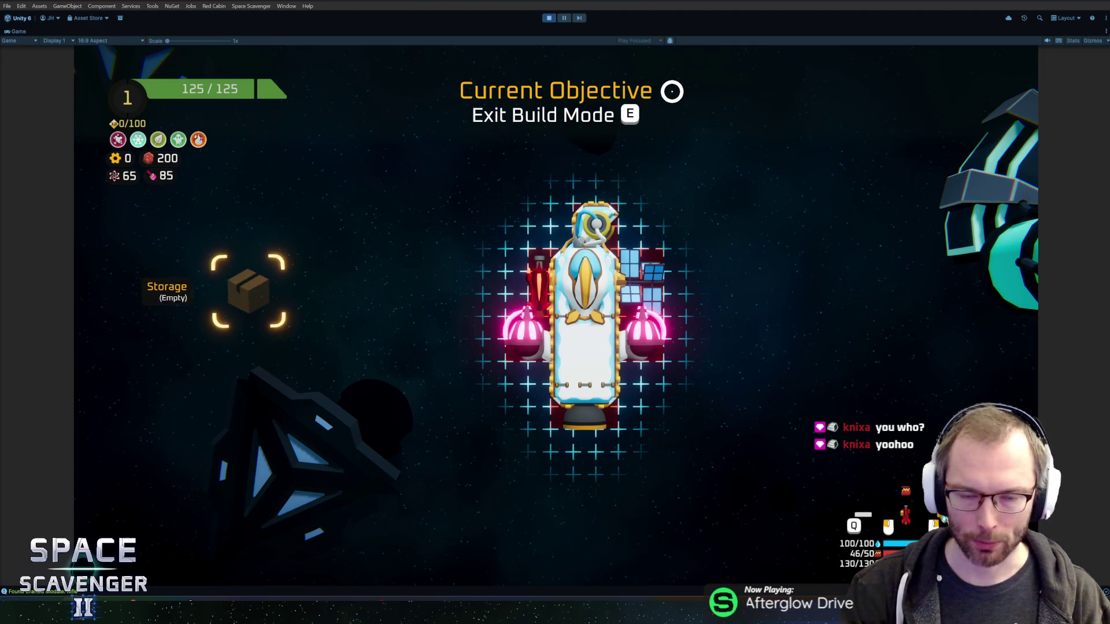
key(e)
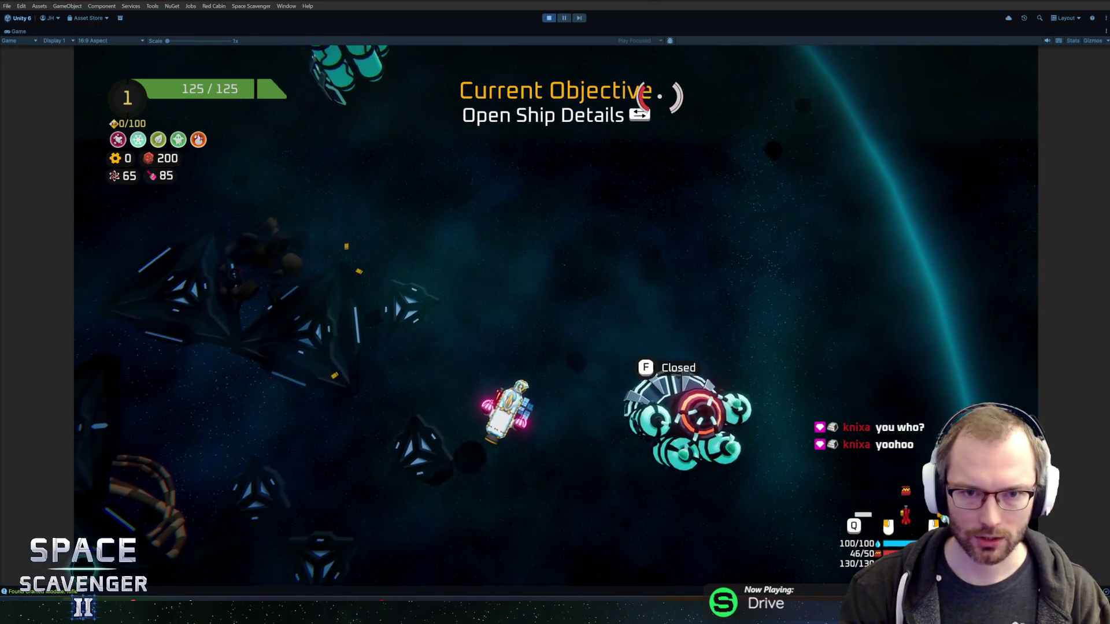
key(Tab)
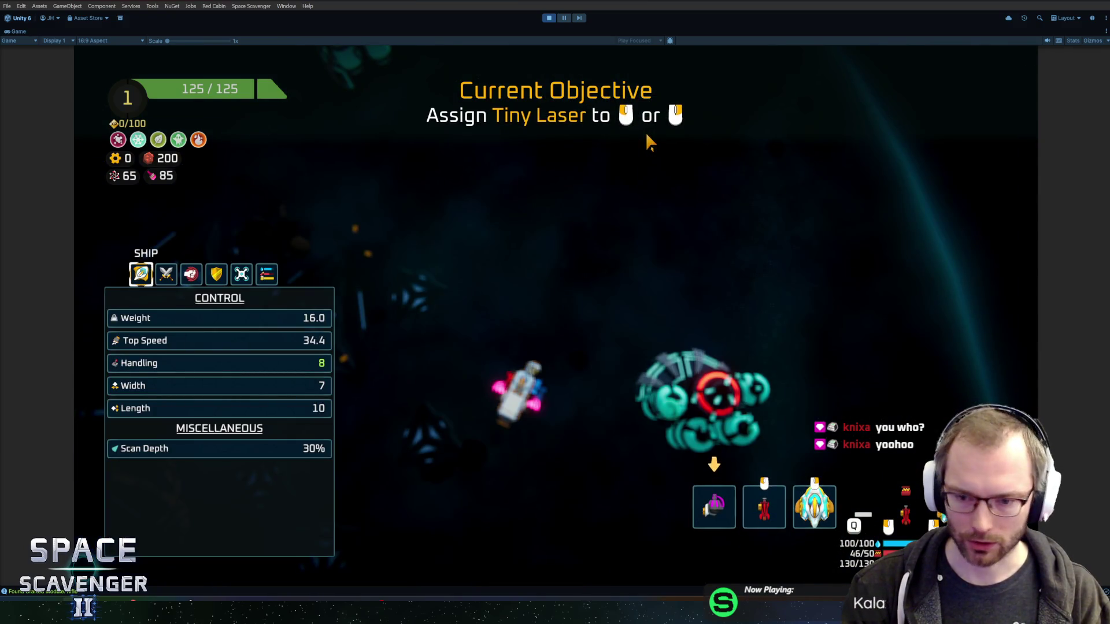
key(Tab)
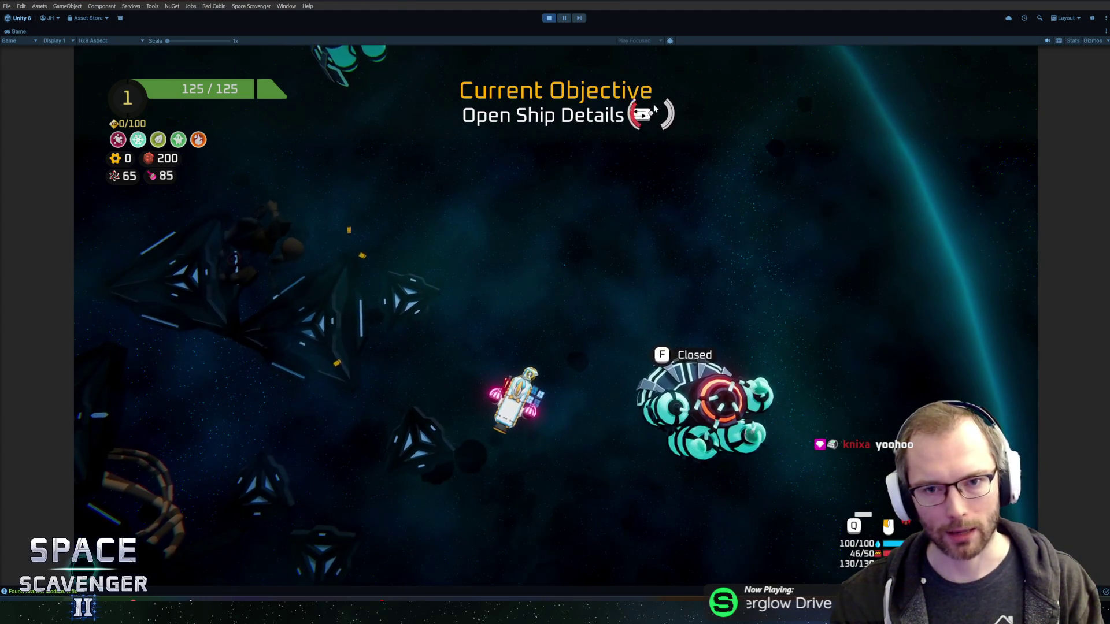
key(Escape)
click(261, 446)
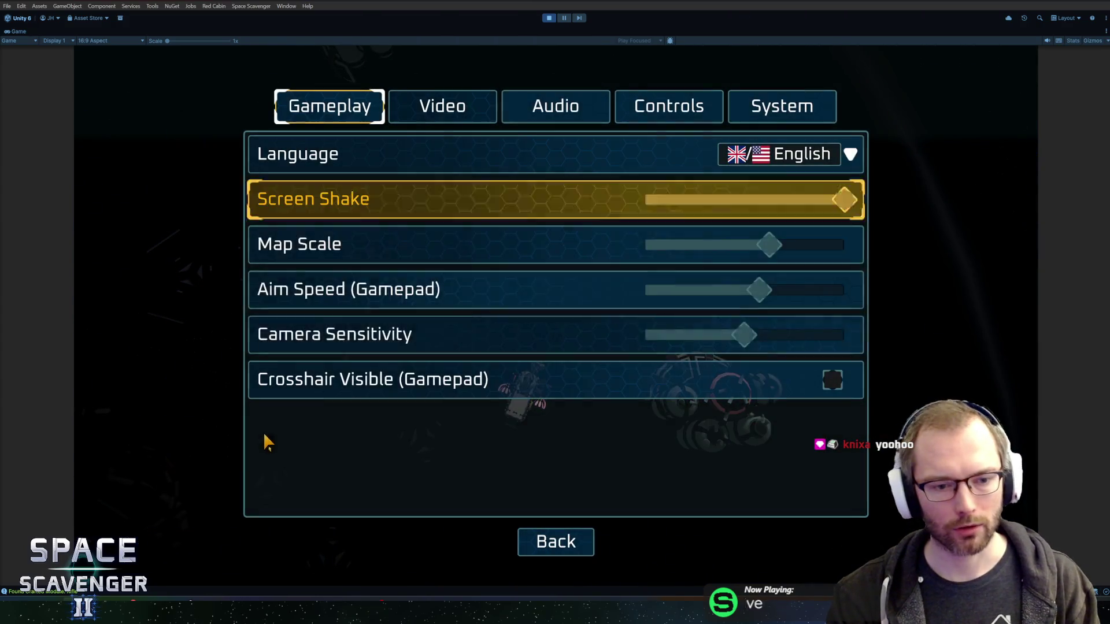
click(566, 117)
click(789, 104)
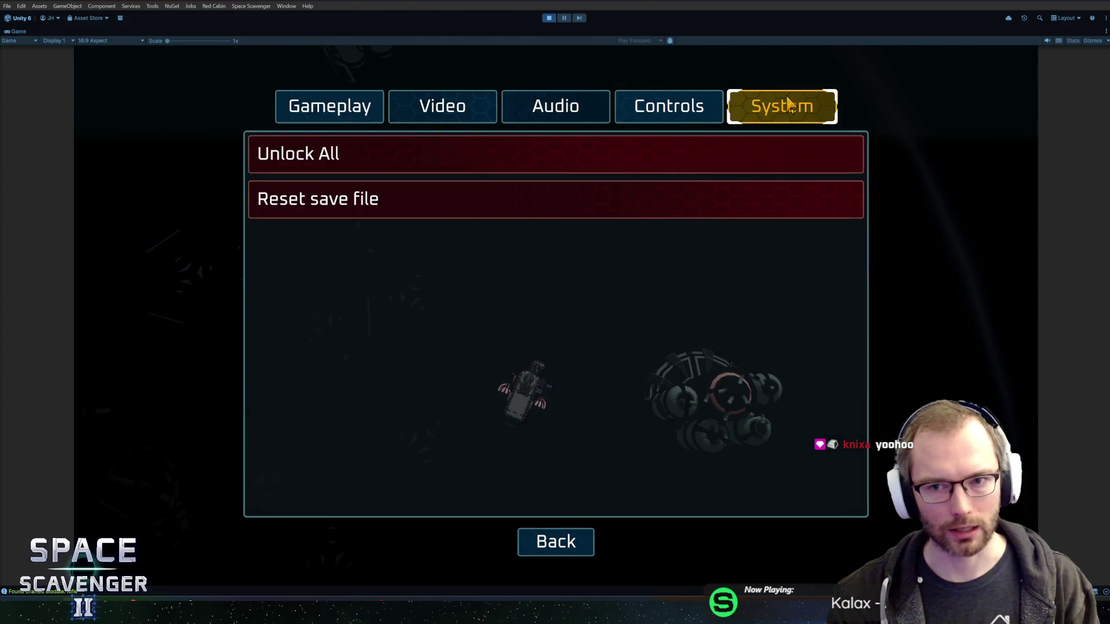
click(717, 115)
scroll(528, 326, down, 5)
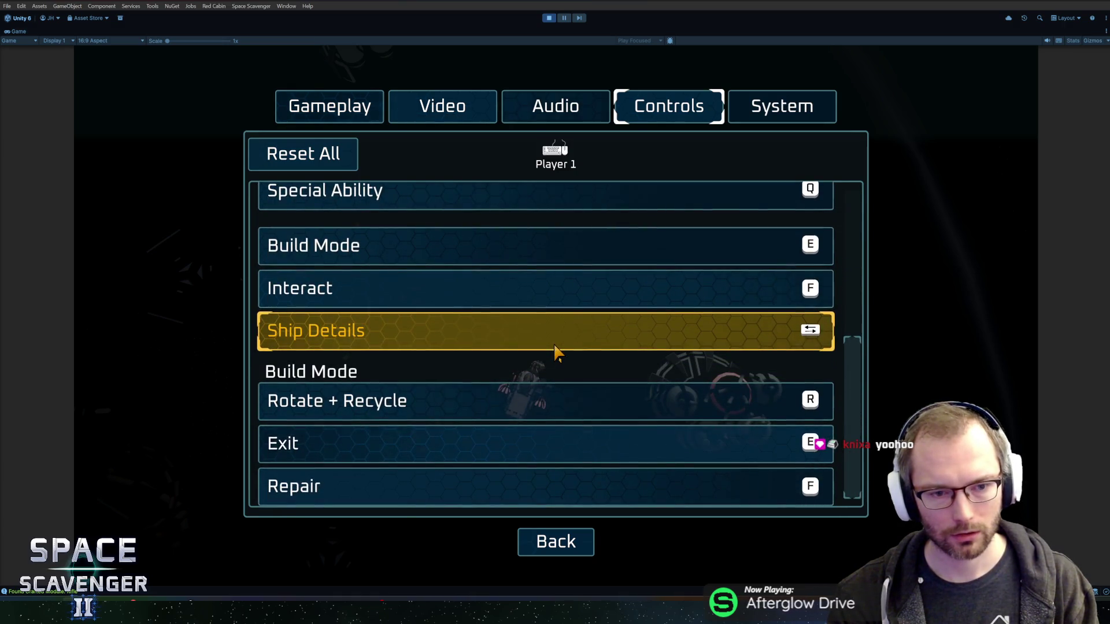
click(553, 346)
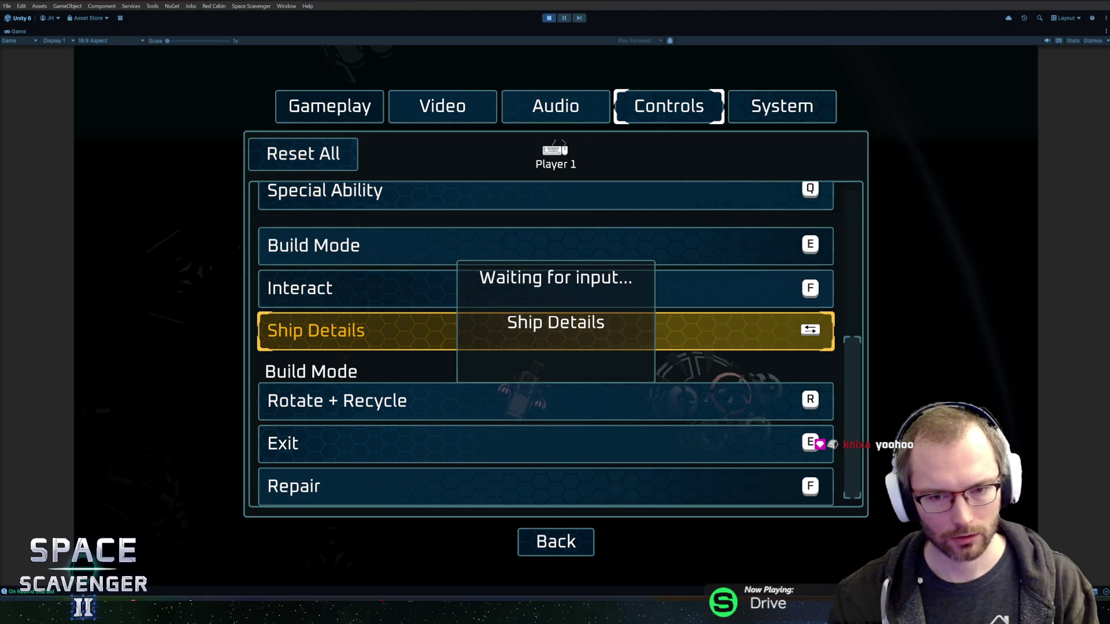
key(e)
click(550, 346)
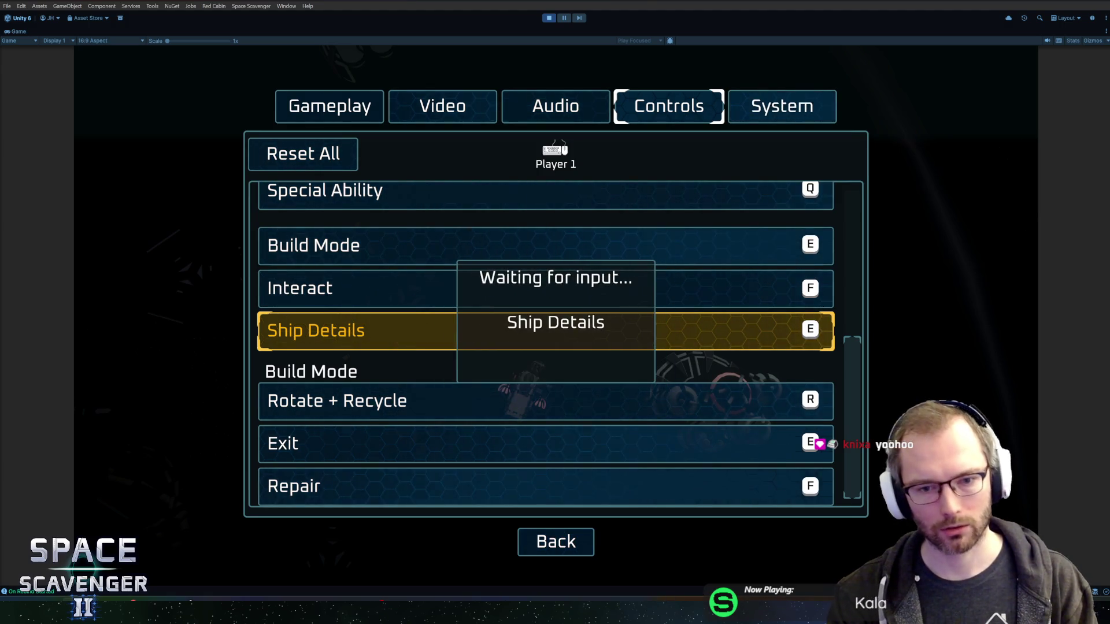
key(q)
click(572, 342)
key(Tab)
key(Escape)
key(Escape)
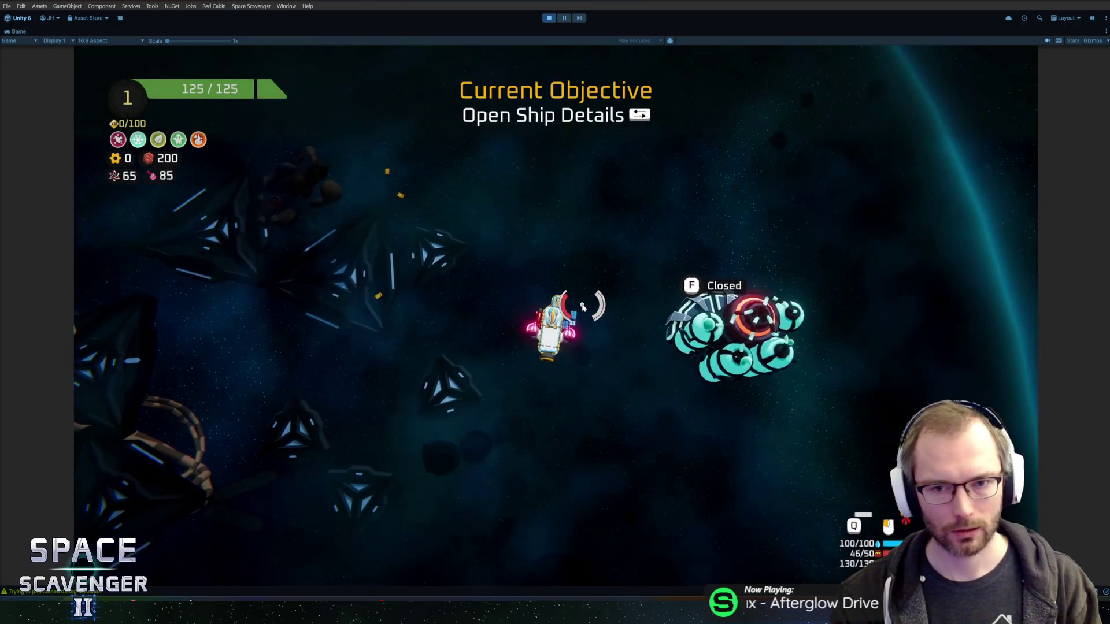
Step: Resume the game and test the Shift binding for the Ship Details panel
key(Tab)
key(e)
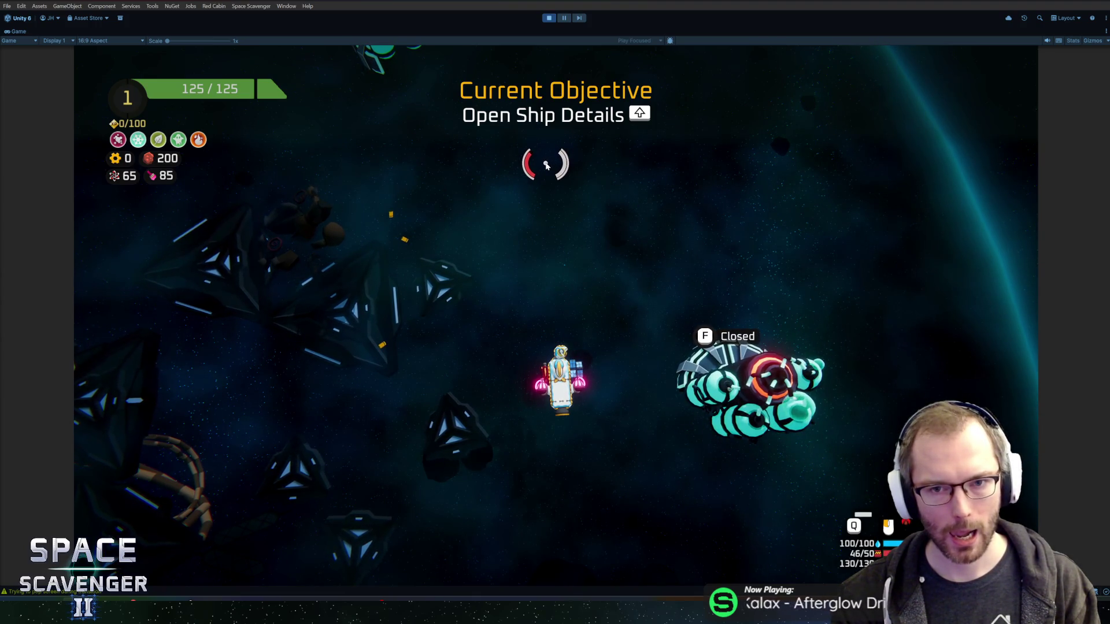
key(shift)
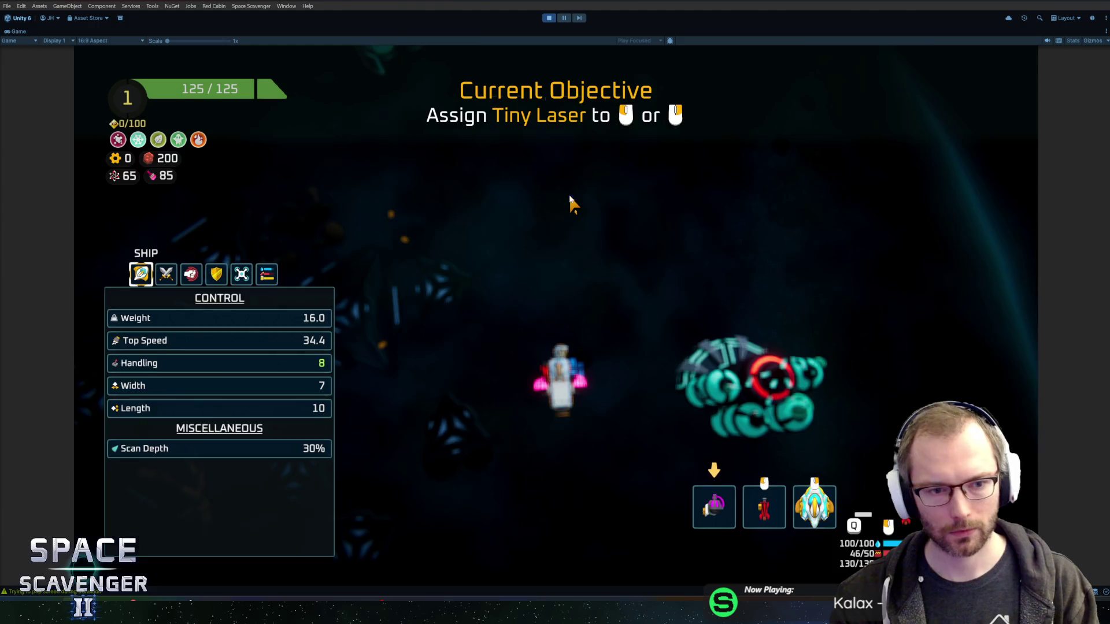
key(shift)
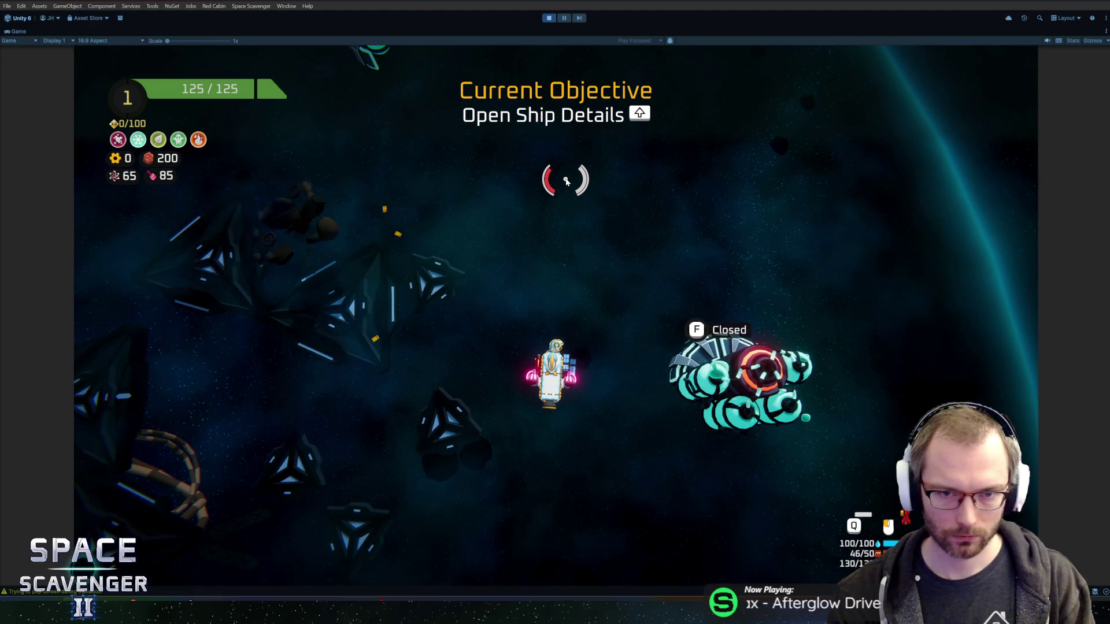
key(shift)
key(shift)
key(shift)
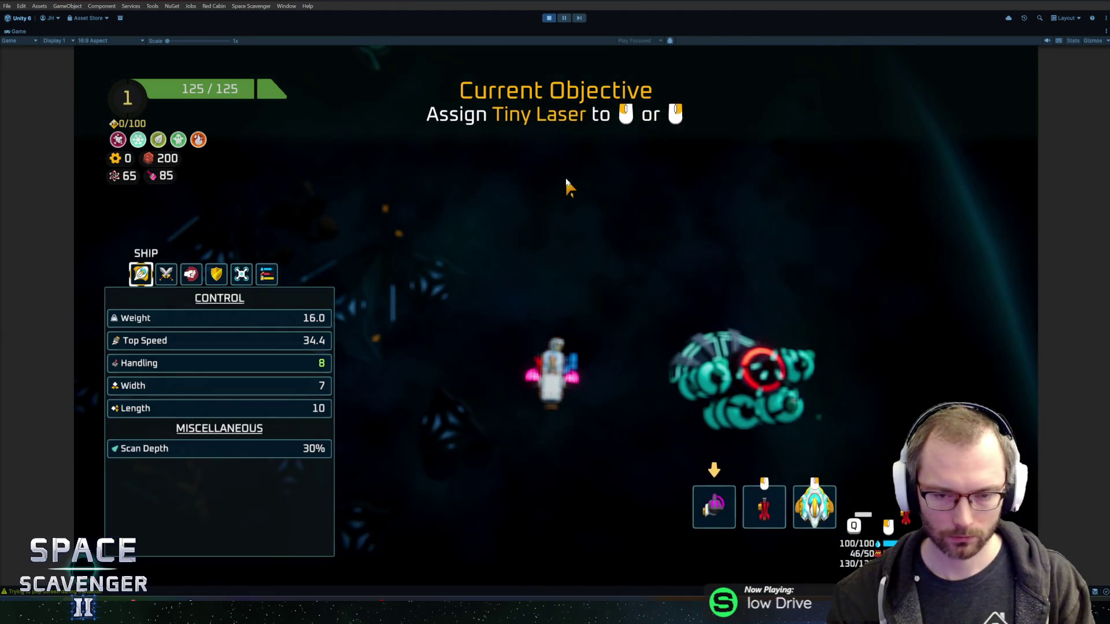
key(shift)
Step: Reset all controls to default in Settings > Controls and check Ship Details opens with Tab
key(Escape)
click(279, 451)
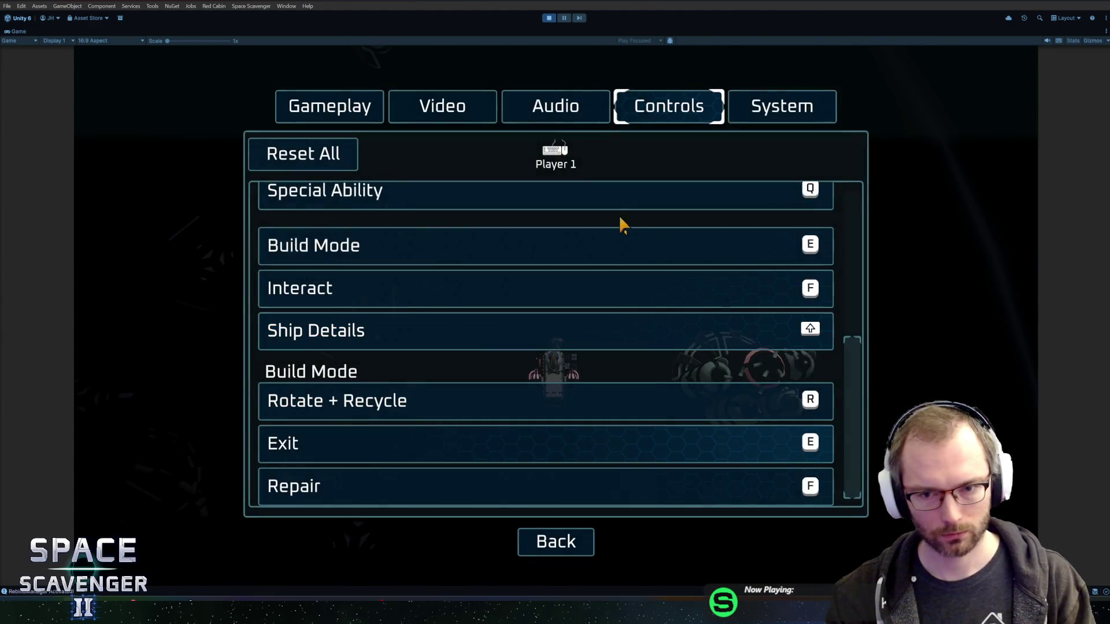
click(303, 154)
click(642, 344)
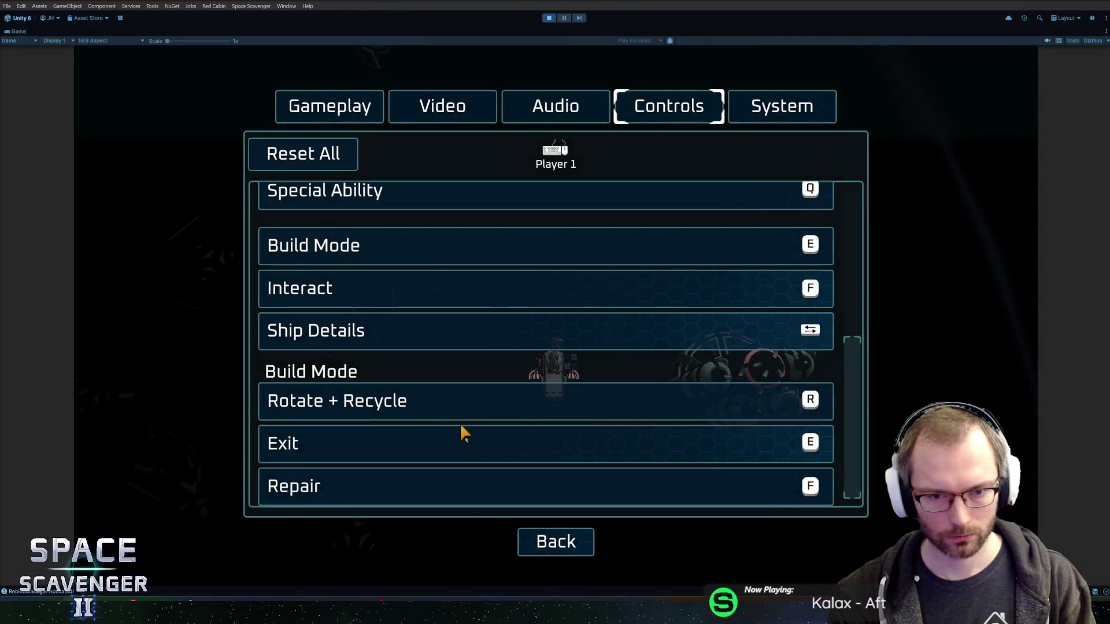
click(568, 549)
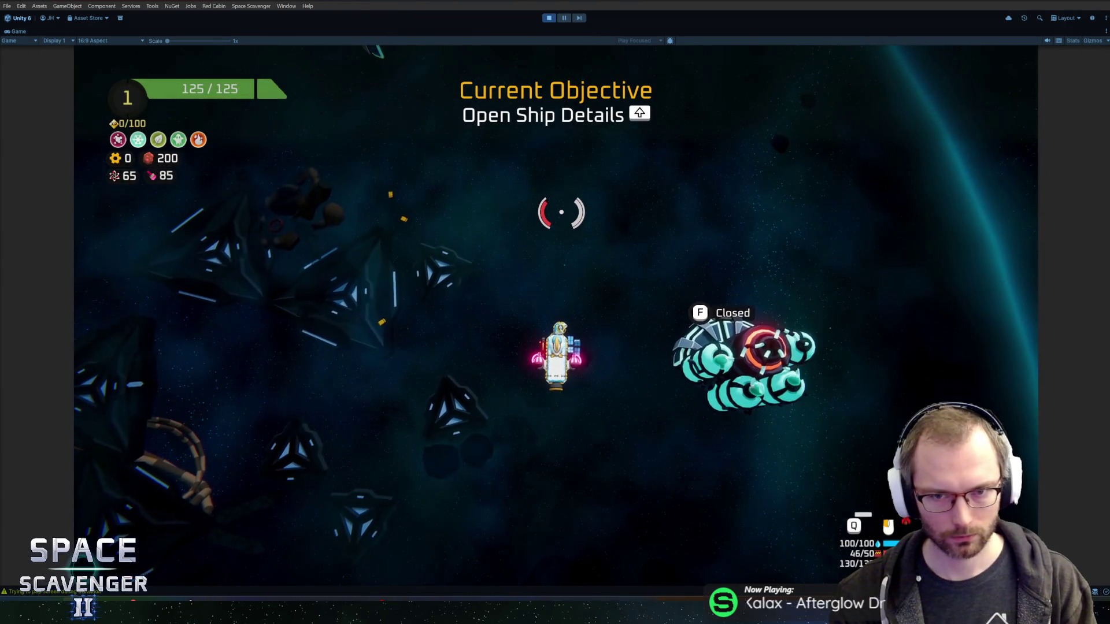
key(Tab)
key(Tab)
key(Tab)
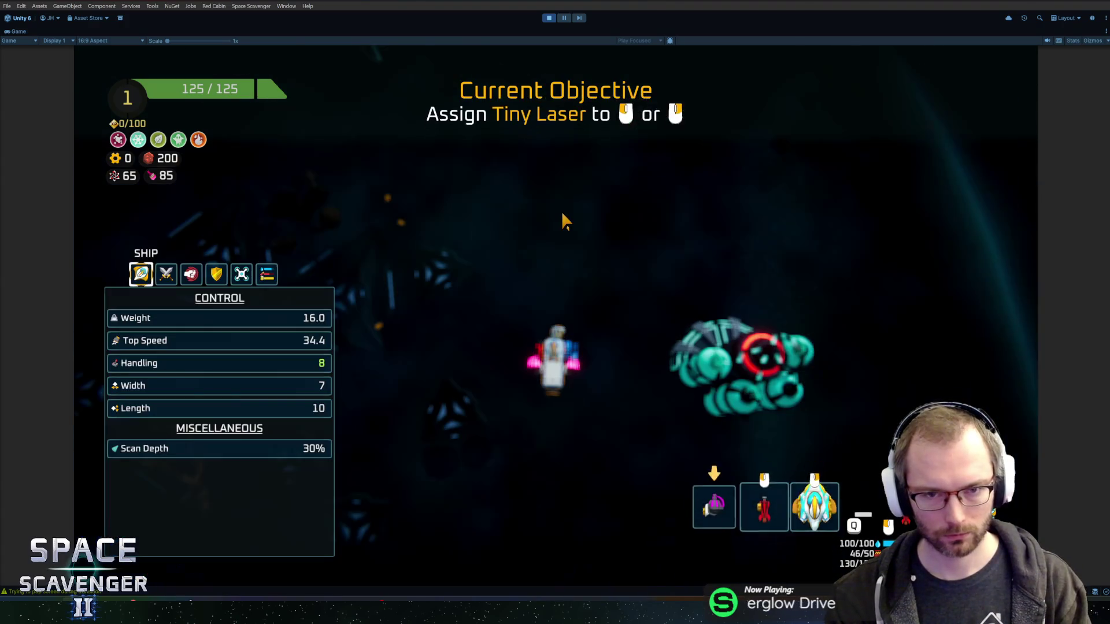
key(Tab)
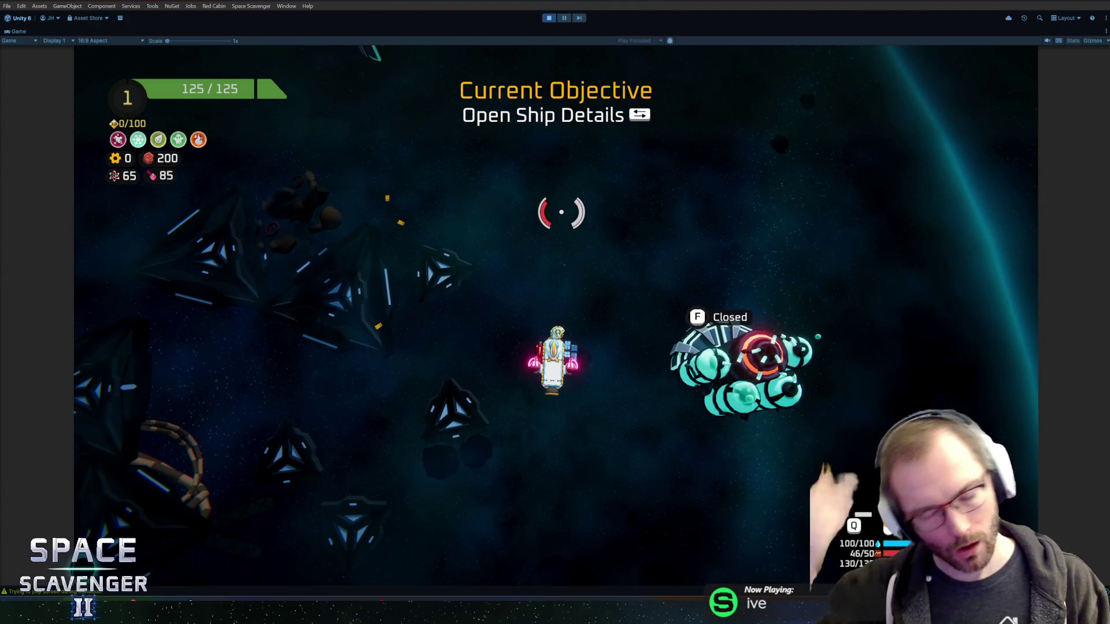
Step: Quit the game to desktop to end Play mode
key(Escape)
click(234, 511)
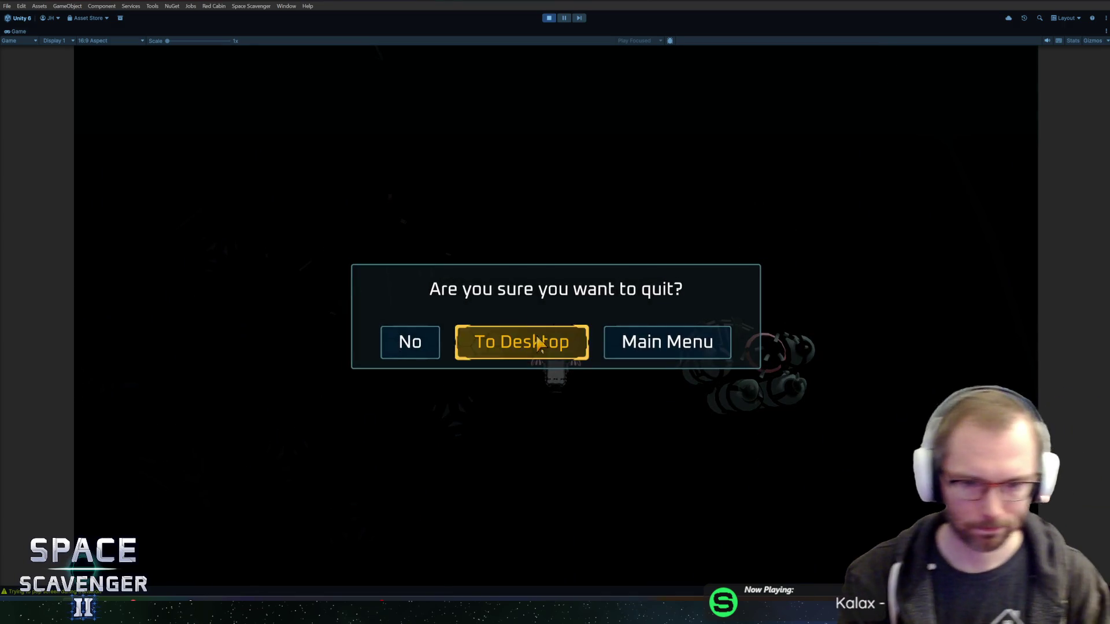
click(535, 343)
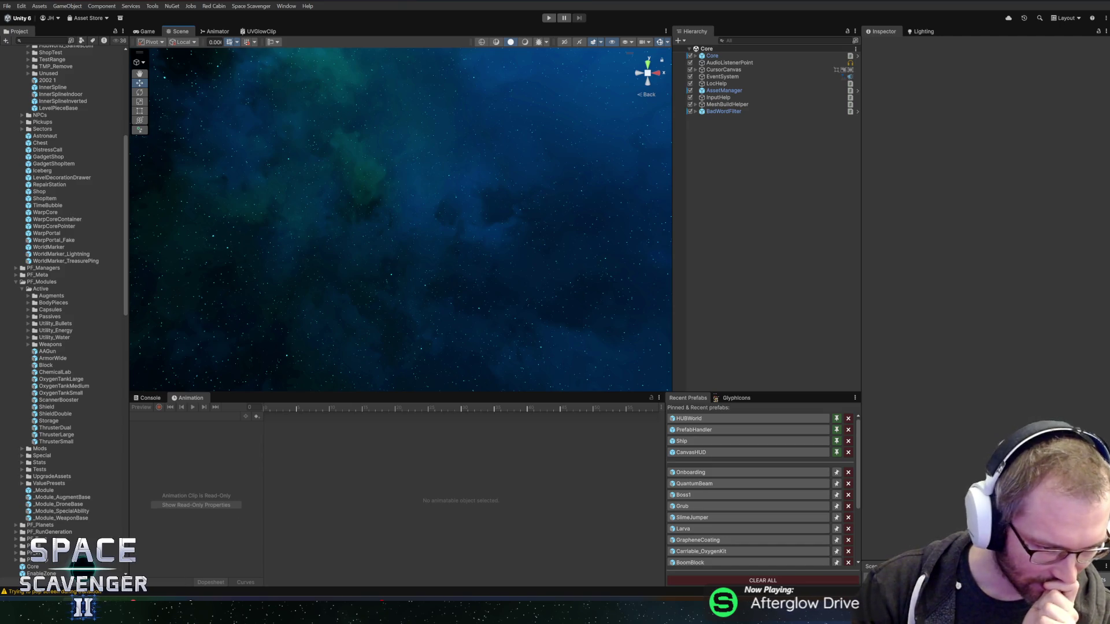
key(alt+Tab)
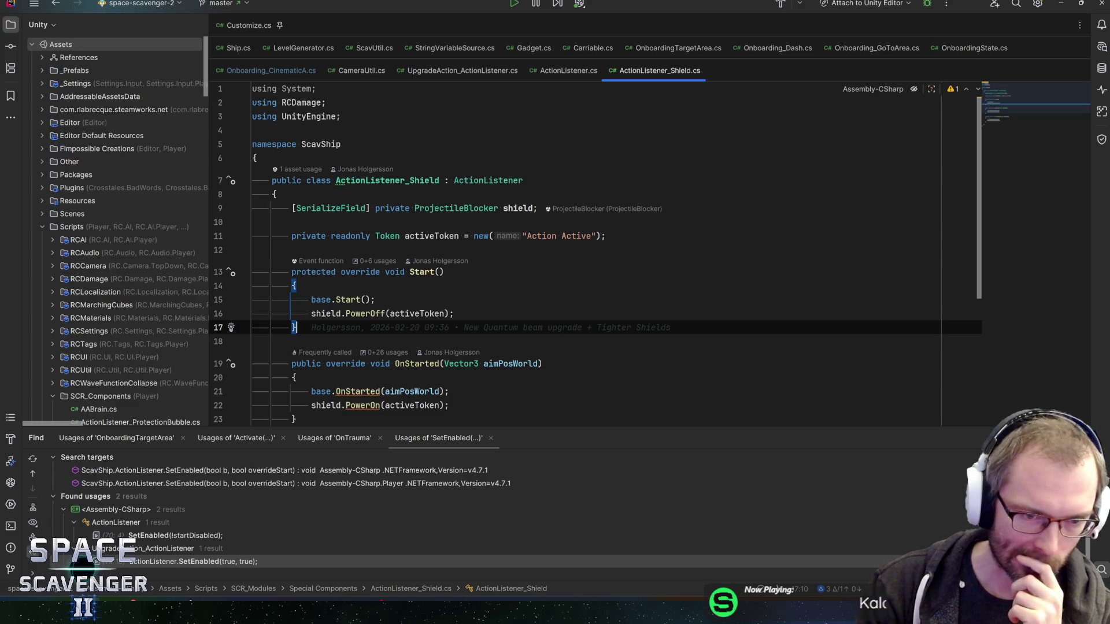
Step: Open the Onboarding_CinematicB script by searching classes for 'cinema'
key(ctrl+n)
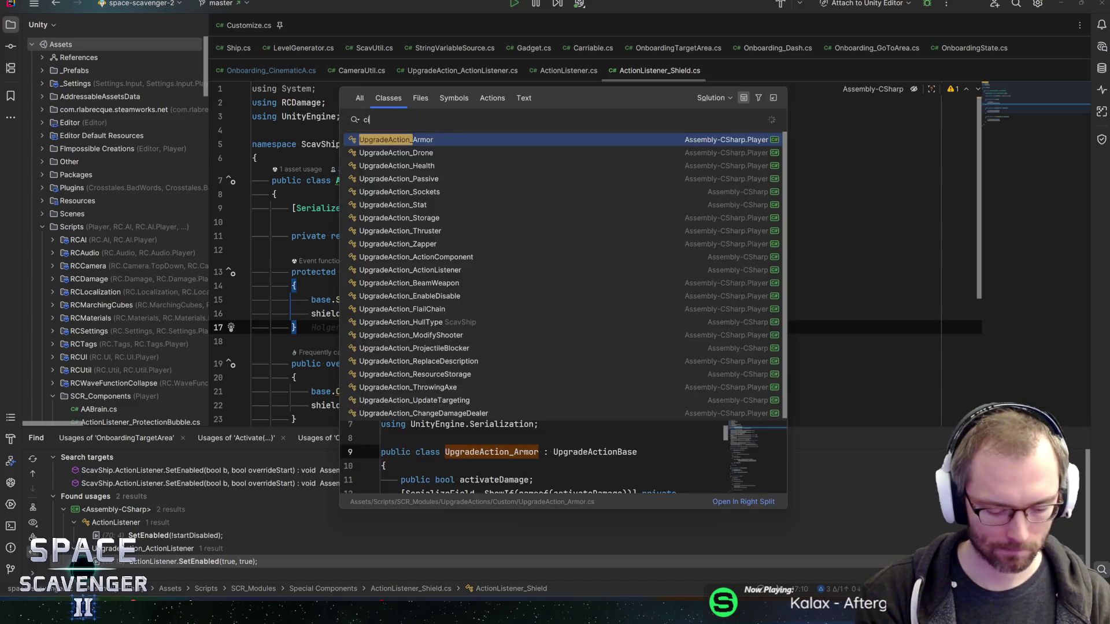
text(cinema)
key(Down)
key(Down)
key(Down)
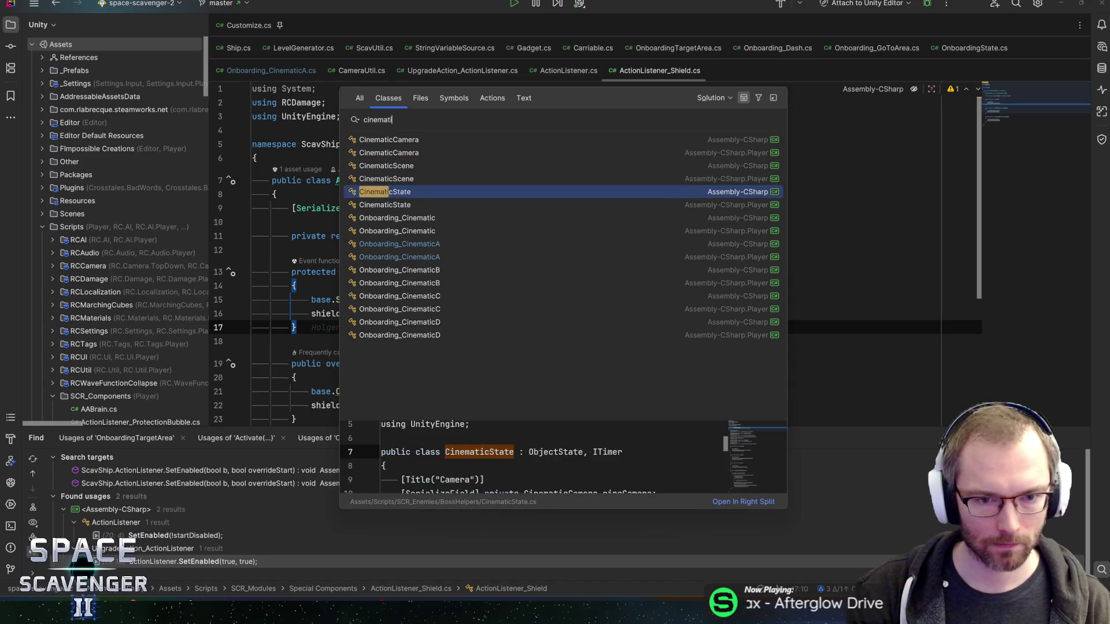
key(Return)
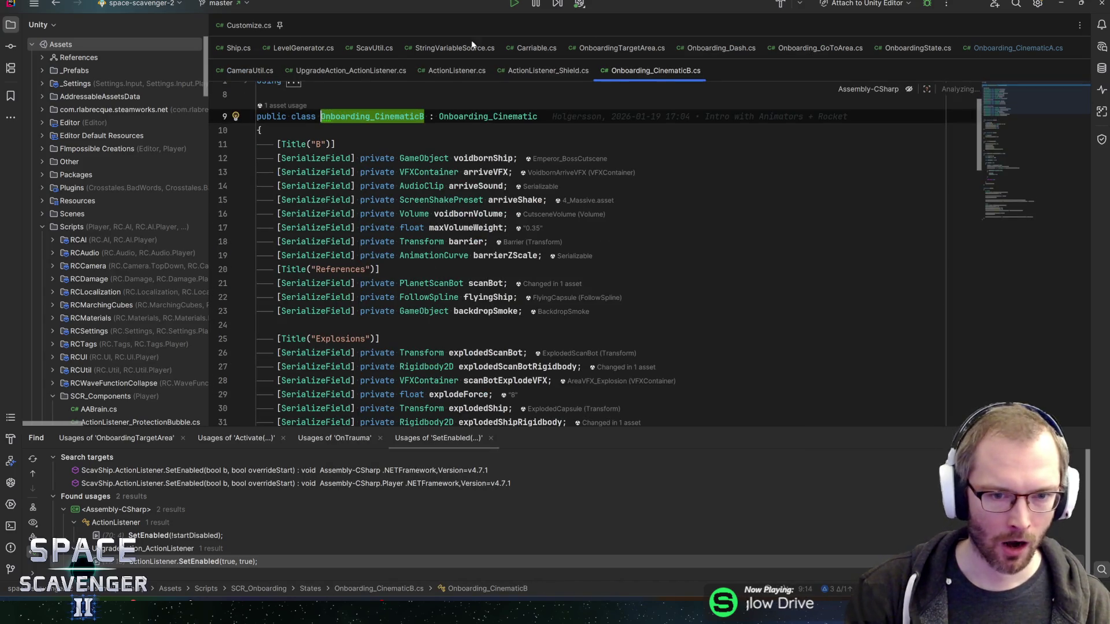
click(475, 227)
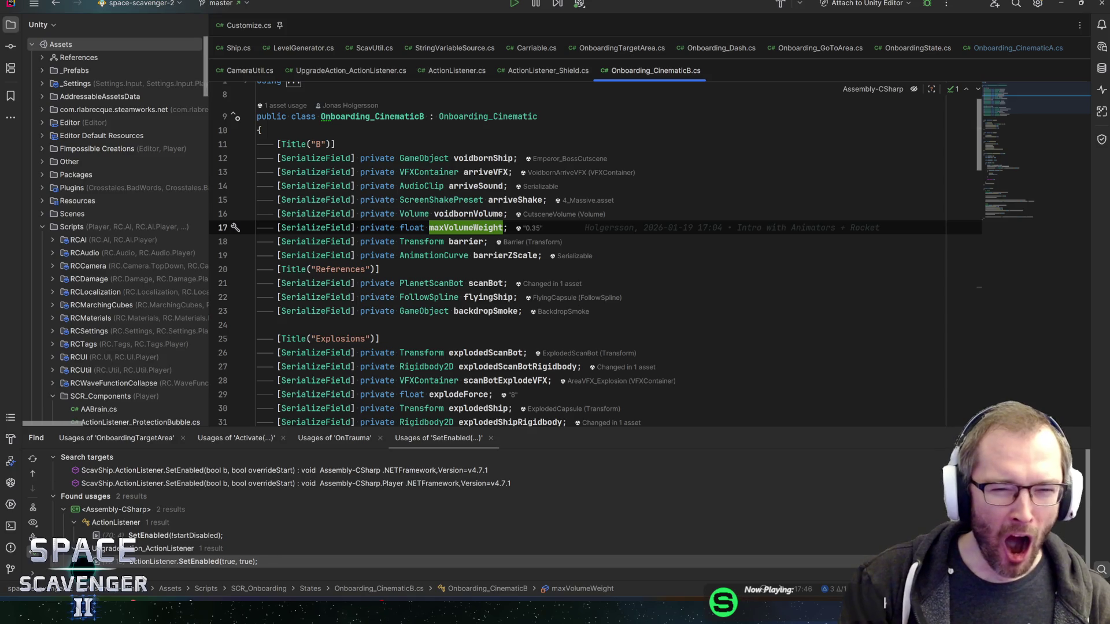
key(Down)
key(Down)
key(Down)
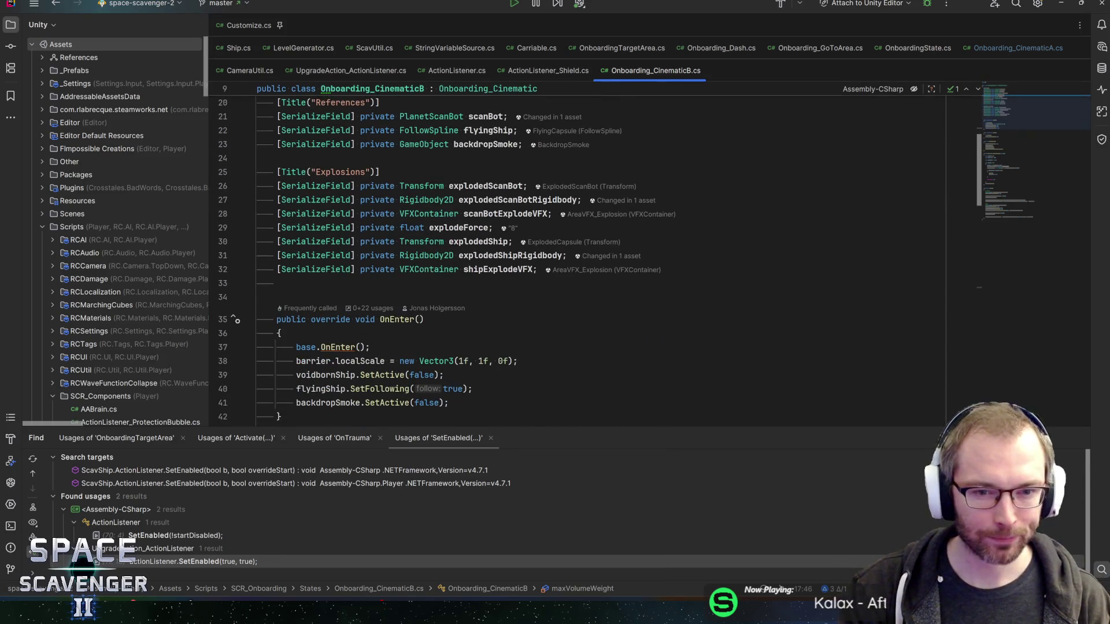
Step: Step through the backdropSmoke matches in OnExit and its declaration, then switch to Unity
key(ctrl+f)
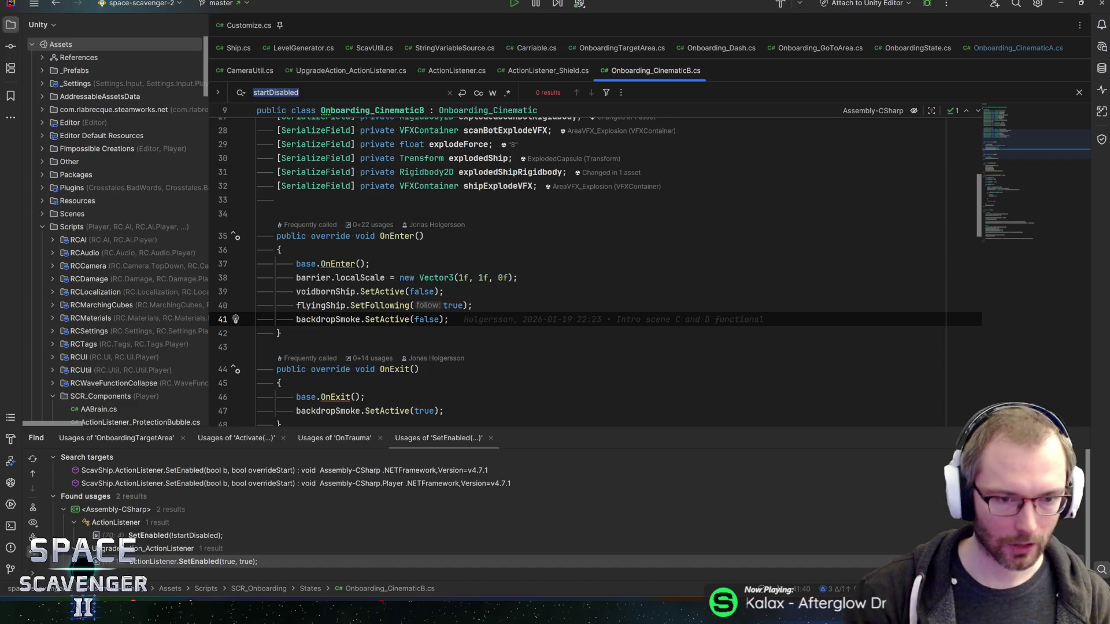
key(ctrl+f)
key(Return)
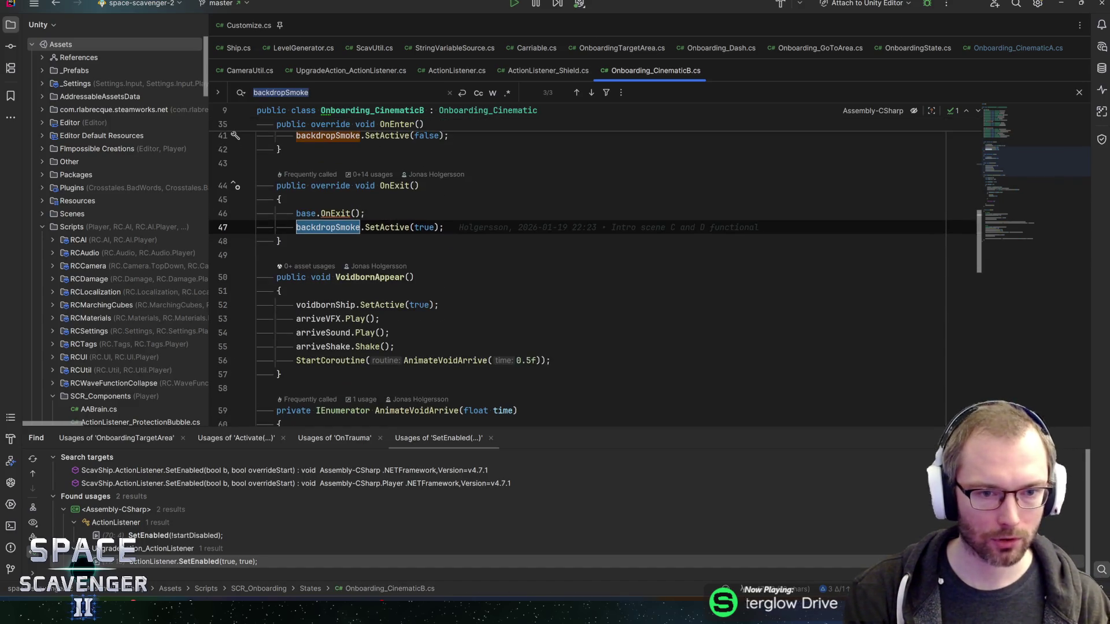
key(Return)
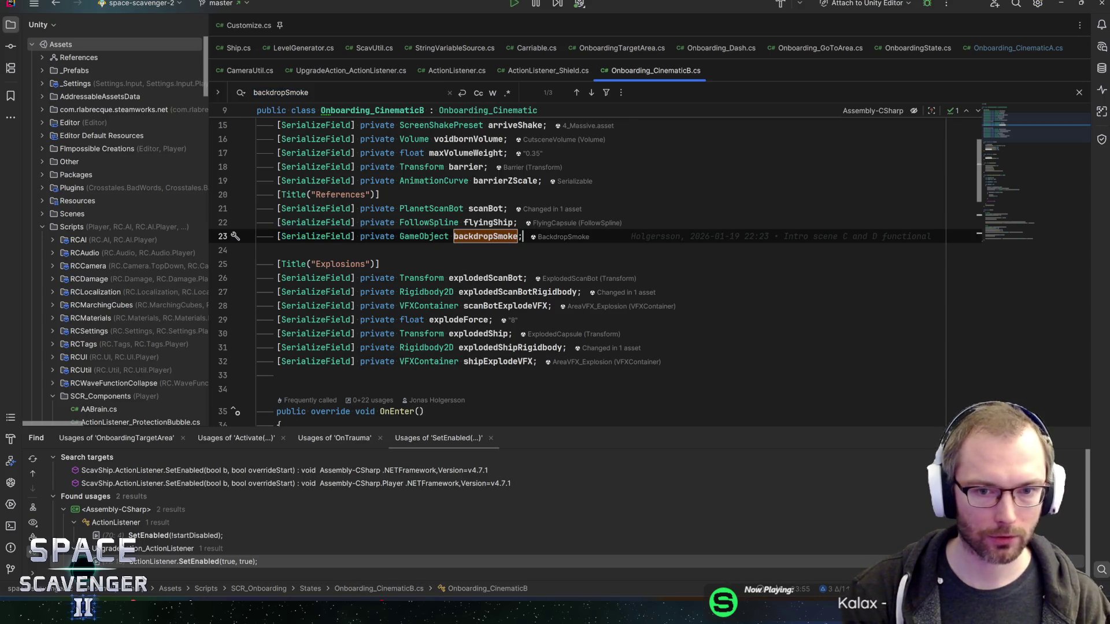
scroll(596, 266, down, 5)
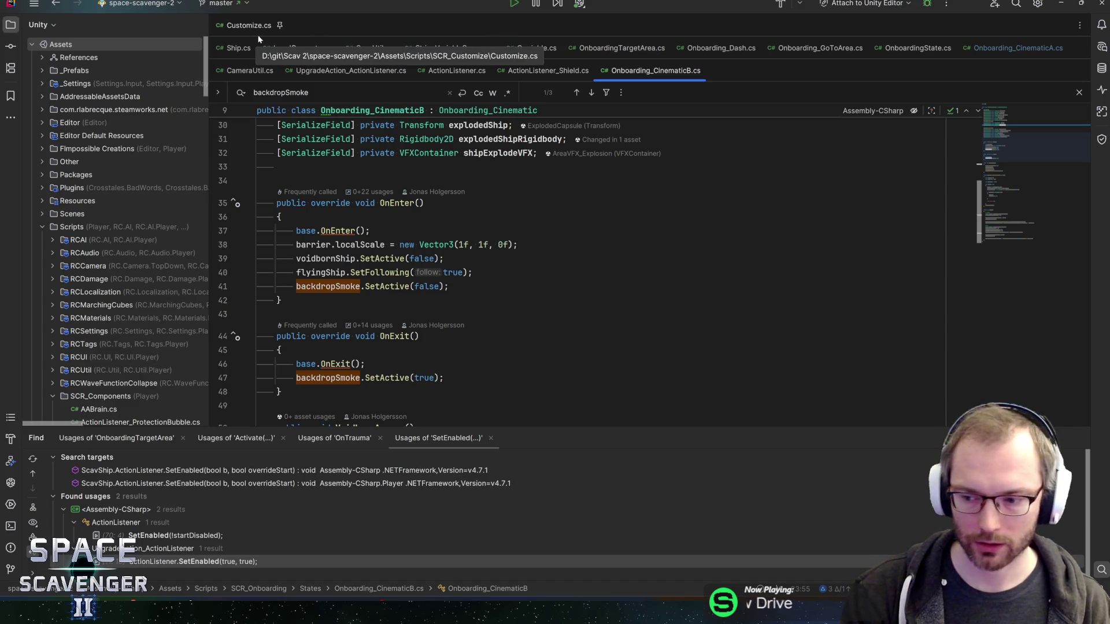
key(alt+Tab)
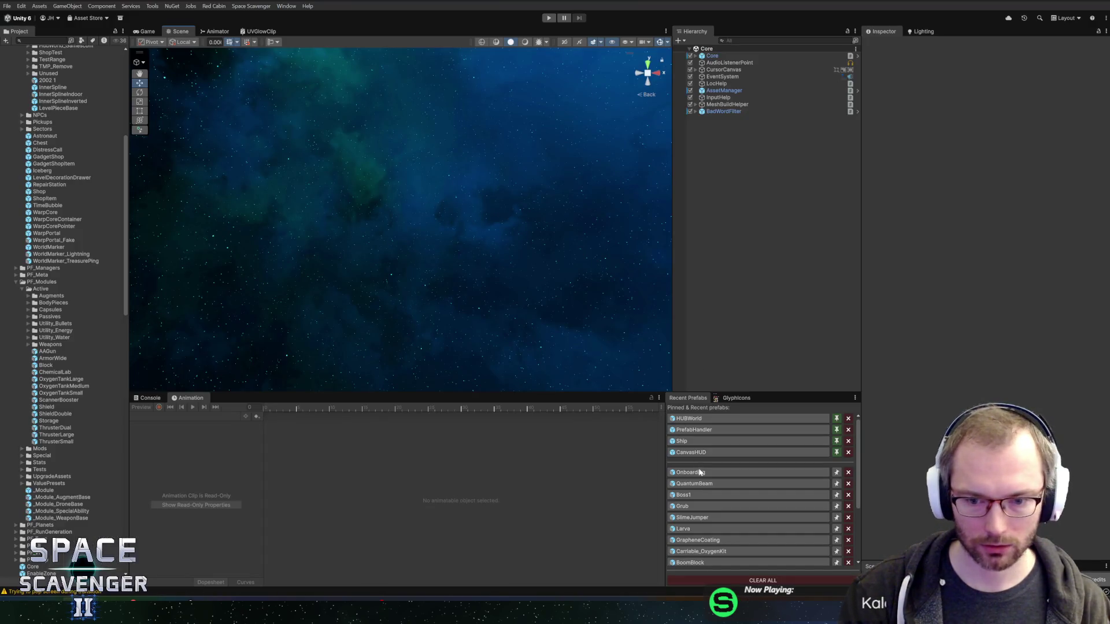
Step: Open the Onboarding prefab and inspect the Cinematics_B and Cinematics_C objects before returning to Rider
click(700, 471)
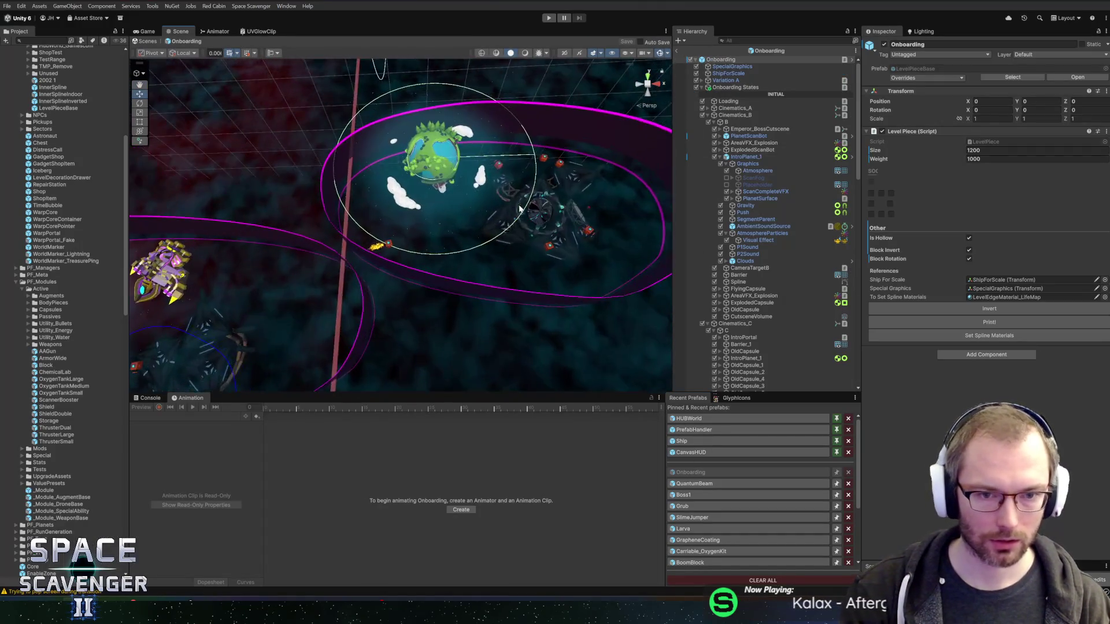
click(750, 123)
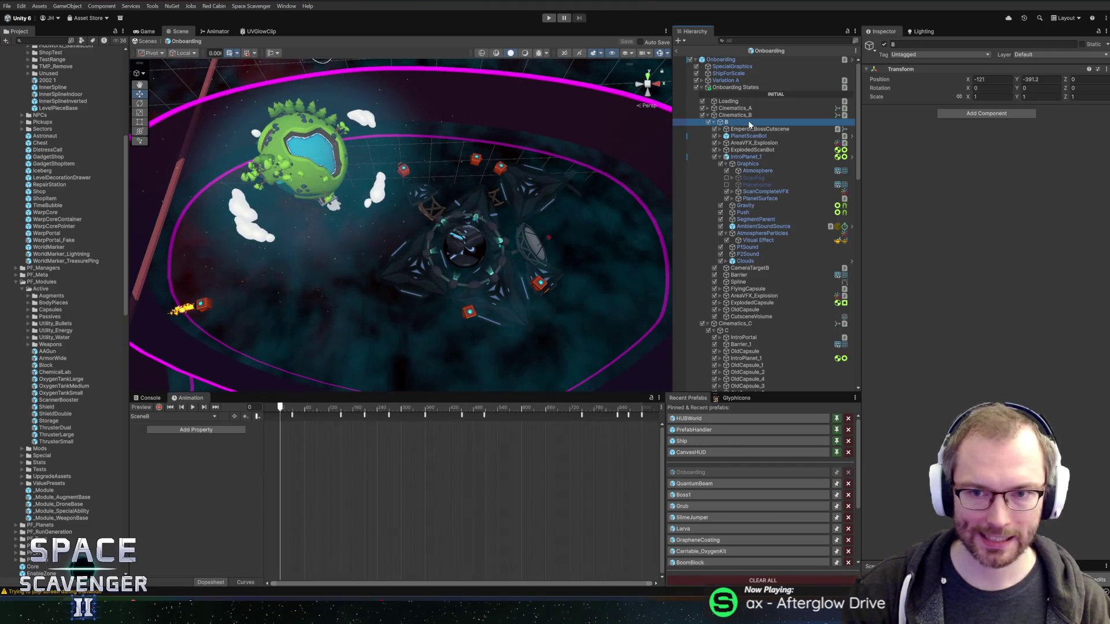
key(Left)
key(Left)
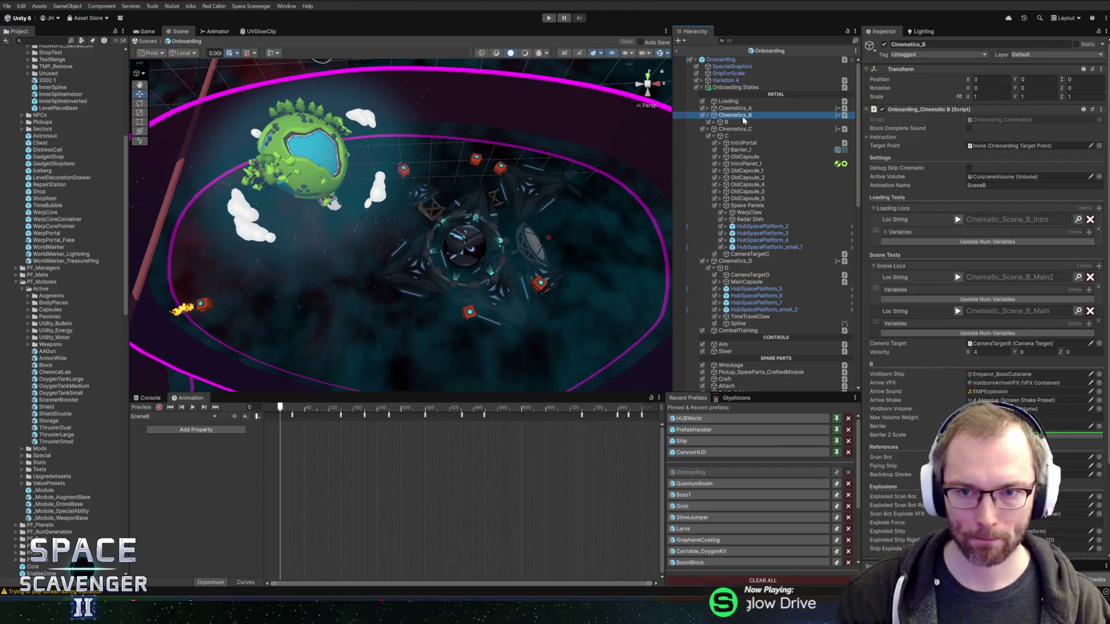
scroll(982, 289, down, 5)
scroll(812, 277, down, 3)
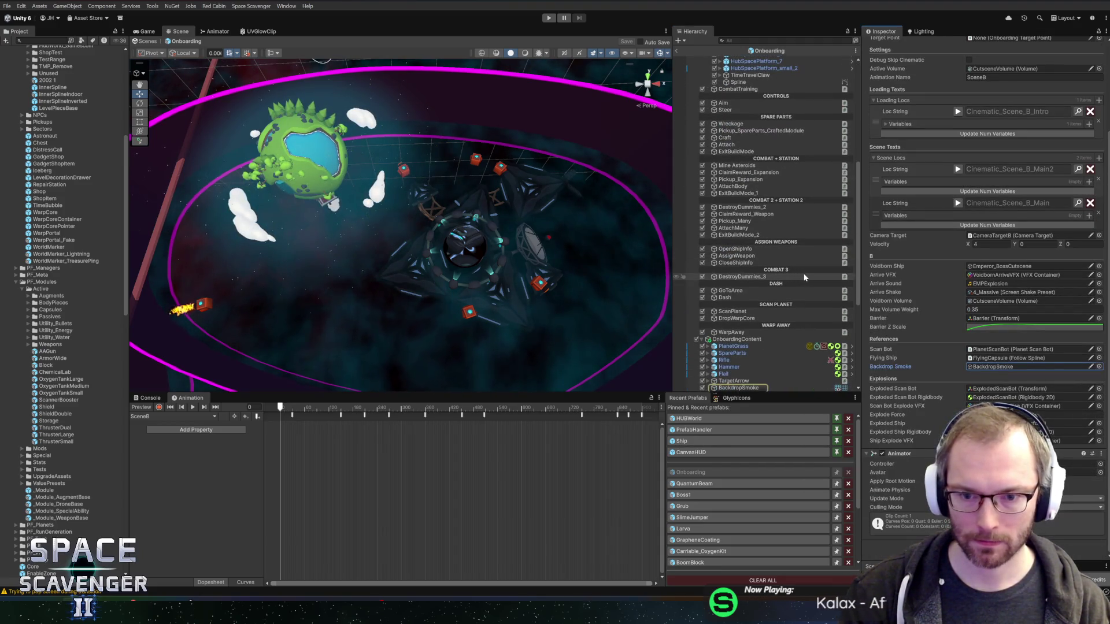
scroll(811, 276, down, 15)
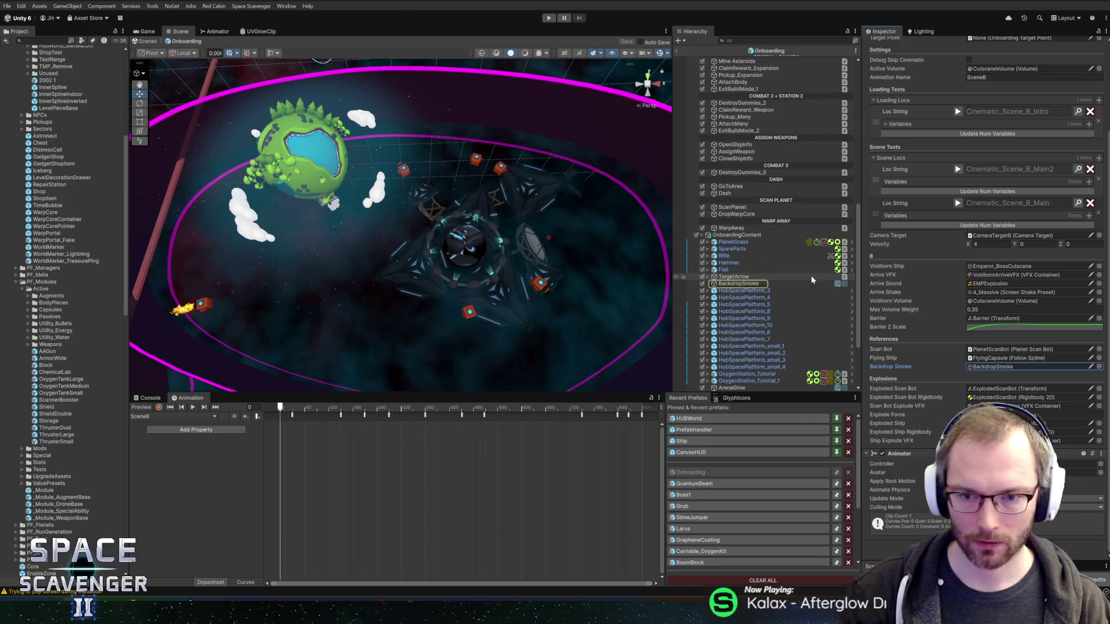
scroll(803, 266, up, 20)
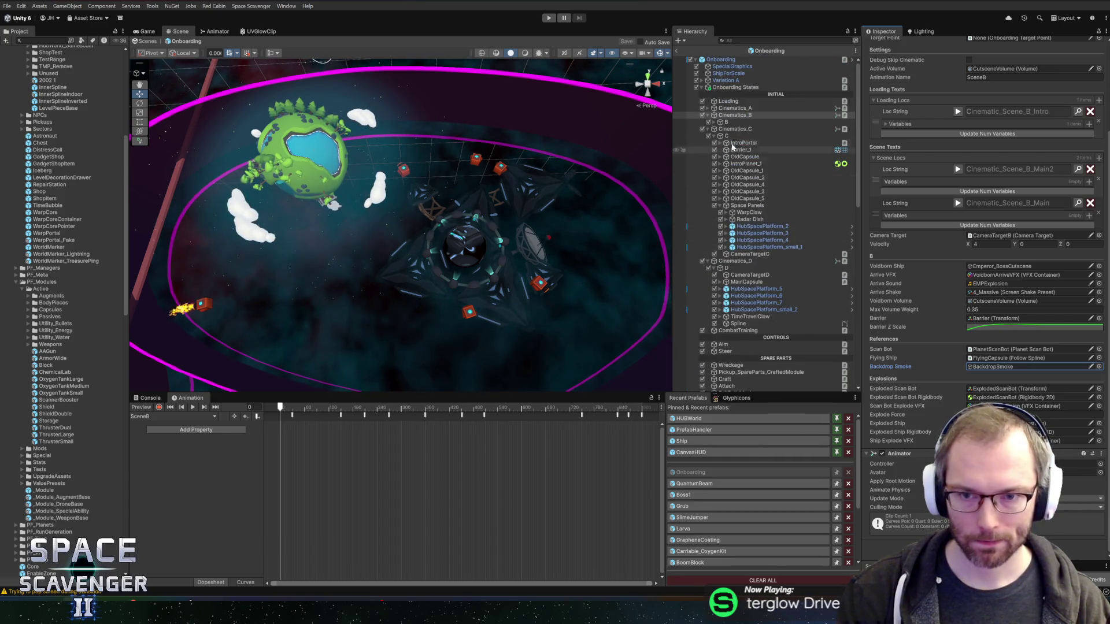
click(731, 129)
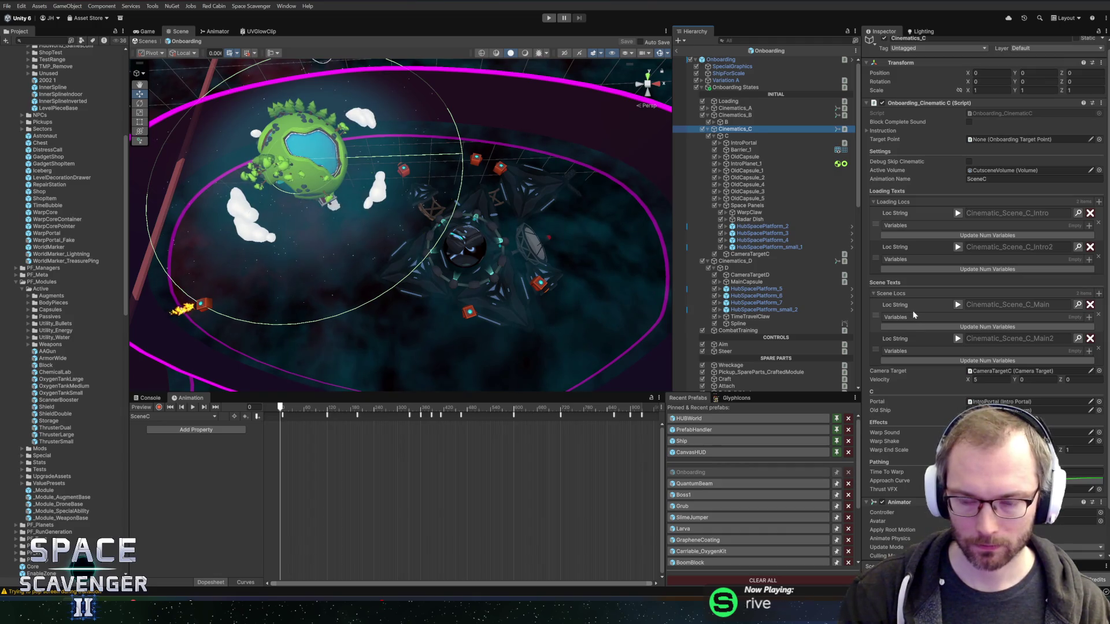
key(alt+Tab)
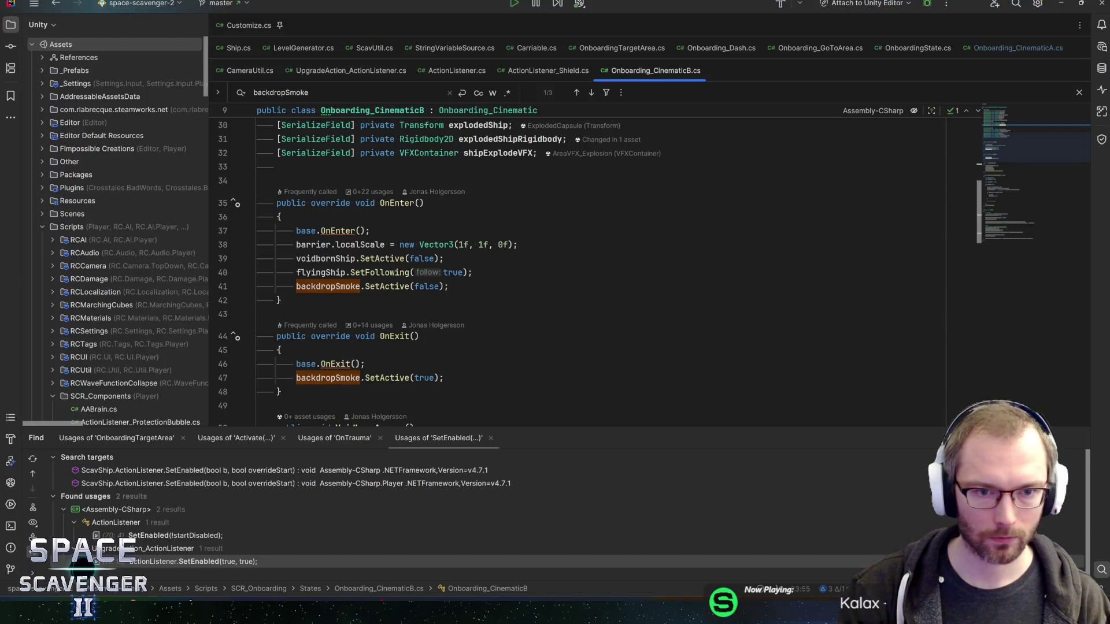
Step: Open the Onboarding_CinematicC script via a 'cinemat' class search
key(ctrl+n)
text(cinemat)
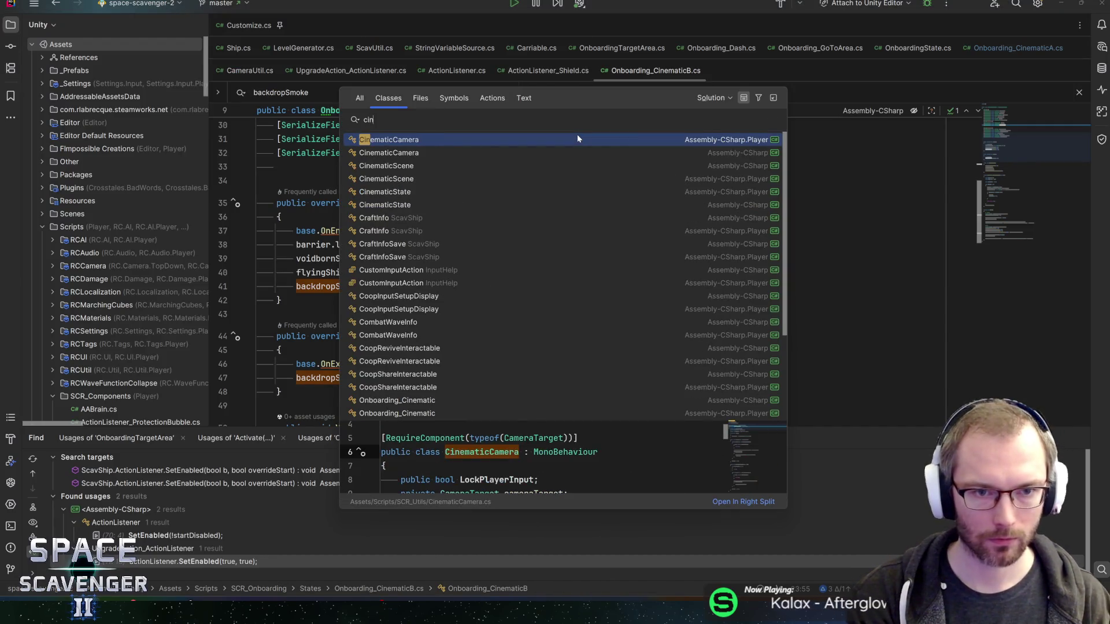
key(Down)
key(Down)
key(Down)
key(Down)
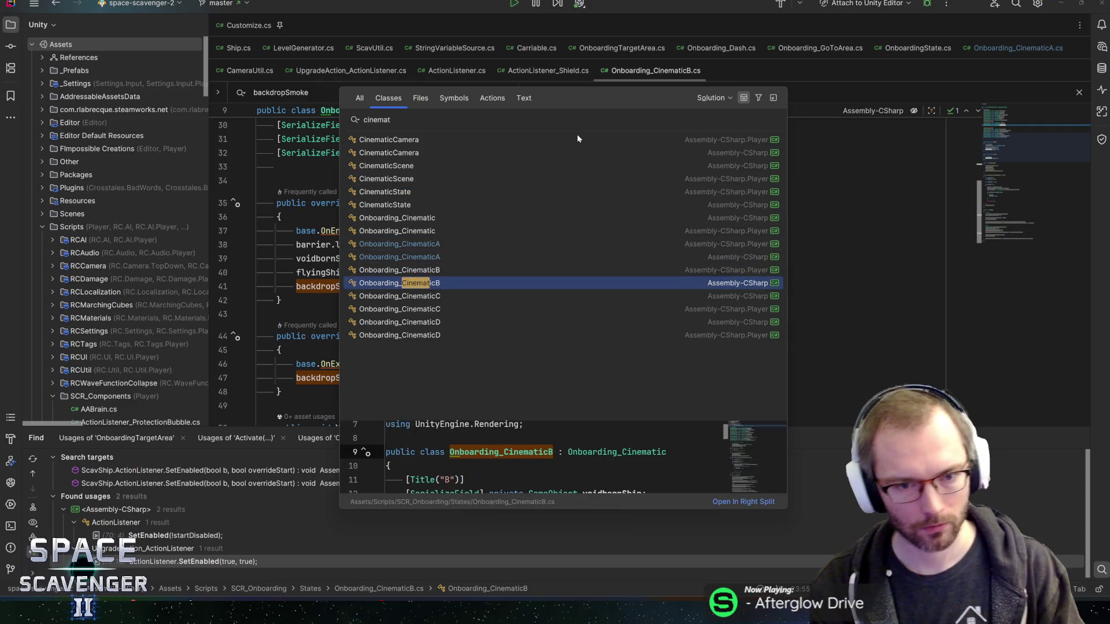
key(Return)
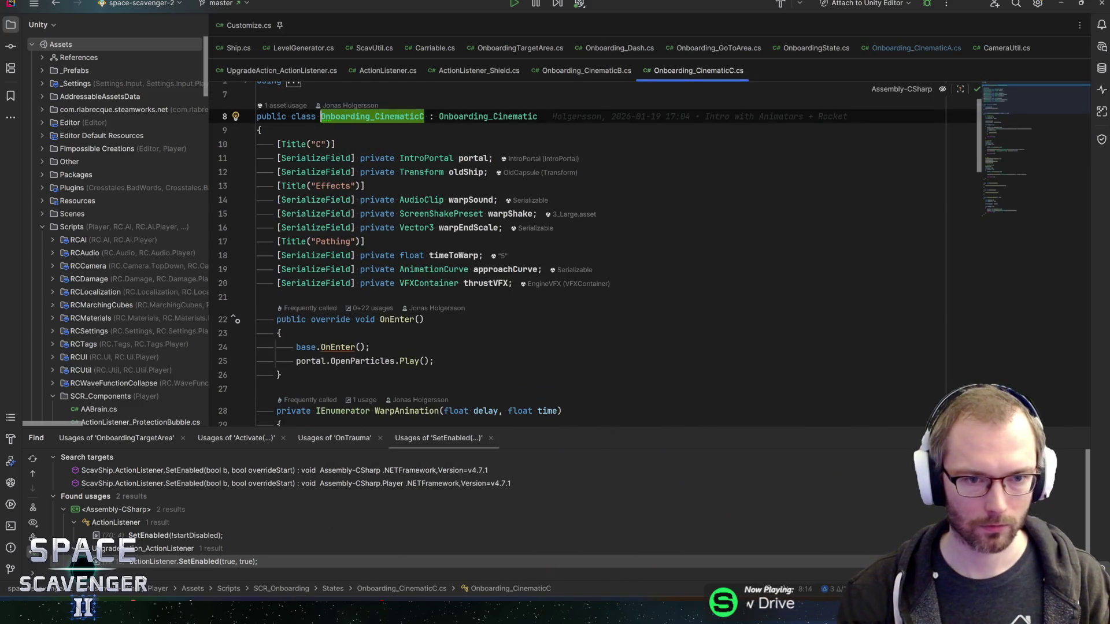
Step: Add '[SerializeField] private GameObject backdropSmoke;' after warpEndScale and save the file
click(521, 227)
key(Return)
text(serial)
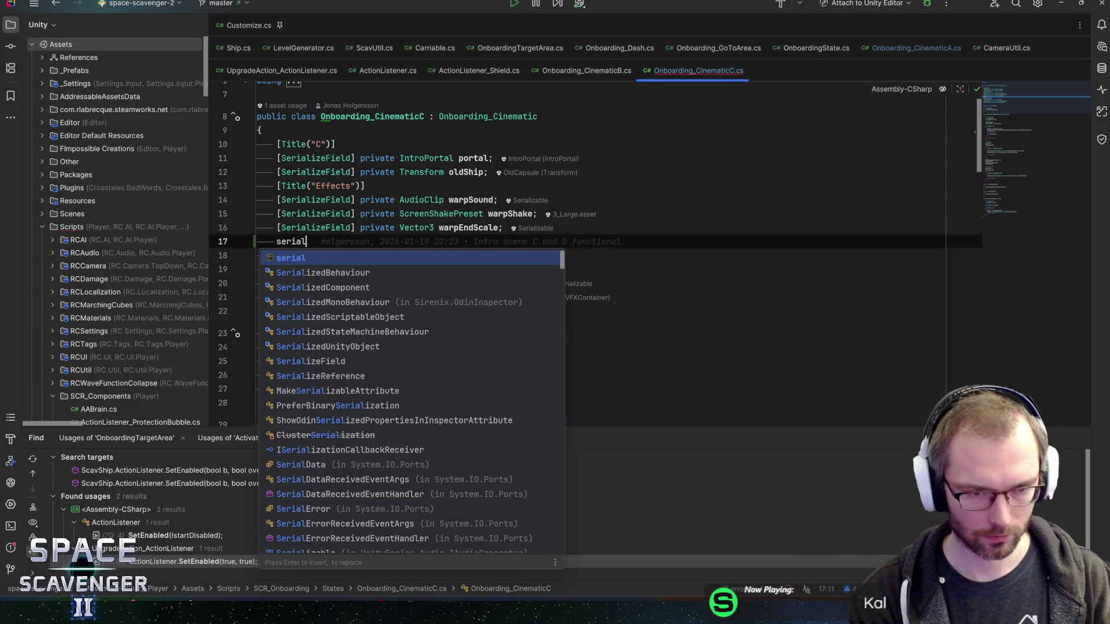
key(Return)
text(GameObjectg)
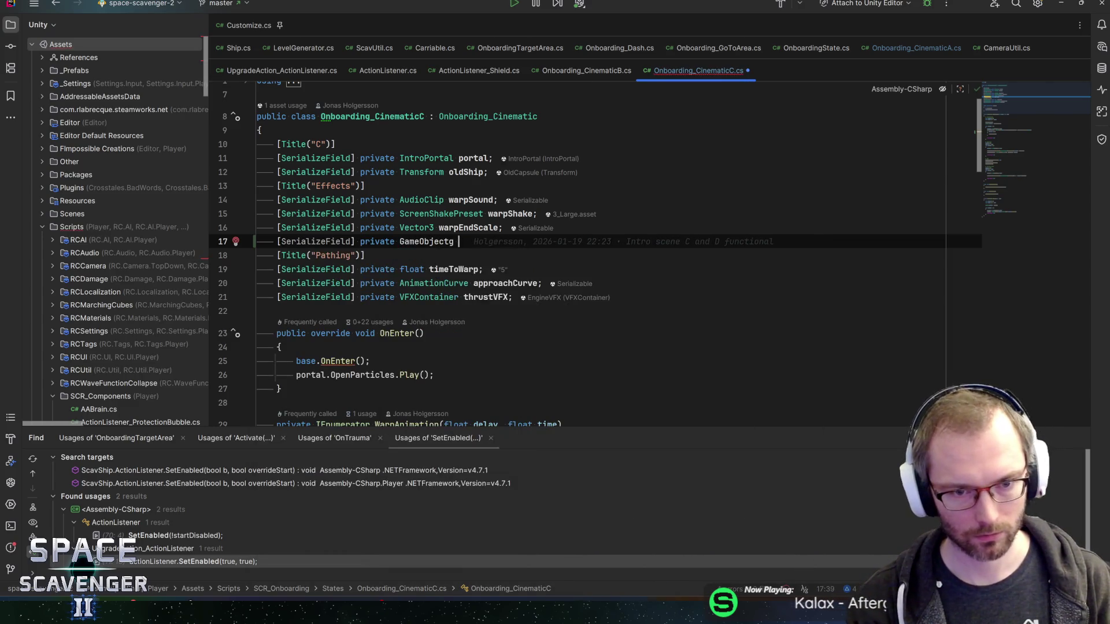
key(Escape)
key(BackSpace)
key(BackSpace)
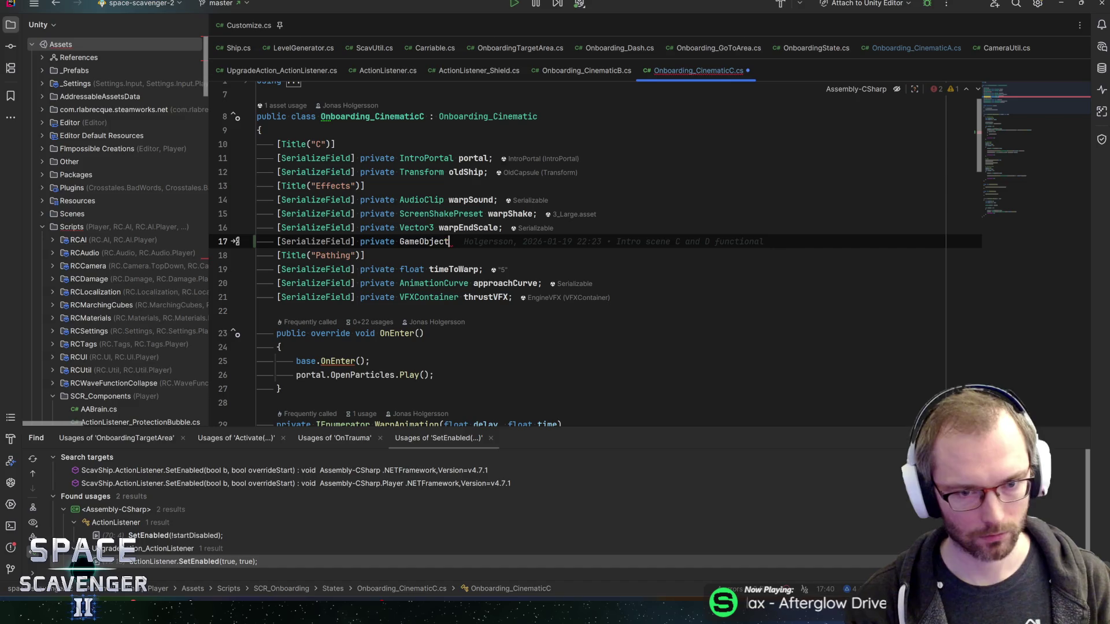
text(backdropSmoke;)
key(ctrl+s)
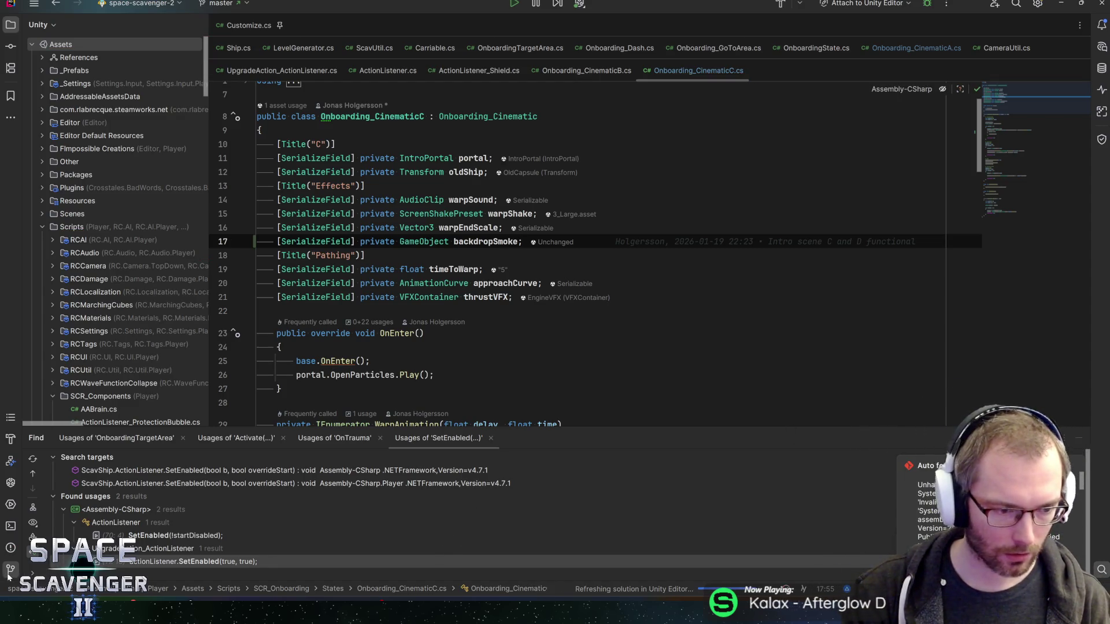
Step: Show the Git log in a widened panel and expand the remote branches
click(10, 569)
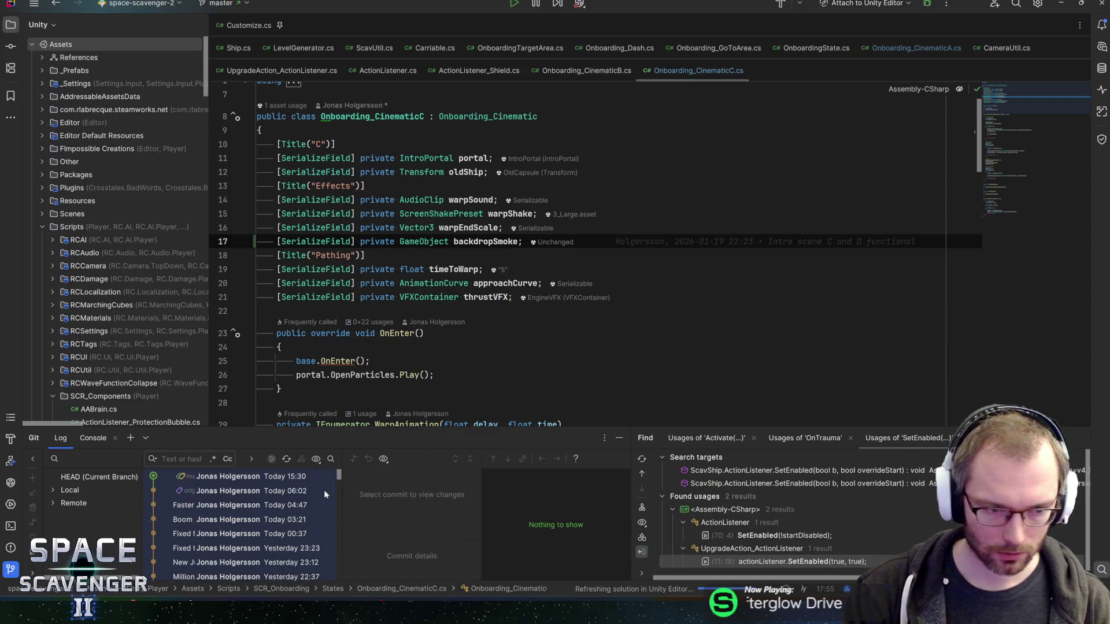
drag(636, 510, 769, 492)
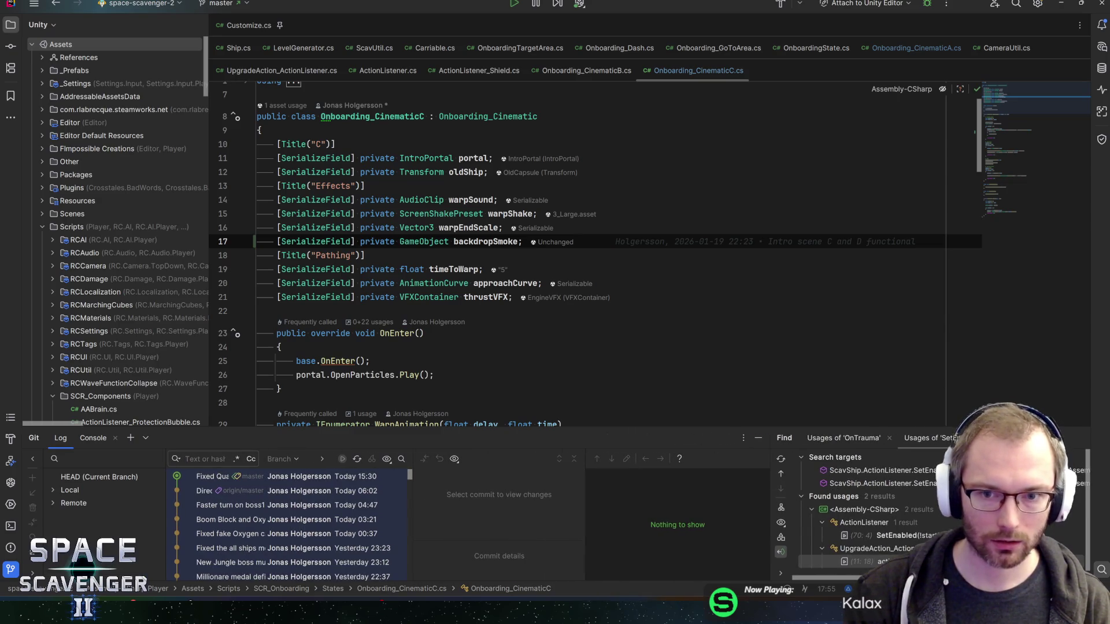
key(Up)
key(Up)
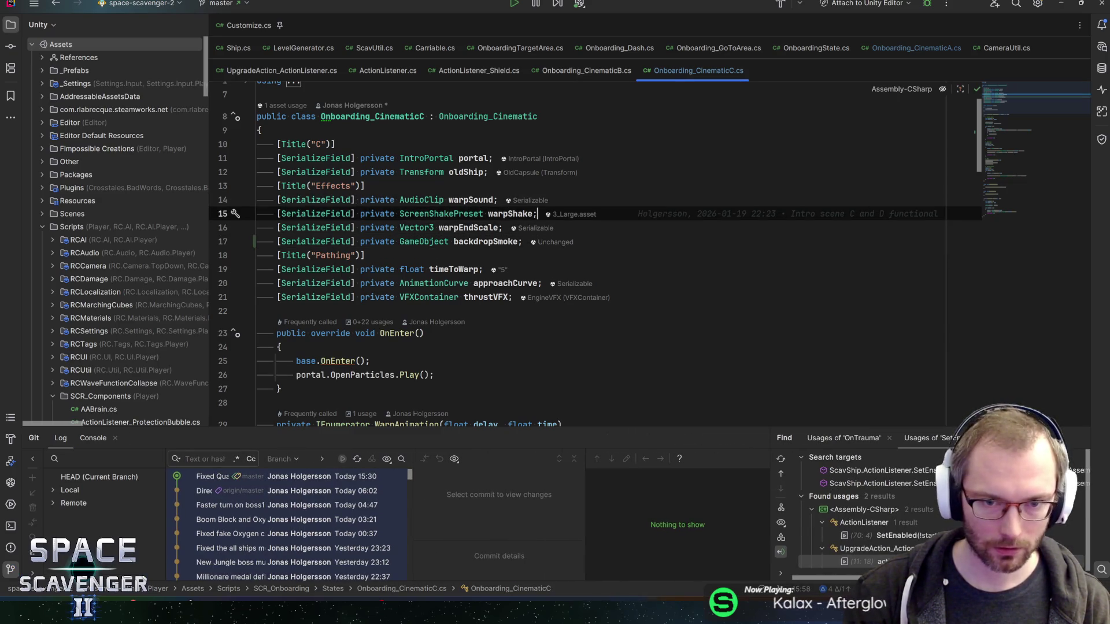
click(55, 501)
click(52, 489)
click(52, 489)
Step: Show the current branch's commit log and bring up the JetBrains Rider 2025.3.4 download offer
click(51, 489)
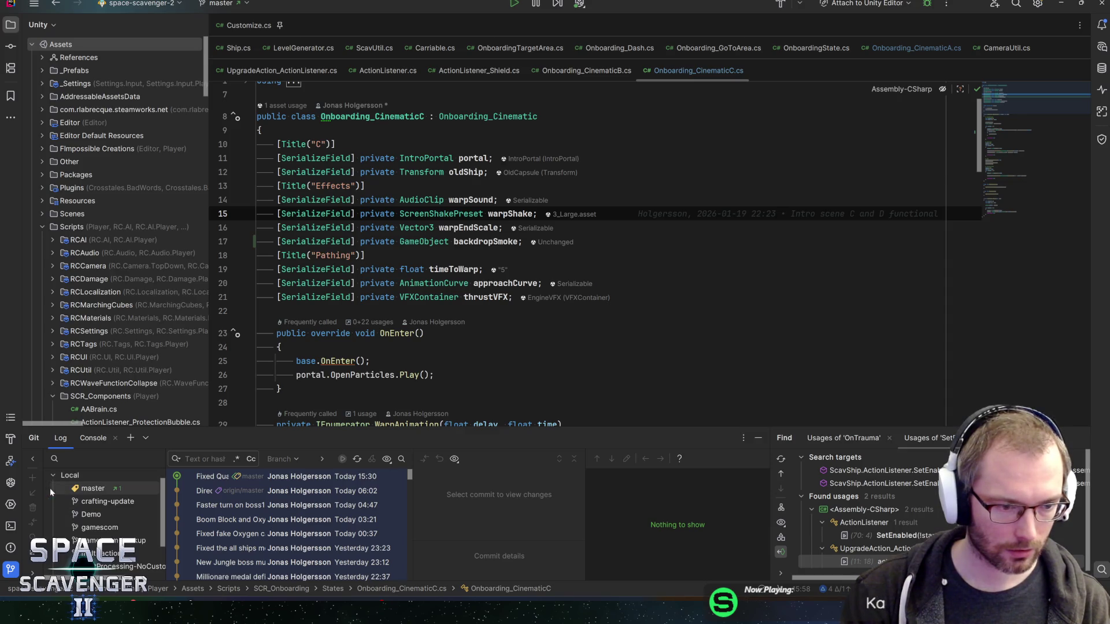
click(52, 489)
double_click(111, 475)
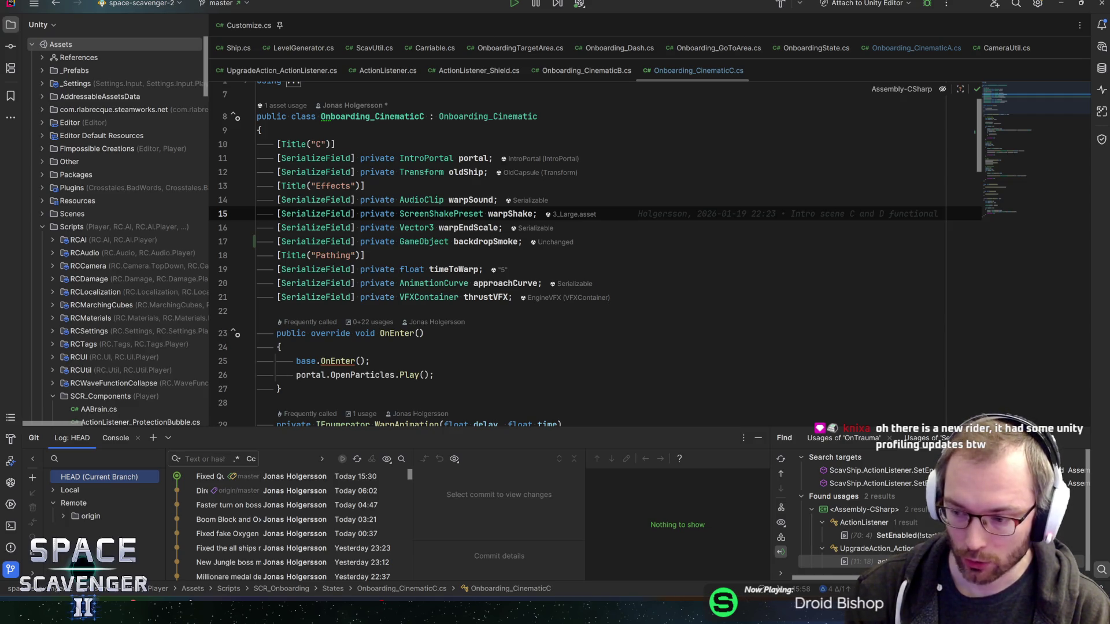
click(1037, 4)
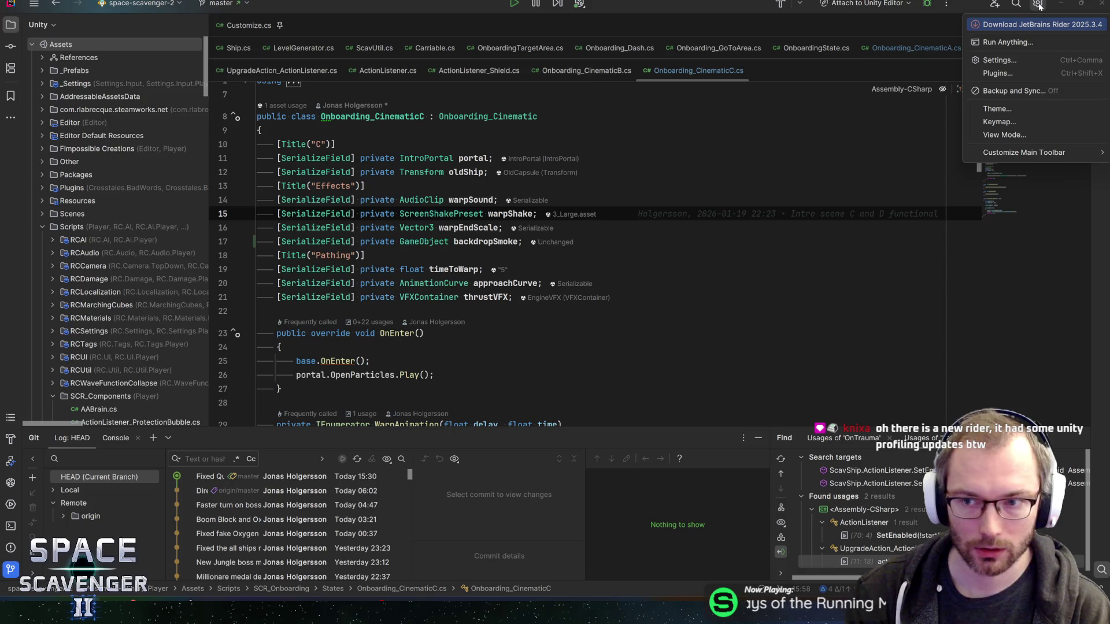
Step: Install the Rider 2025.3.4 update with restart, approving all listed plugin updates
click(1028, 26)
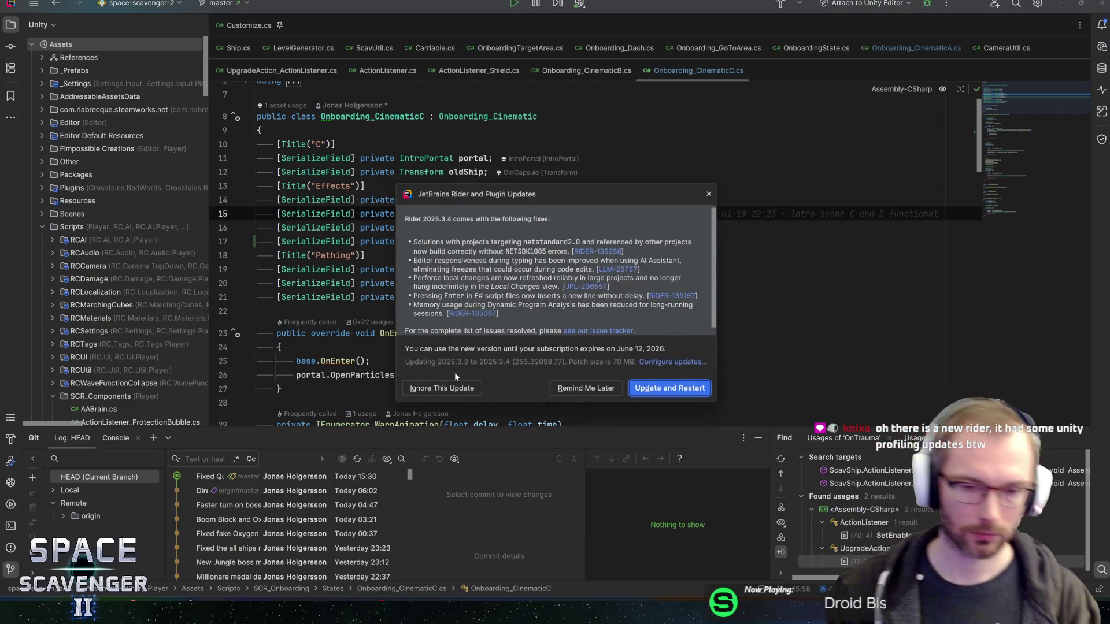
click(669, 388)
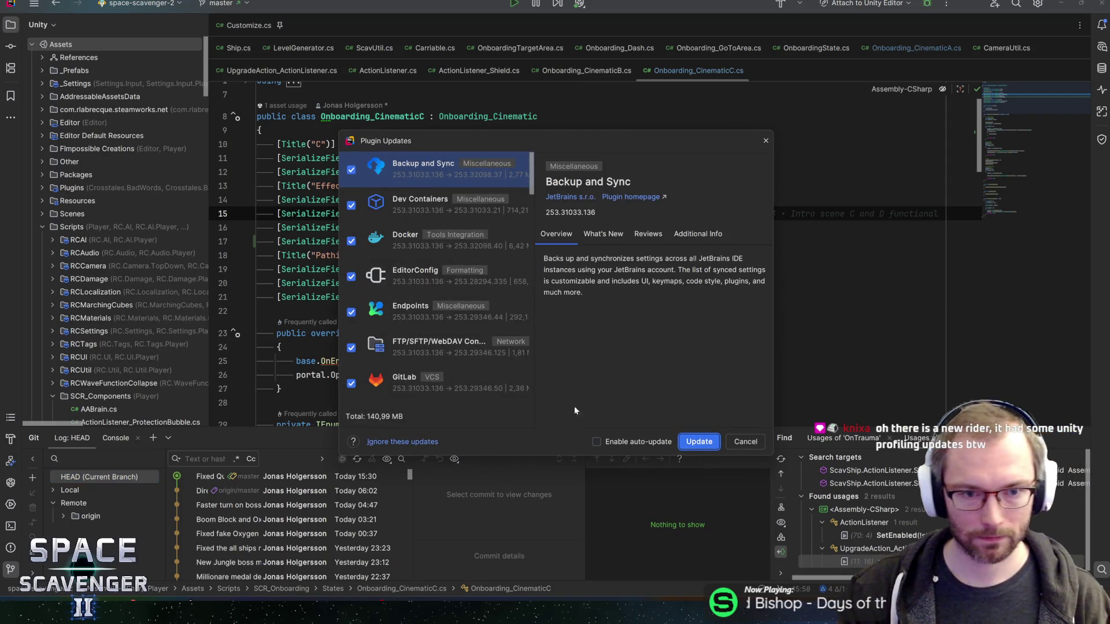
scroll(444, 336, down, 4)
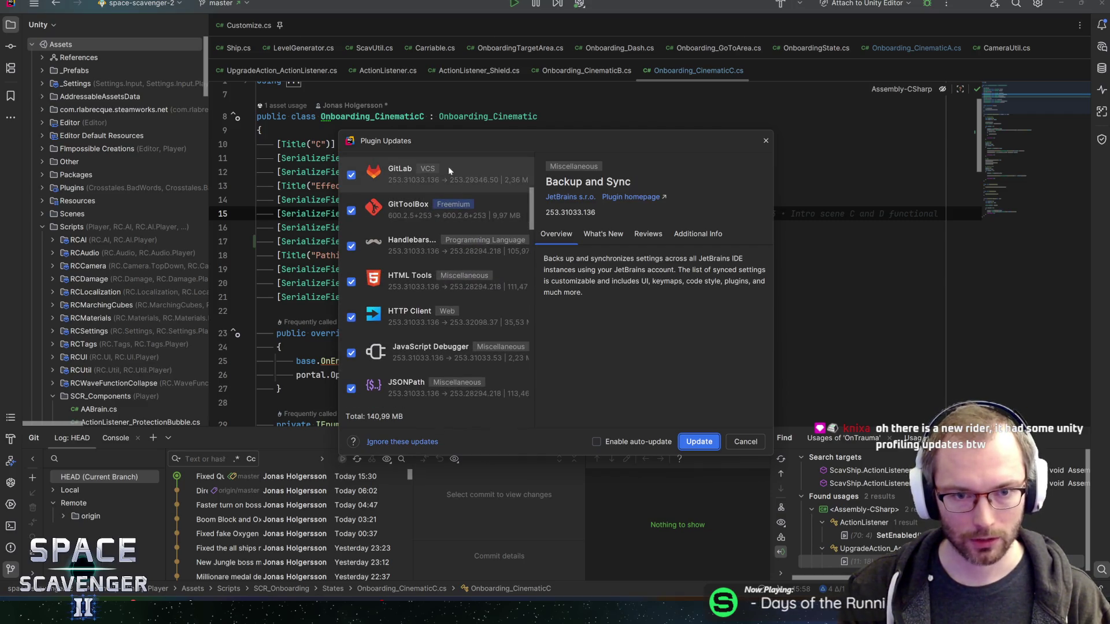
scroll(474, 231, down, 10)
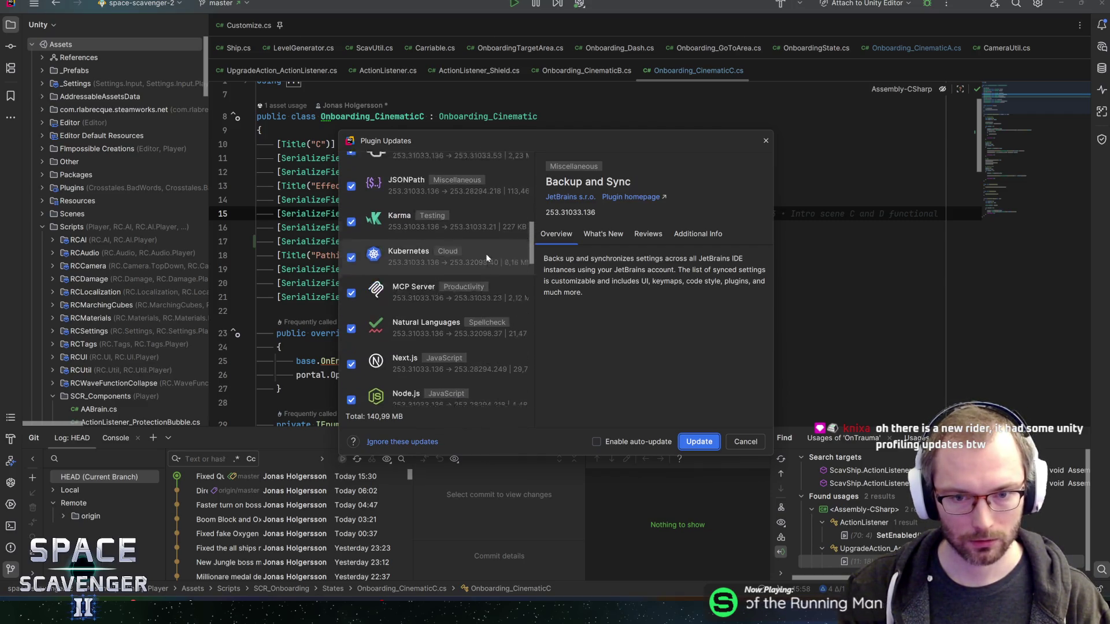
scroll(488, 312, down, 10)
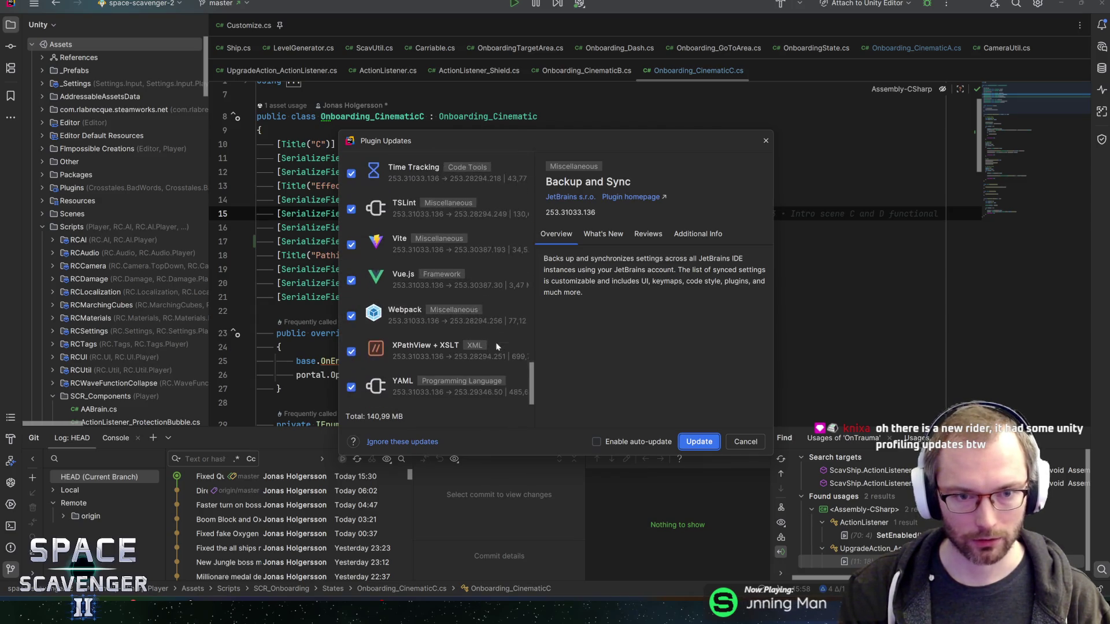
click(694, 446)
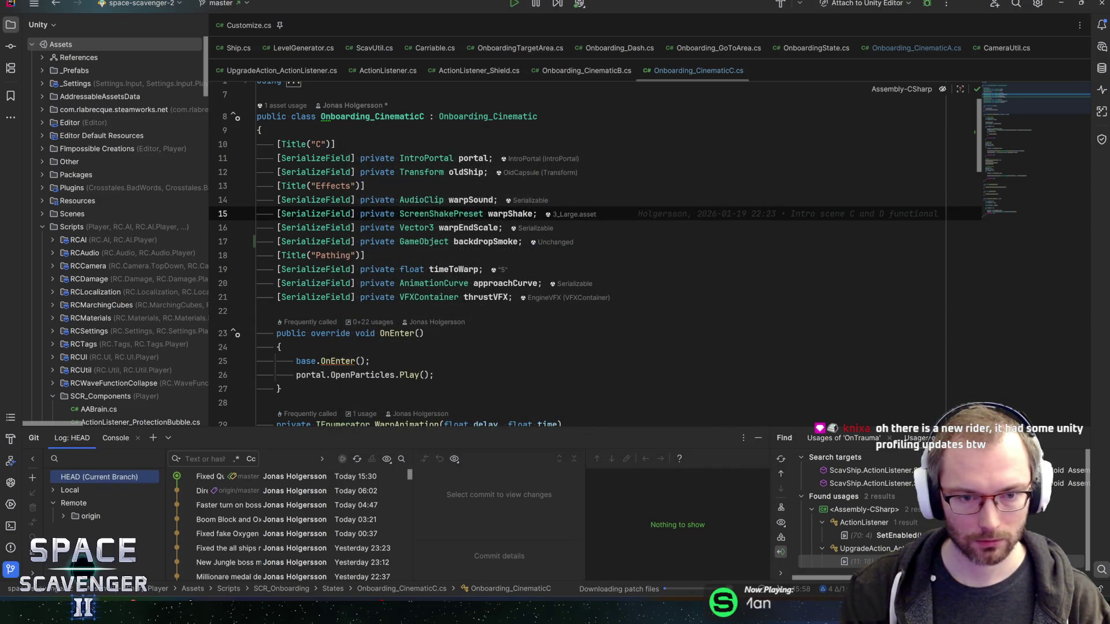
Step: Add backdropSmoke.SetActive(false); at the end of OnEnter and duplicate that line
click(523, 242)
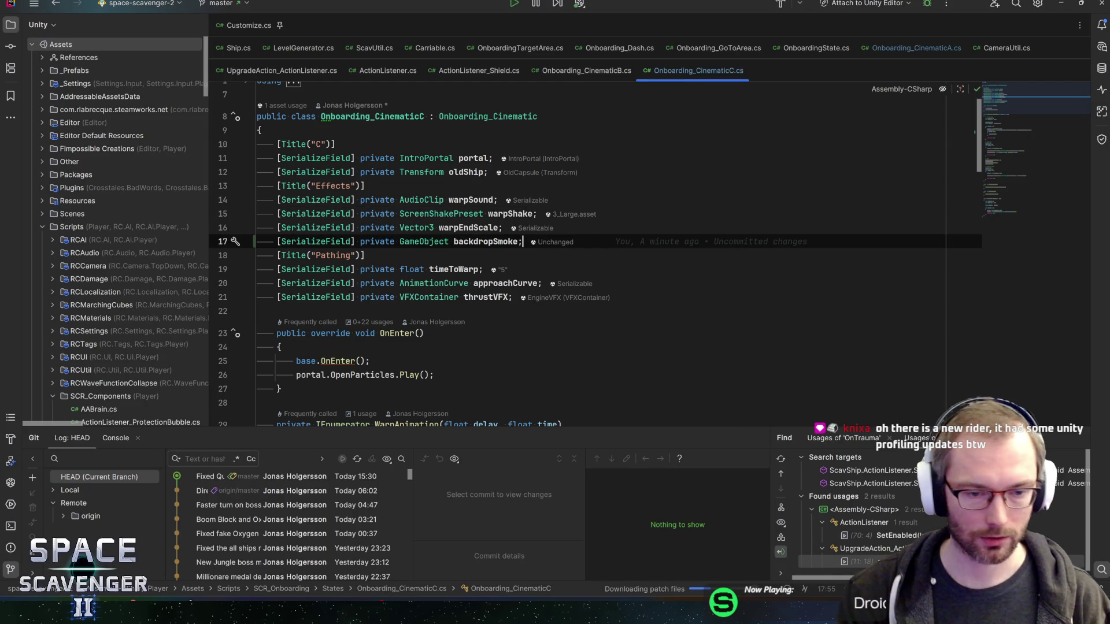
click(469, 377)
key(Return)
text(b)
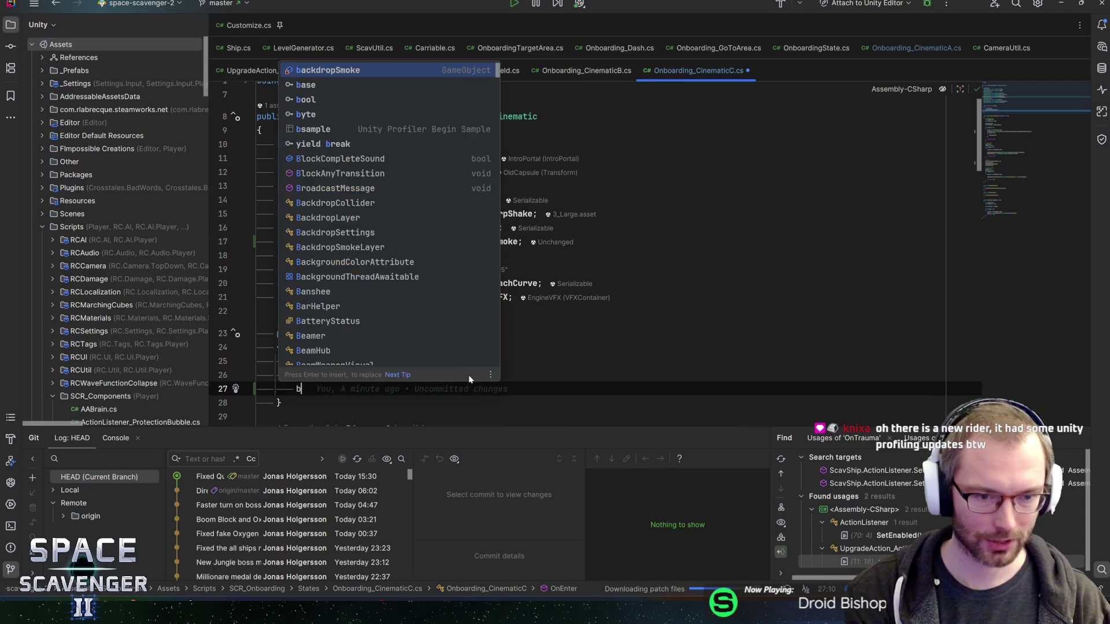
text(ackdrop)
key(Return)
text(.SetActive(false;);)
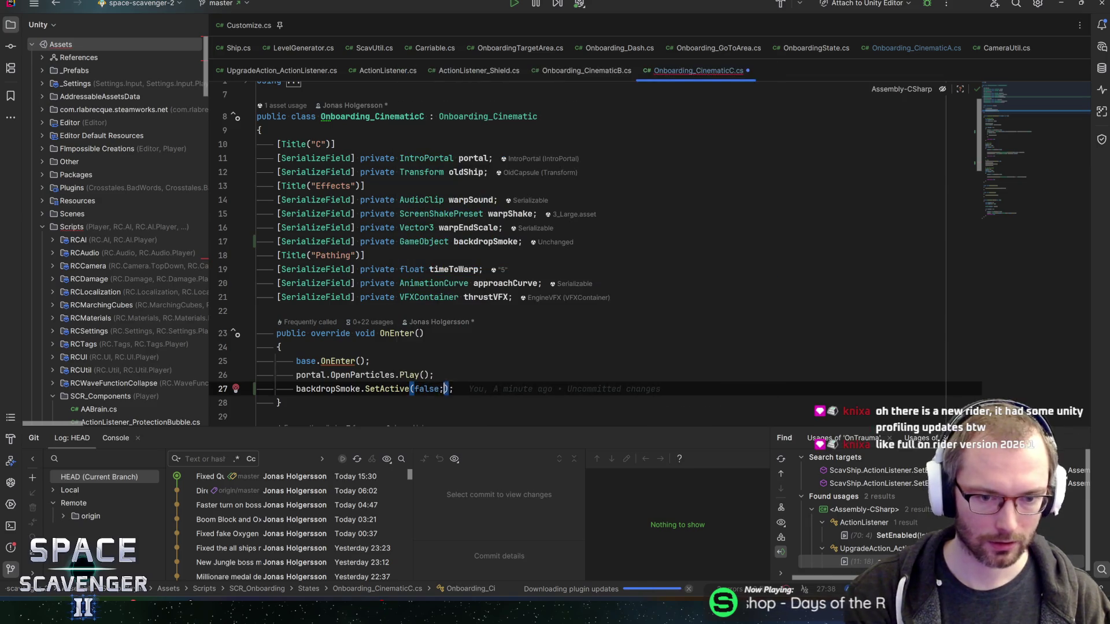
key(BackSpace)
key(End)
scroll(578, 260, down, 3)
key(ctrl+d)
Step: Add an OnExit override calling backdropSmoke.SetActive(true), save, and return to Unity
key(Down)
key(Return)
key(Return)
text(onexit)
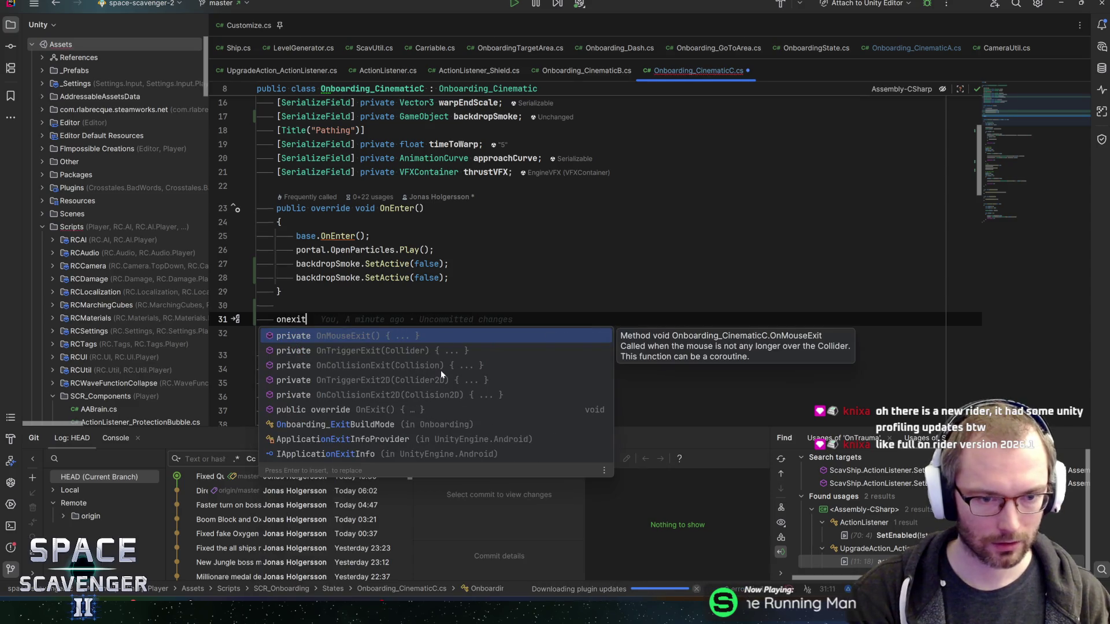
key(Down)
key(Down)
key(Down)
key(Return)
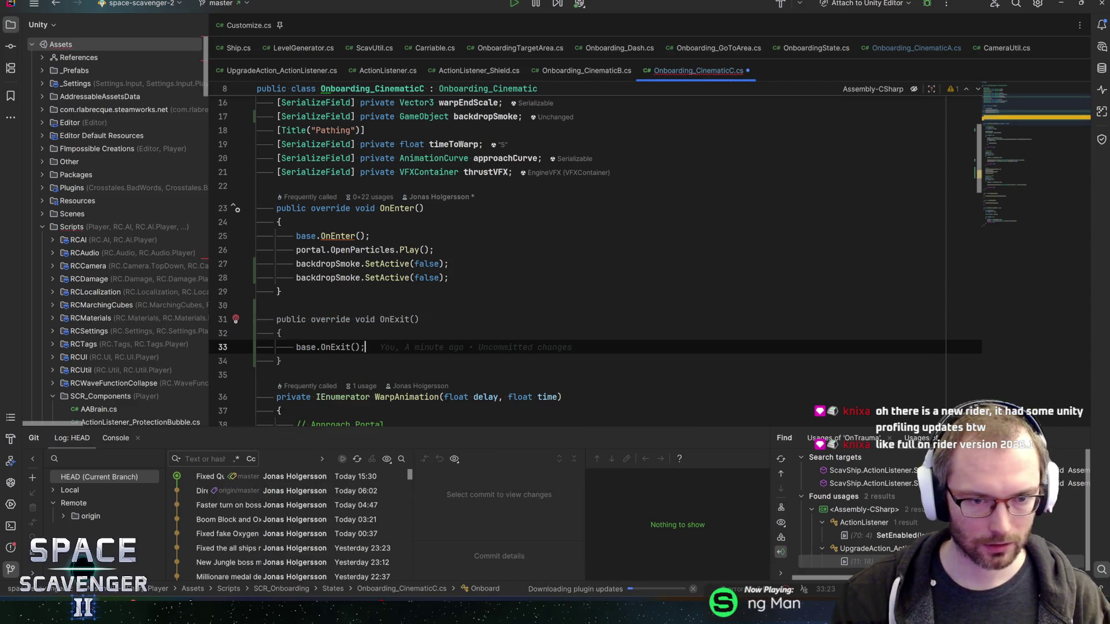
key(Up)
key(Up)
key(Up)
key(alt+shift+Down)
key(alt+shift+Down)
key(alt+shift+Down)
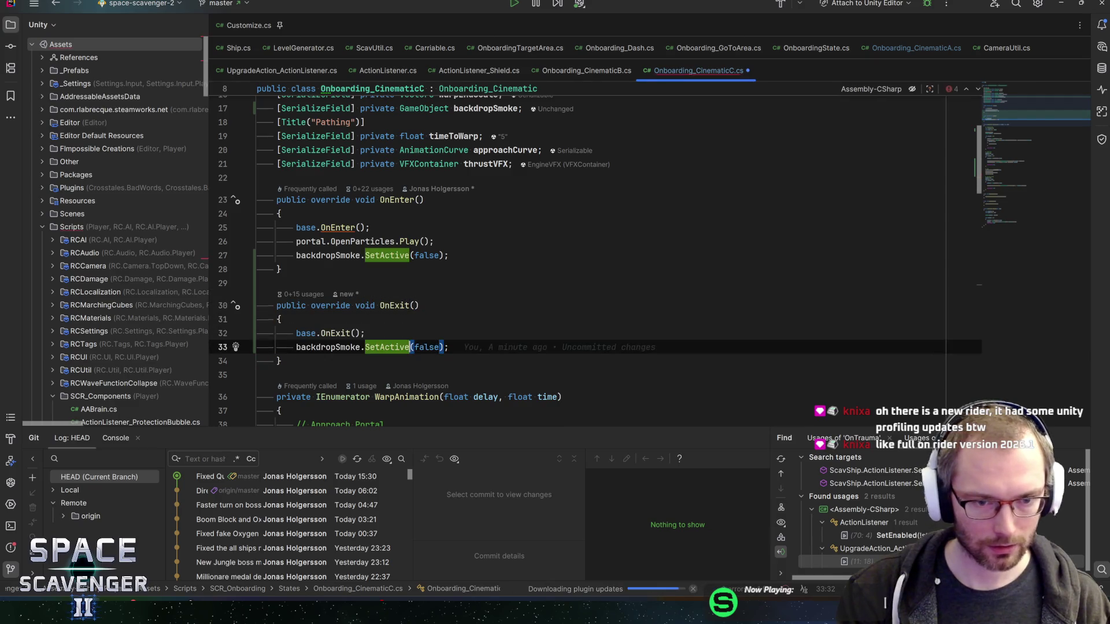
key(ctrl+shift+Right)
text(true)
key(End)
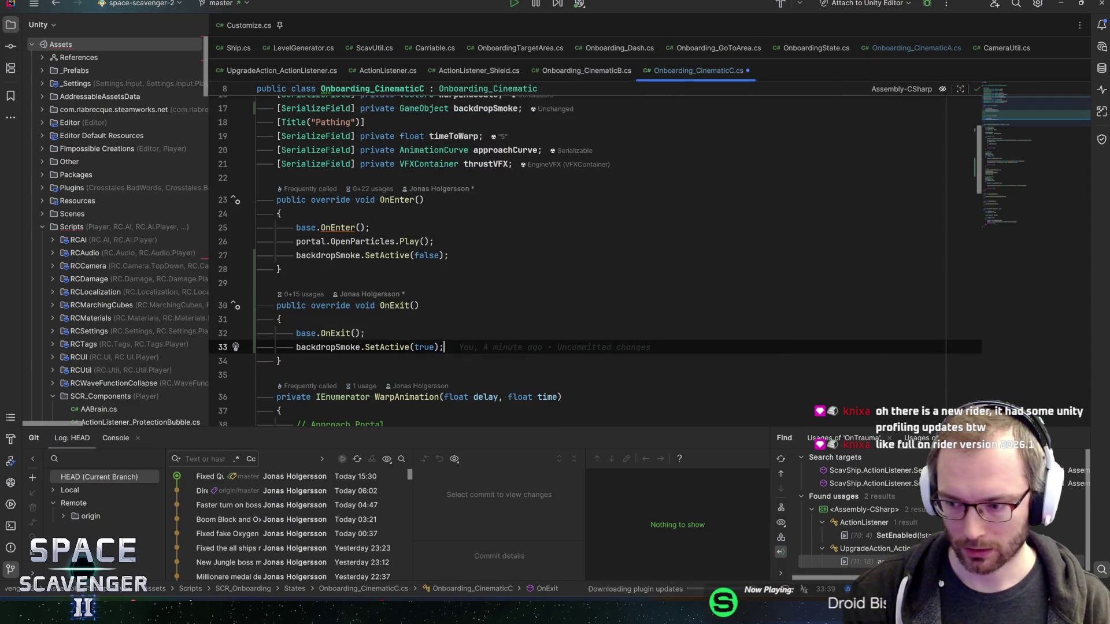
key(ctrl+s)
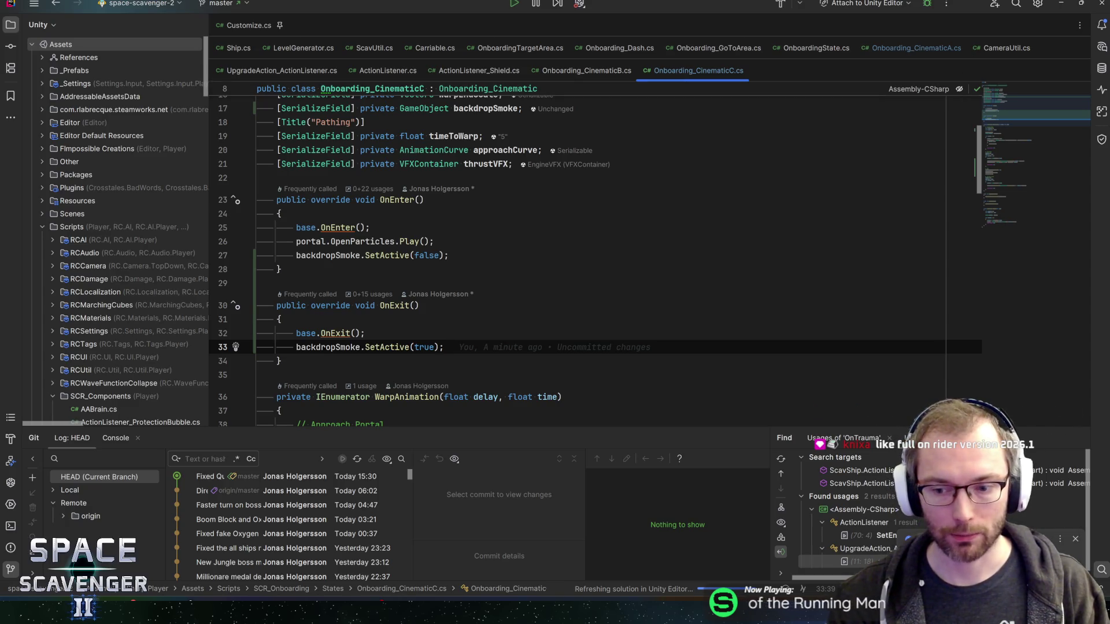
key(alt+Tab)
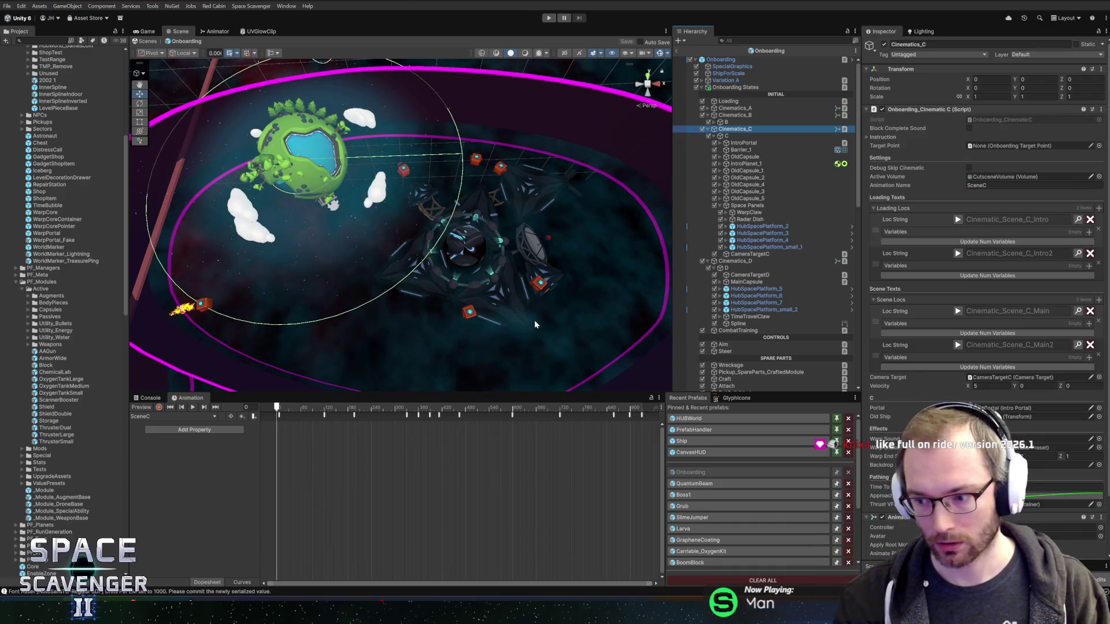
Step: Open Window > Package Management > Package Manager to see the available package updates
click(251, 6)
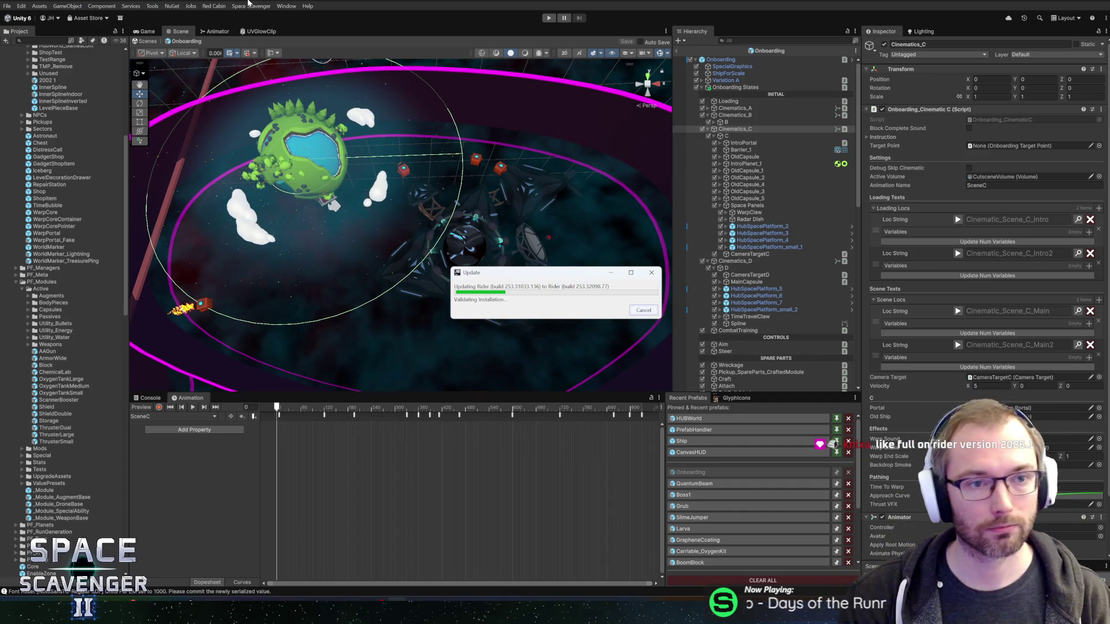
click(257, 7)
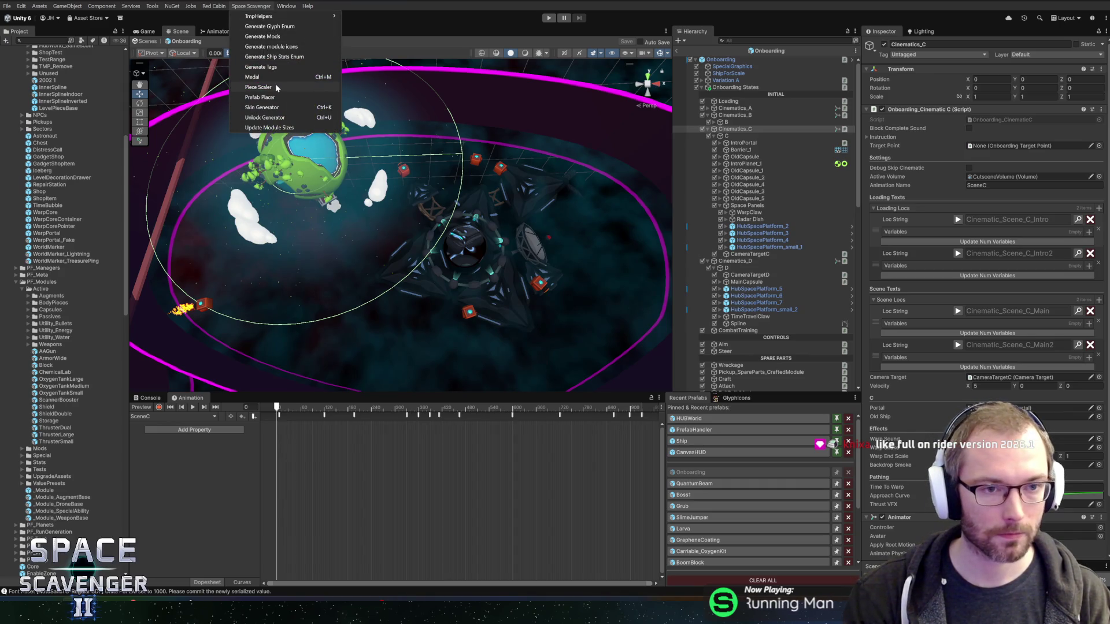
mouse_move(286, 6)
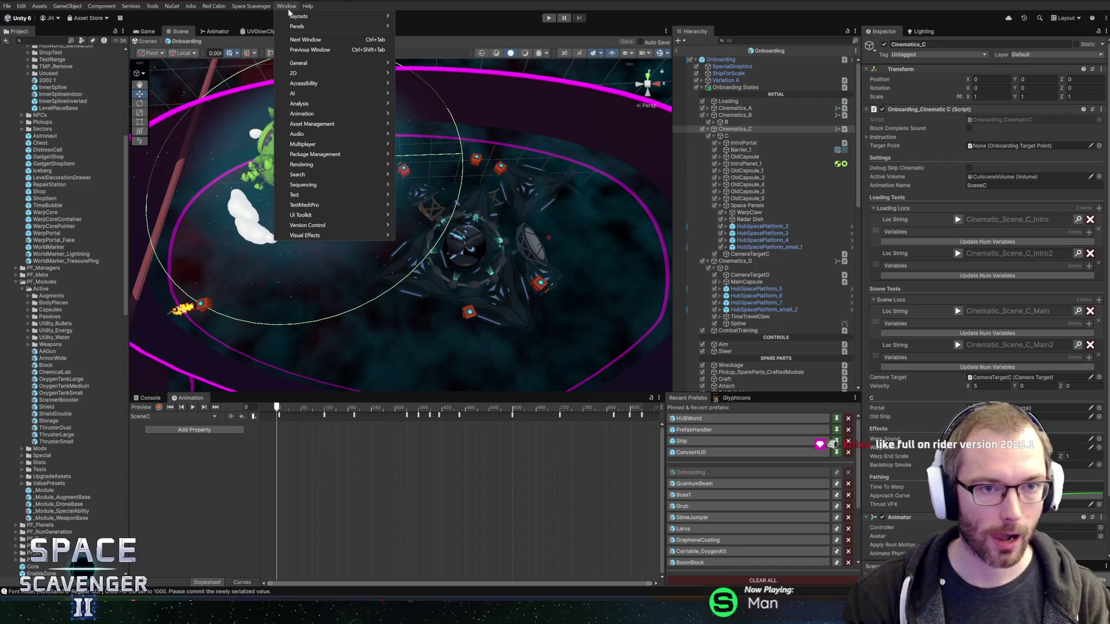
mouse_move(335, 114)
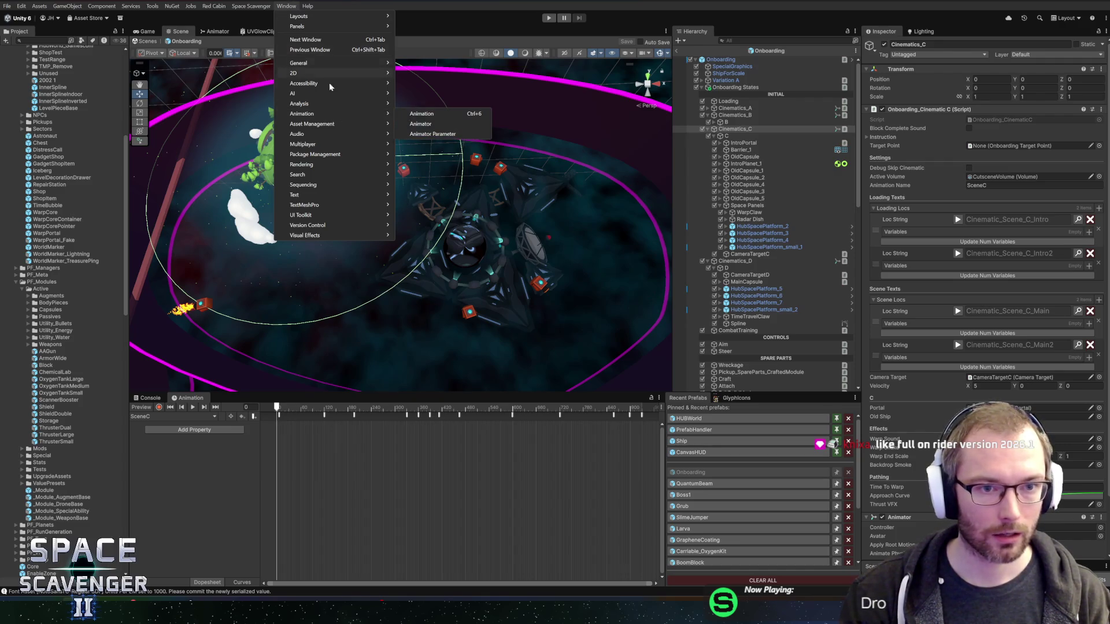
mouse_move(314, 156)
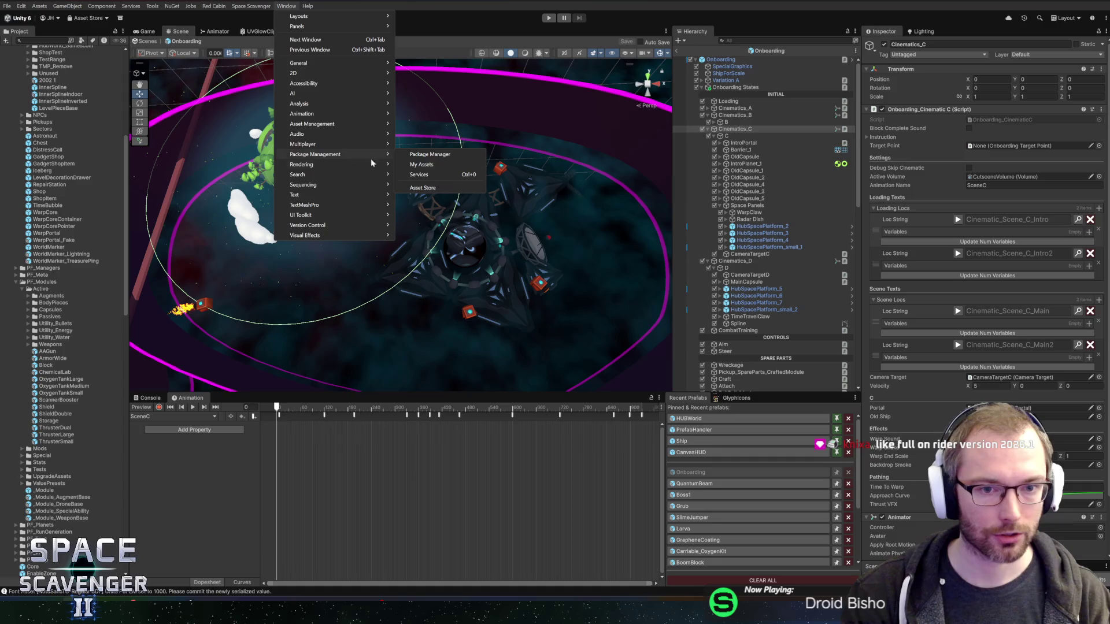
click(438, 154)
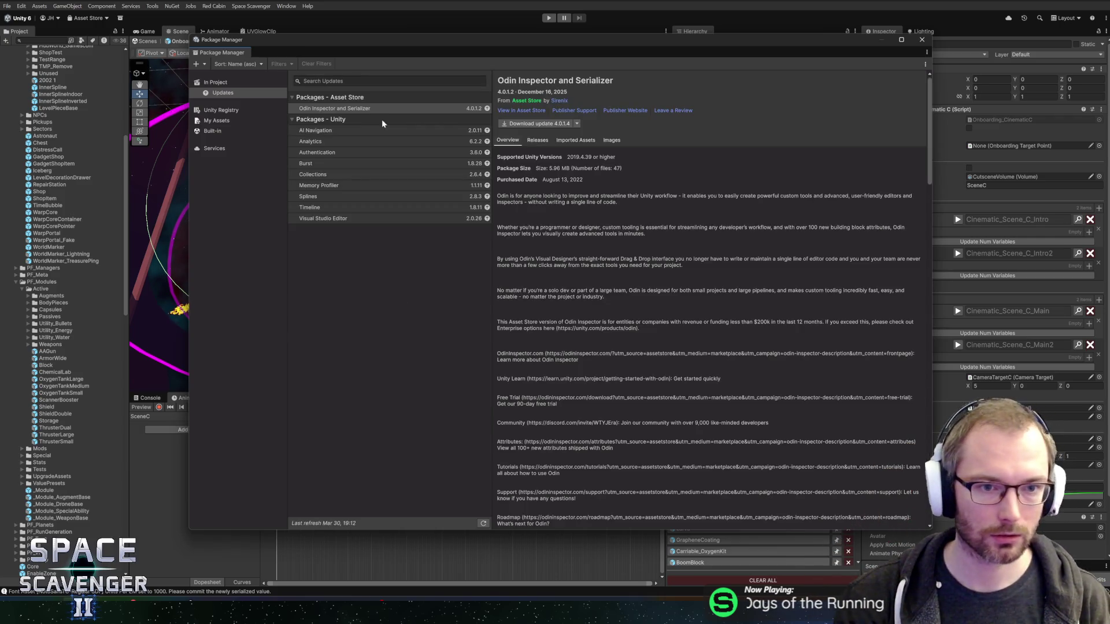
Step: Search for Rider and select JetBrains Rider Editor in the Unity Registry
click(363, 81)
text(ider)
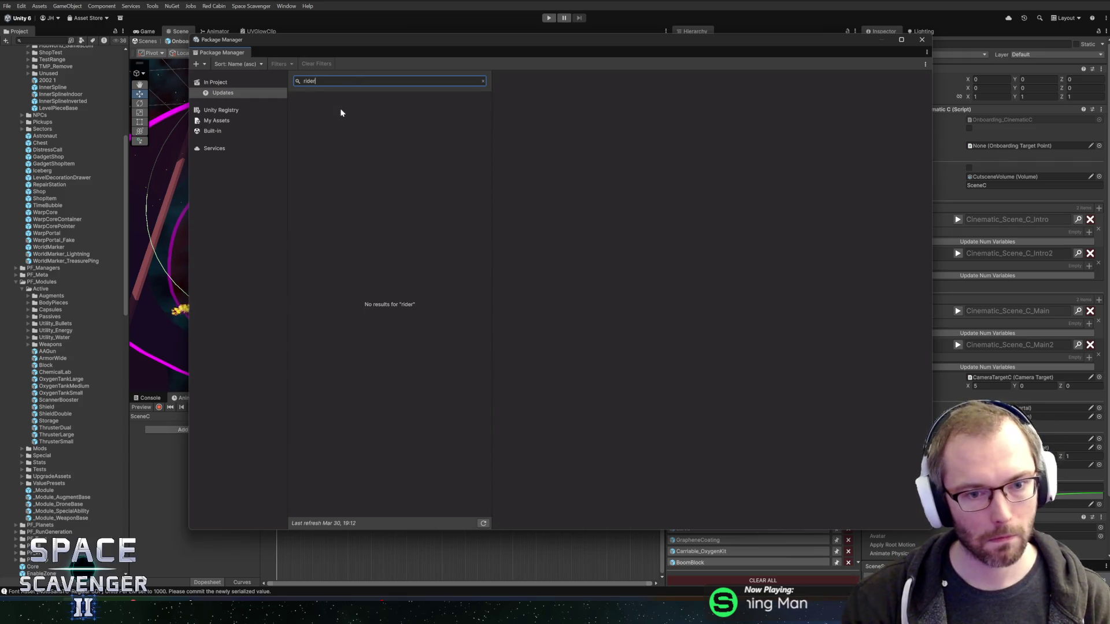
click(225, 110)
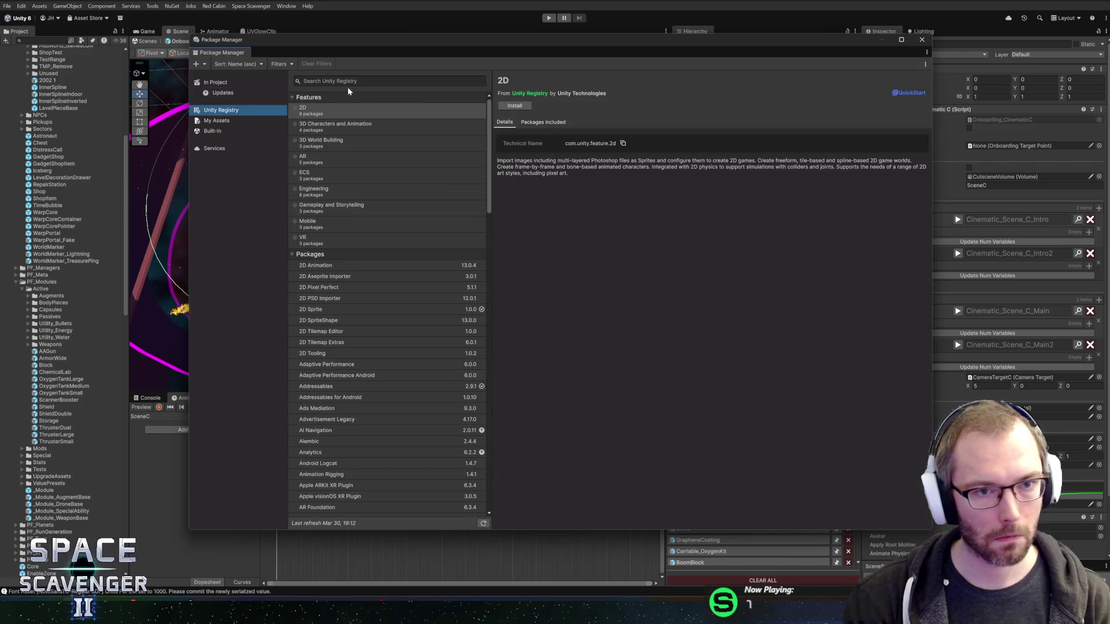
click(348, 108)
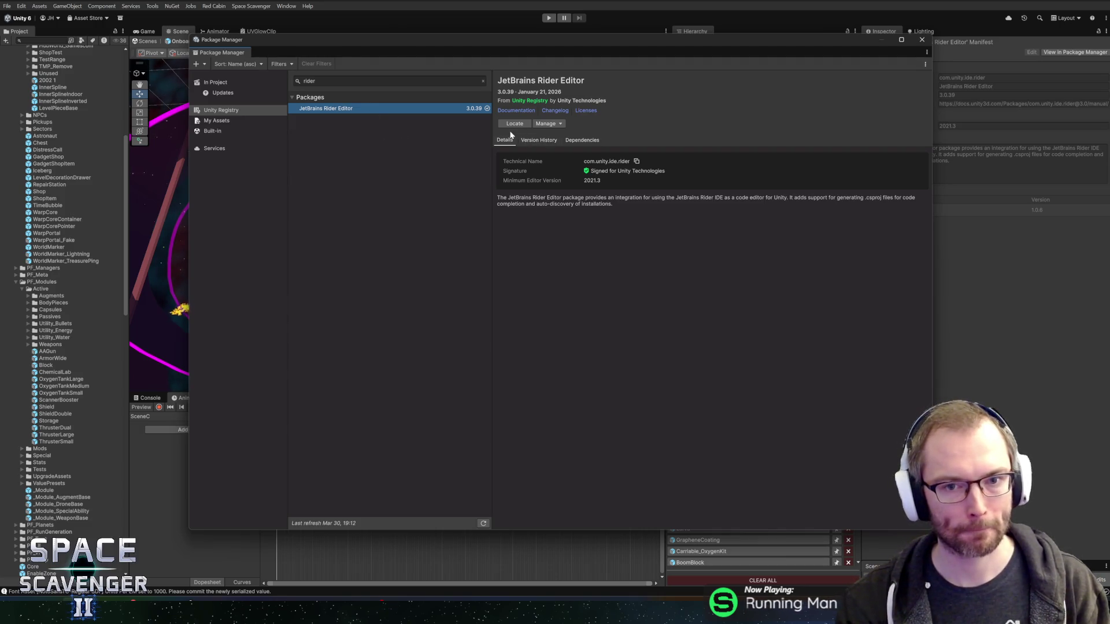
Step: Review the package's Manage options and changelog, then reopen space-scavenger-2 in Rider
click(563, 124)
click(659, 128)
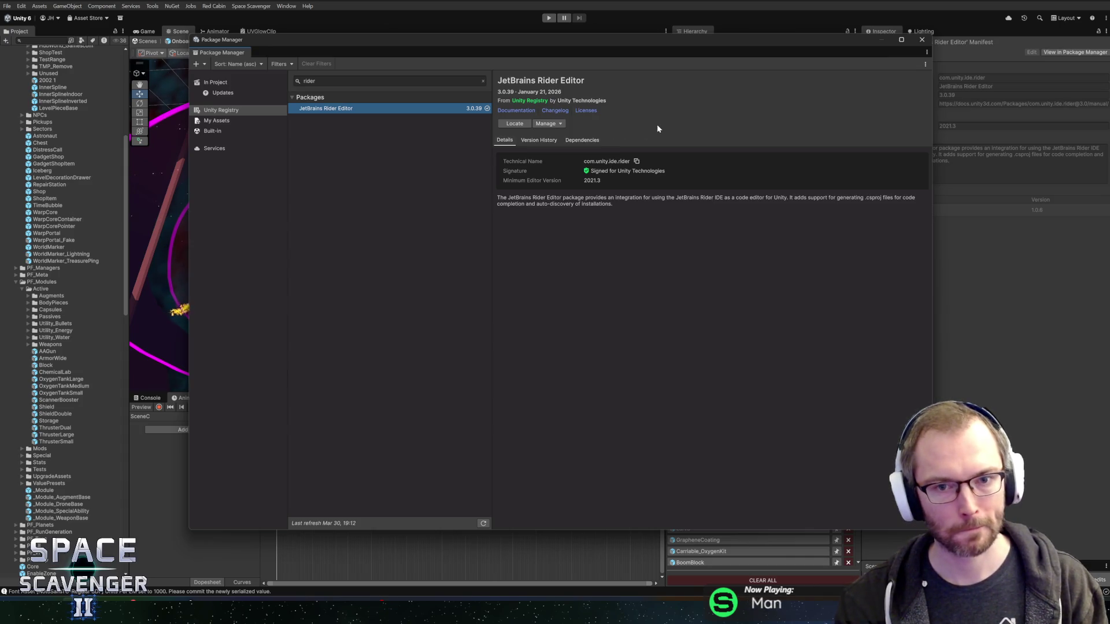
click(552, 112)
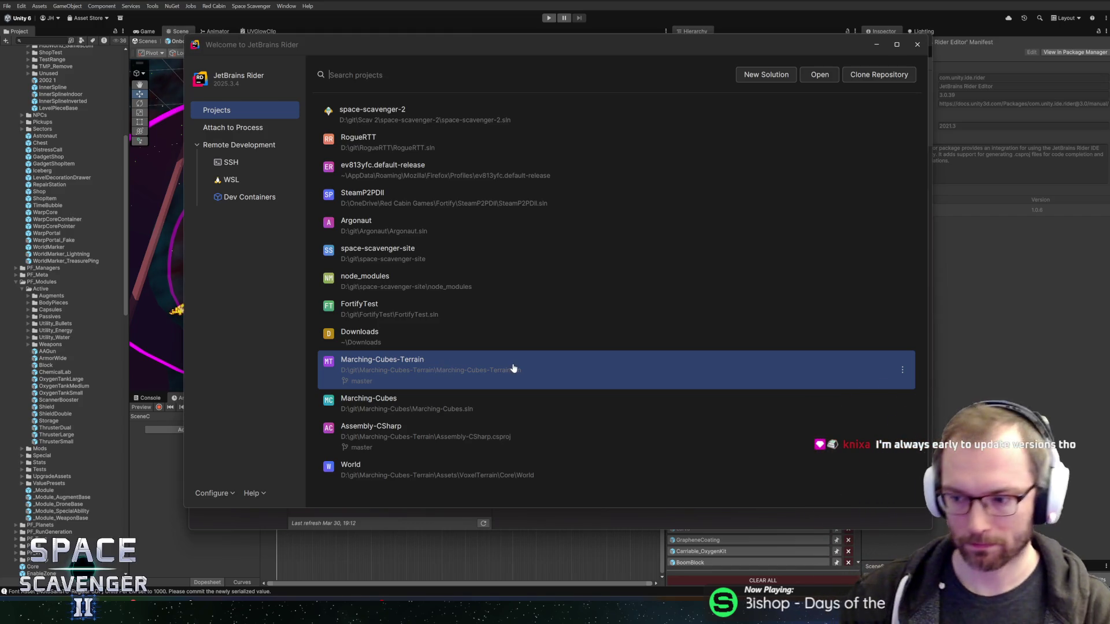
click(518, 105)
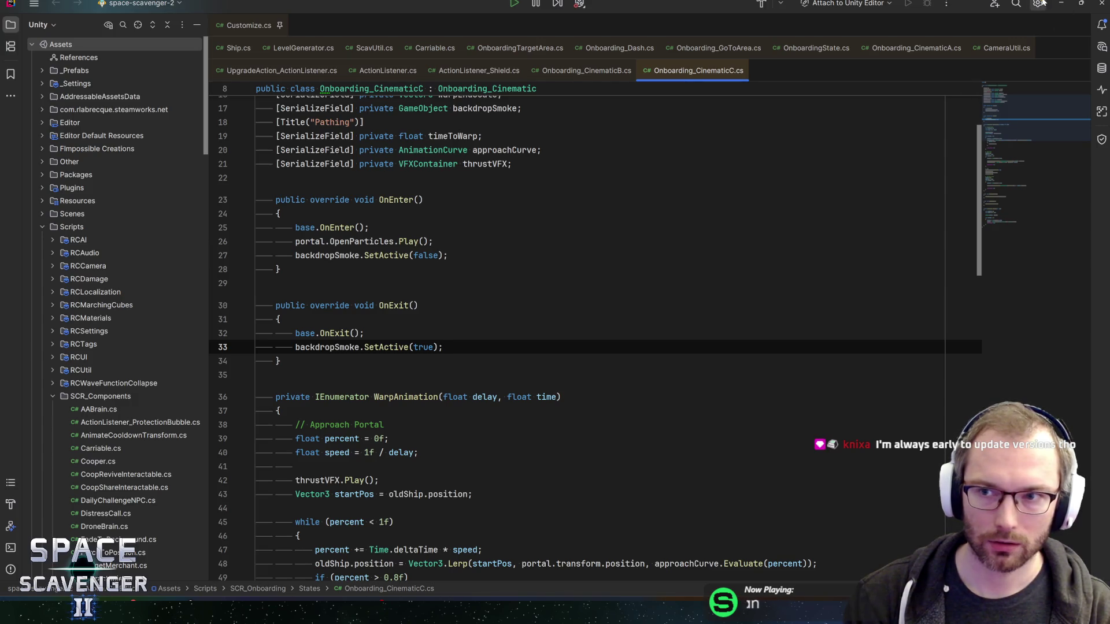
Step: Find the Rider 2026.1 update in the gear menu and view its update notes
click(1037, 4)
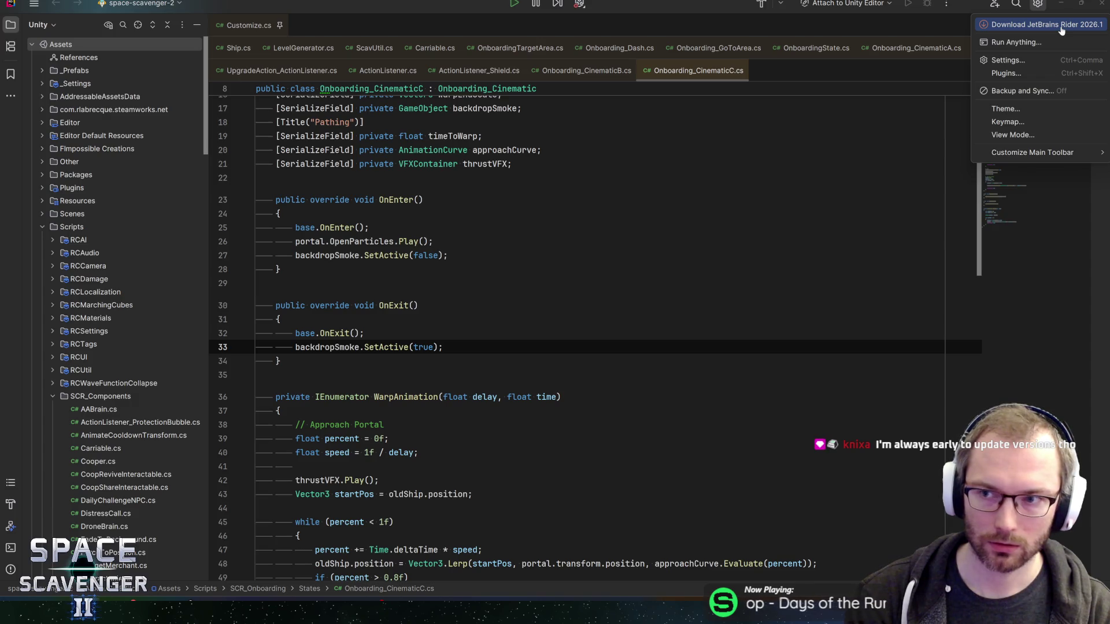
click(1062, 26)
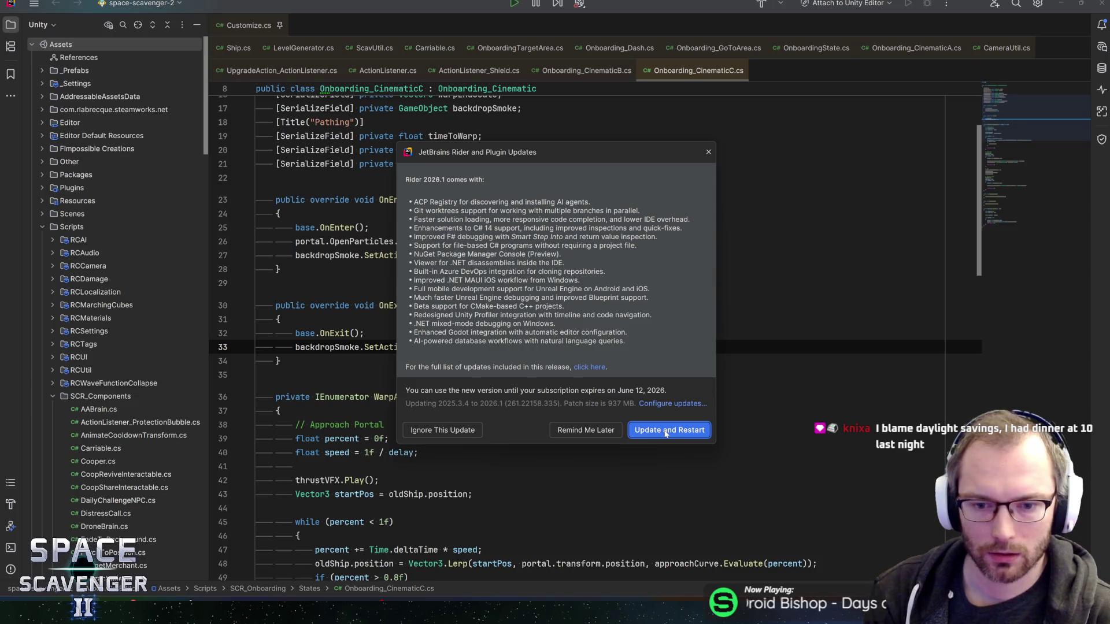
Step: Accept the Rider 2026.1 update and all pending plugin updates, then proceed to GitHub sign-in
click(666, 431)
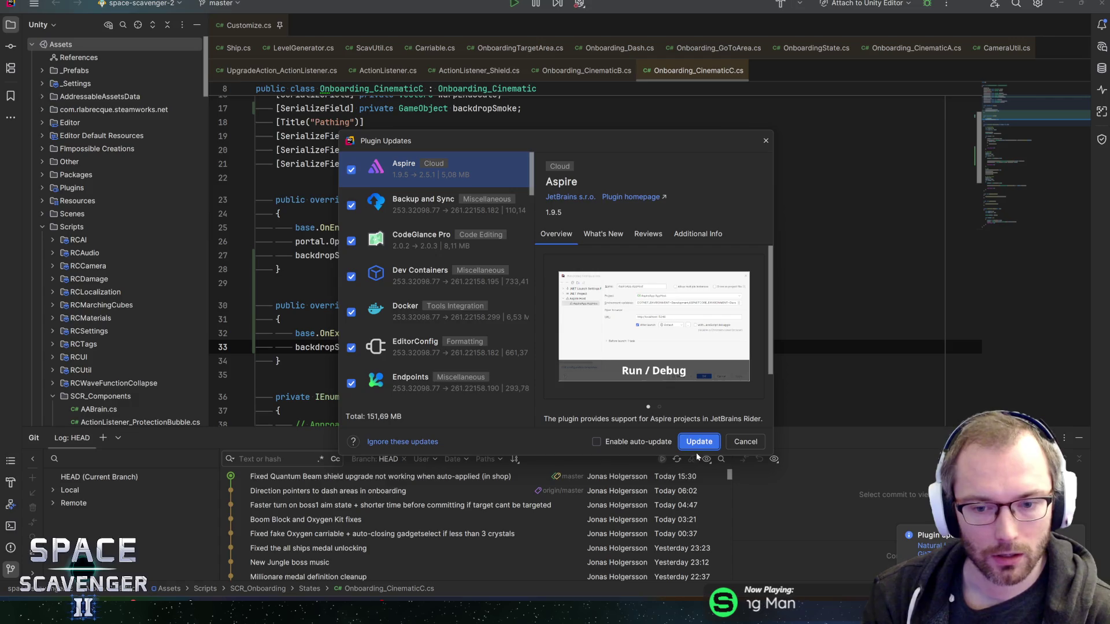
scroll(456, 347, down, 5)
scroll(457, 337, up, 5)
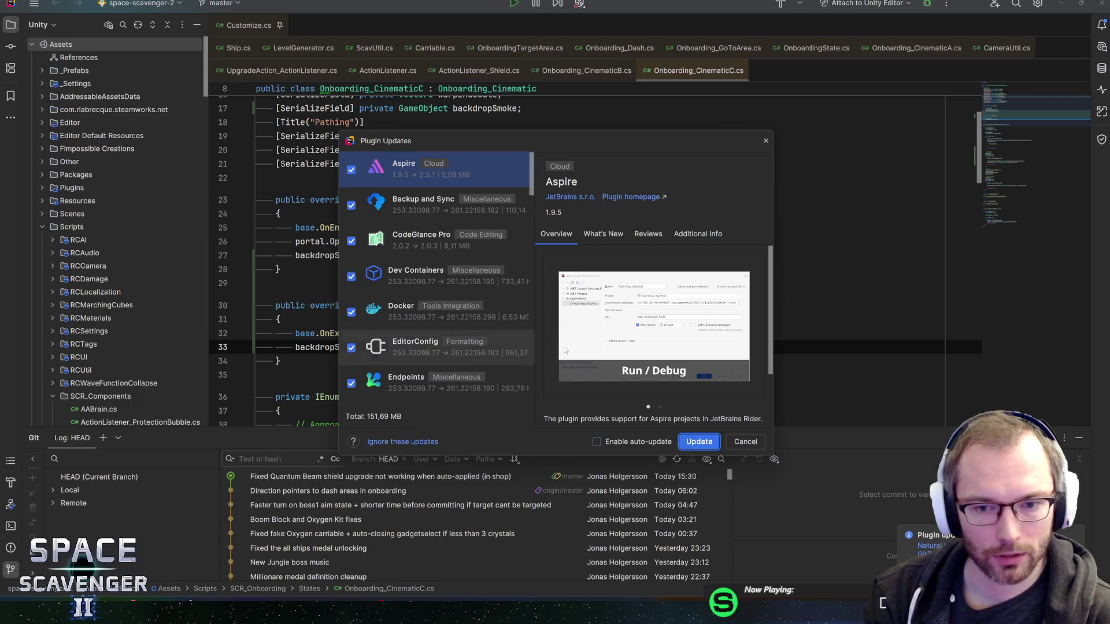
click(696, 442)
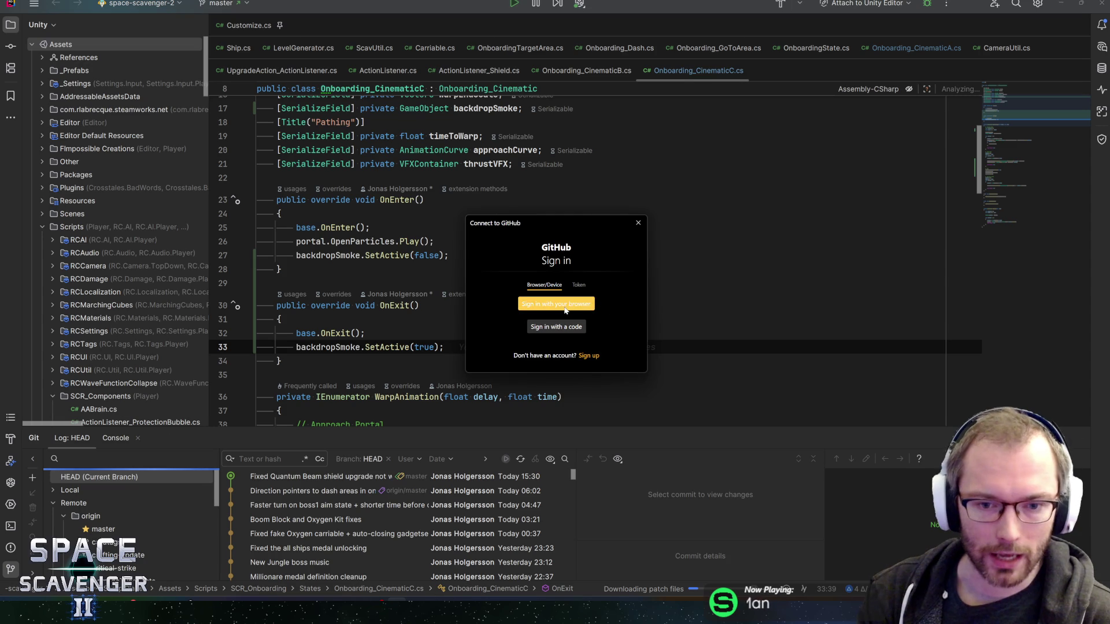
click(565, 309)
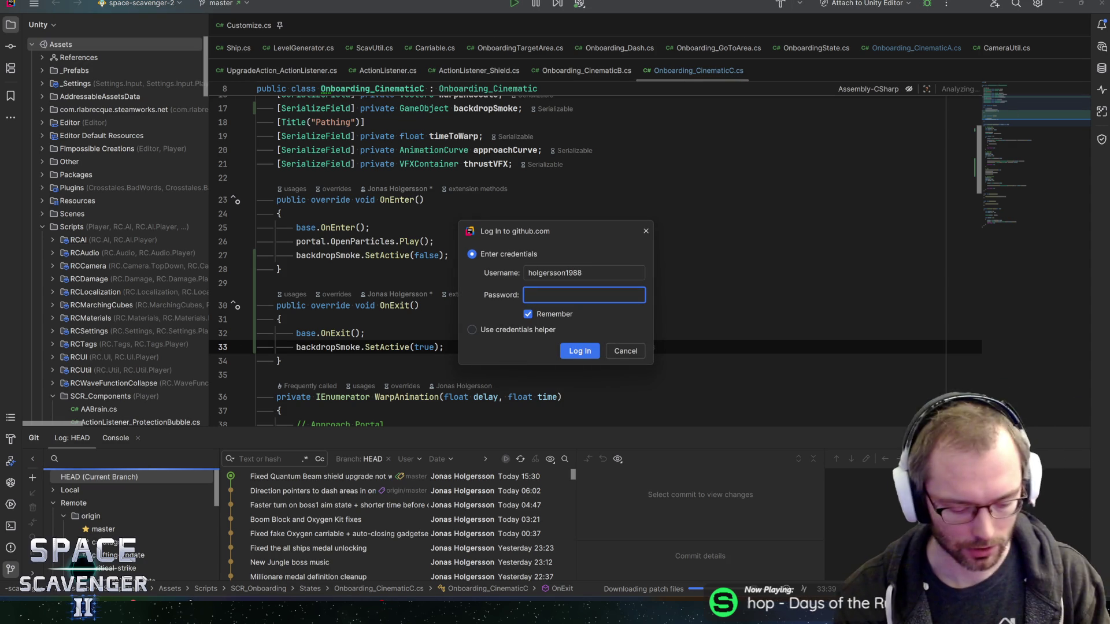
Step: Cancel the three GitHub login prompts and enlarge the Git log panel
key(Escape)
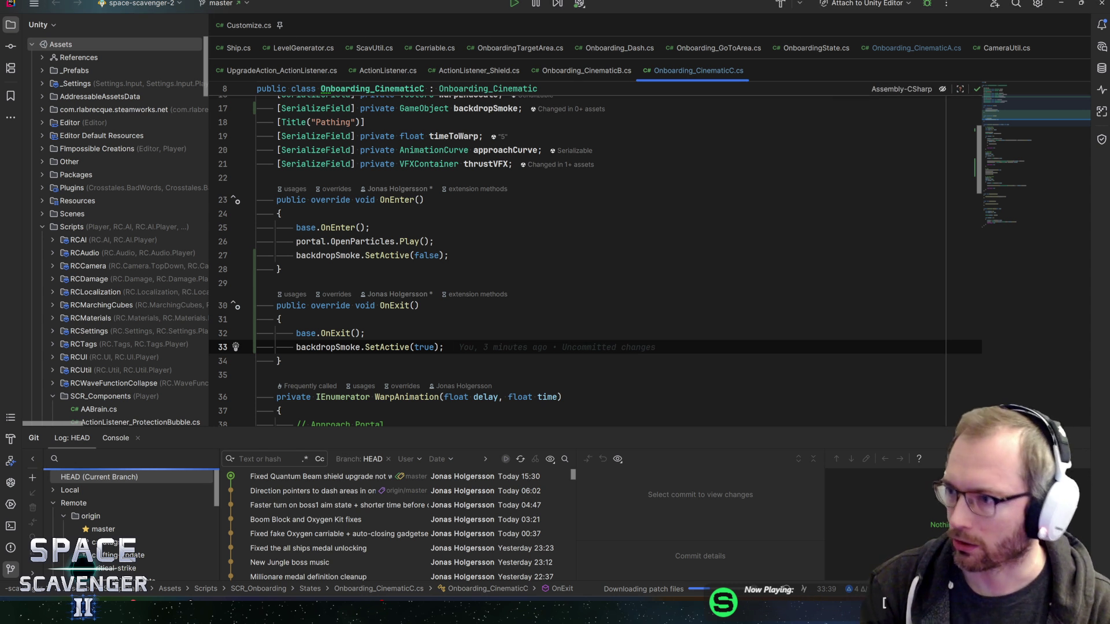
key(Escape)
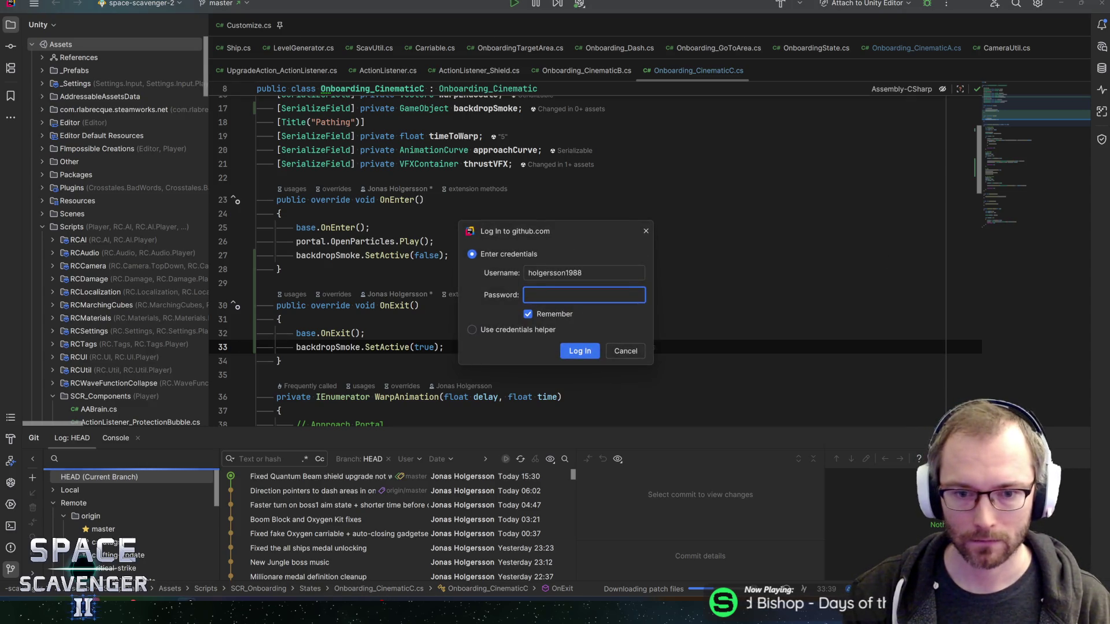
key(Escape)
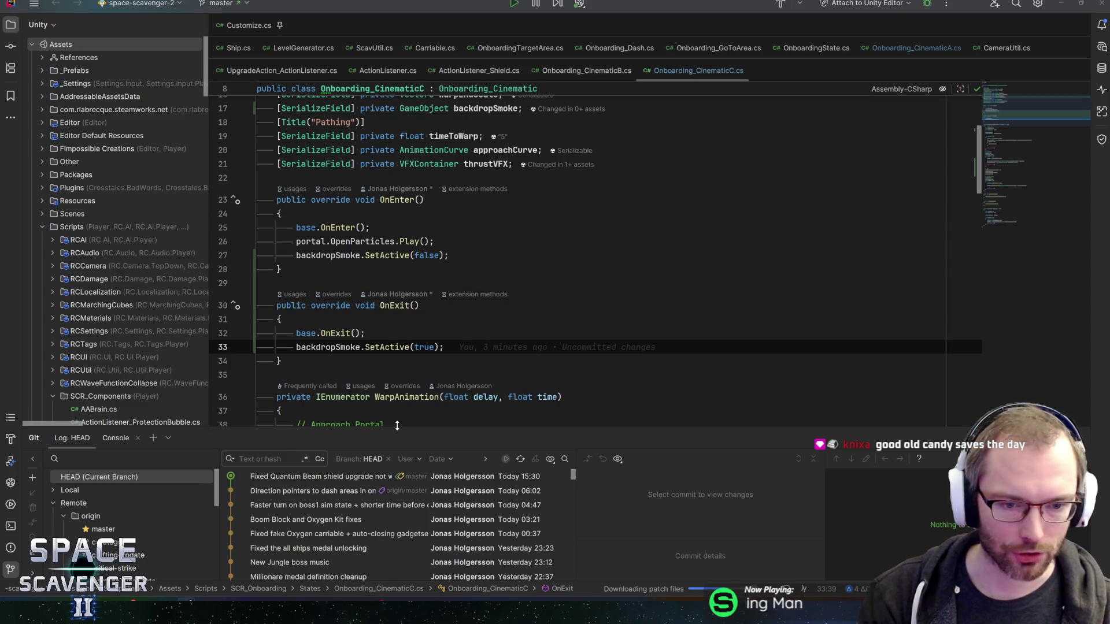
drag(408, 414, 408, 398)
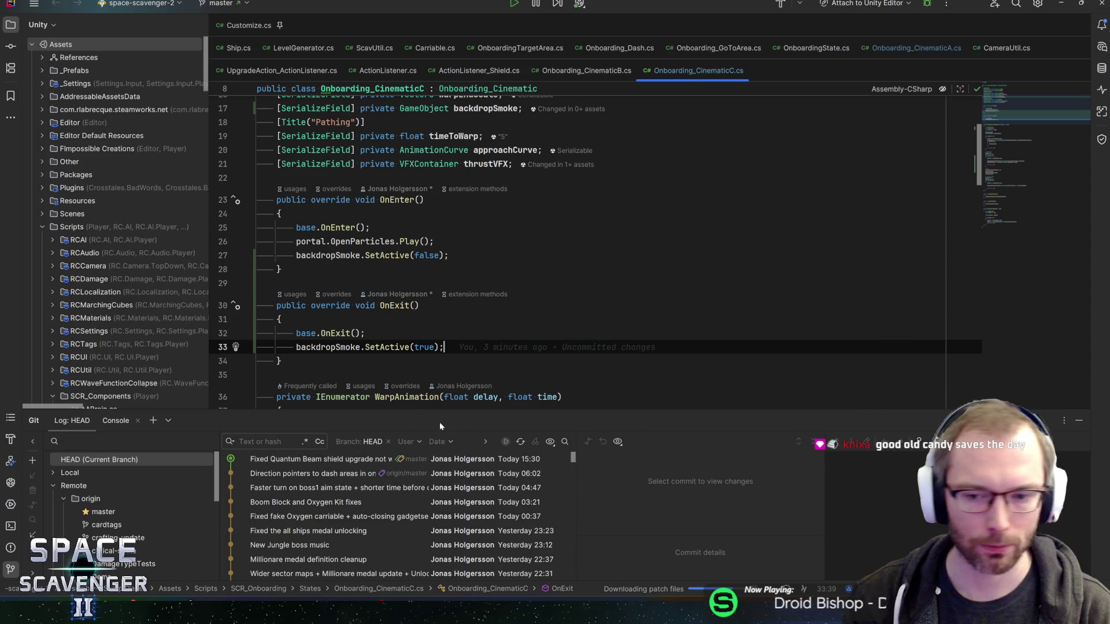
Step: Collapse the origin remote branches in the Git tool window, then switch to Unity
key(alt+9)
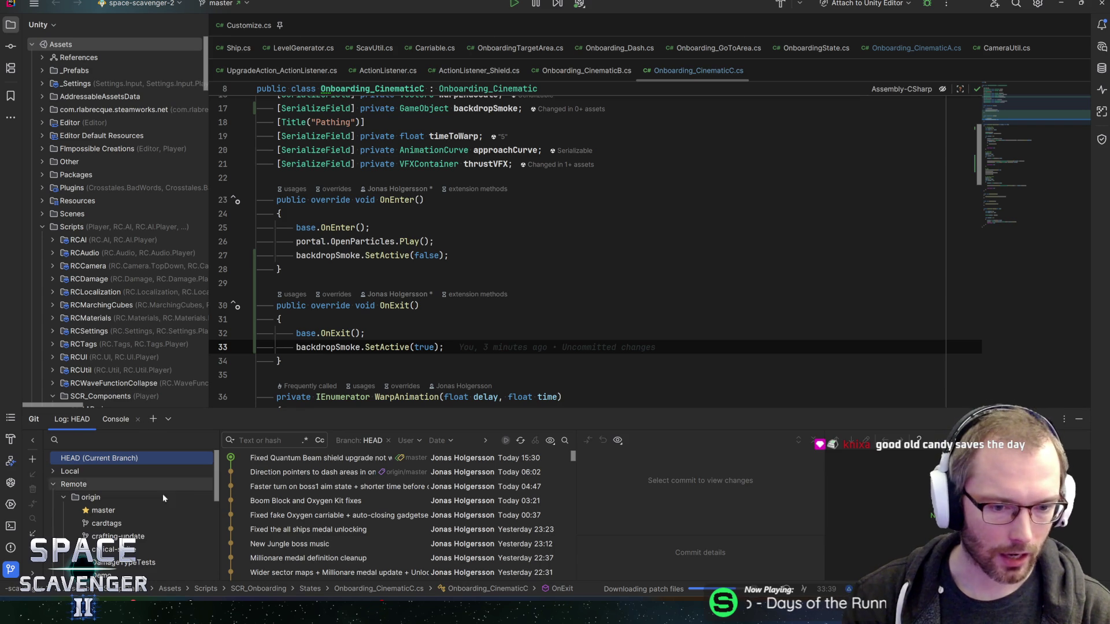
scroll(66, 496, down, 3)
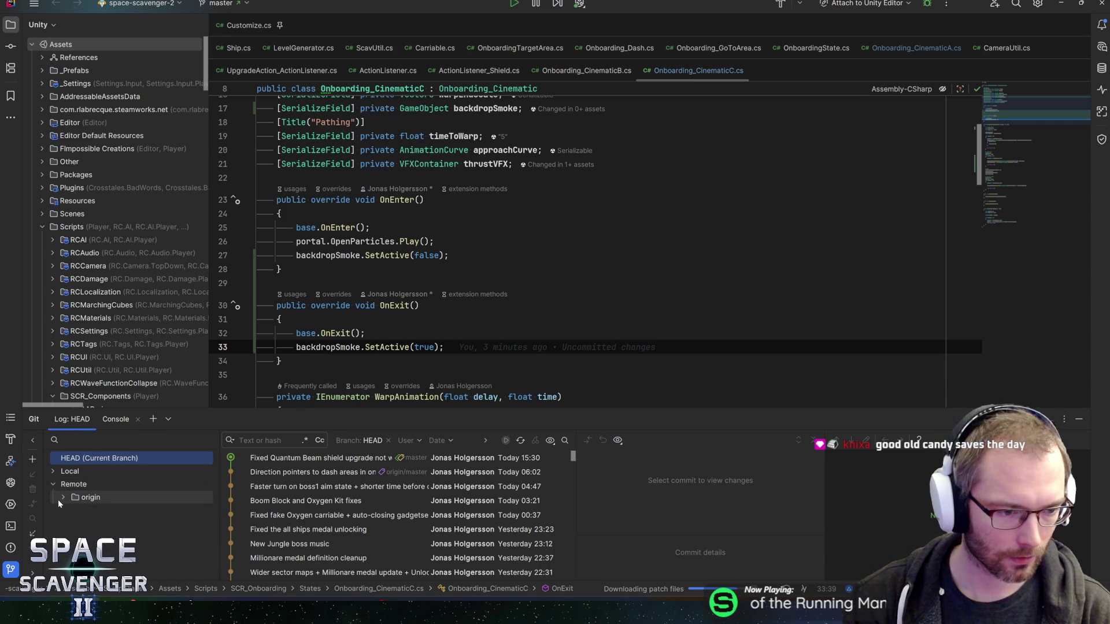
scroll(64, 500, up, 3)
click(64, 497)
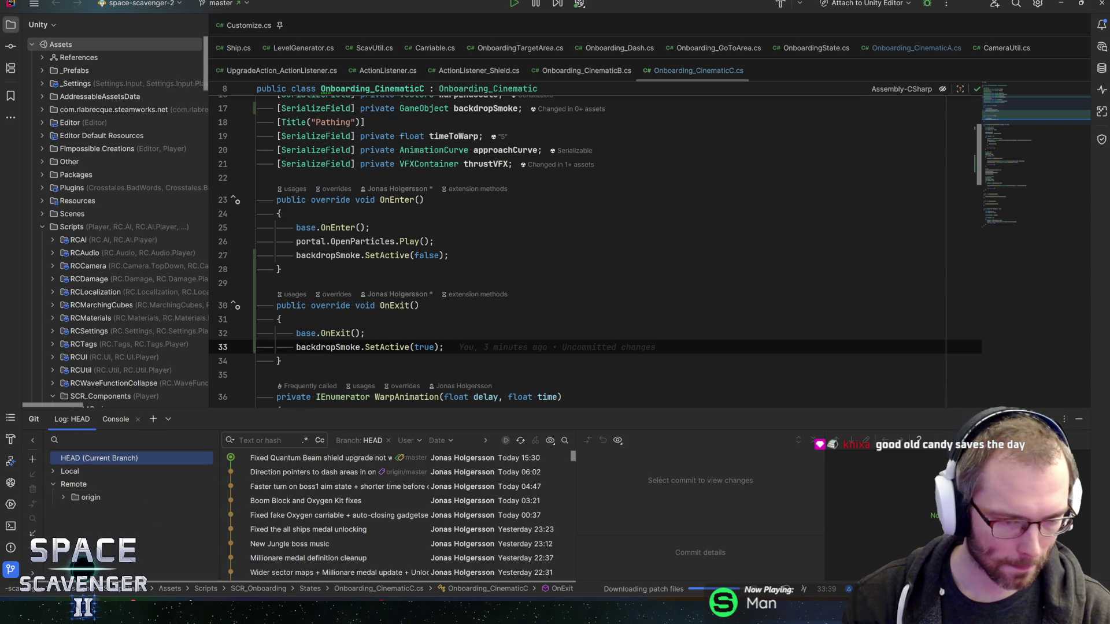
key(alt+Tab)
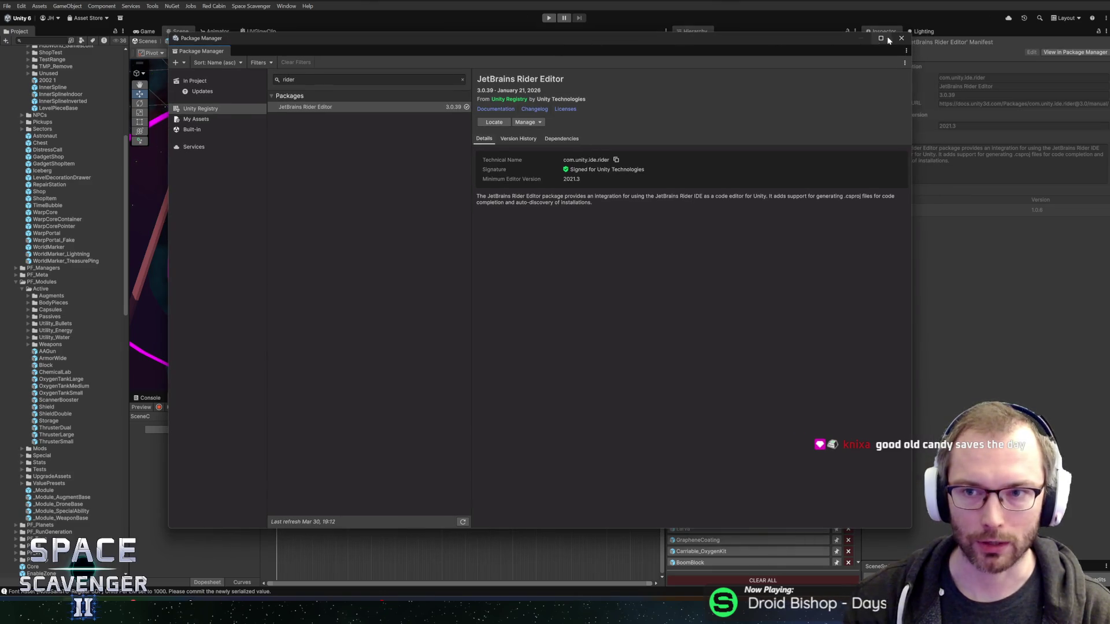
Step: Close the Package Manager and bring up Rider's welcome window from the taskbar
click(869, 62)
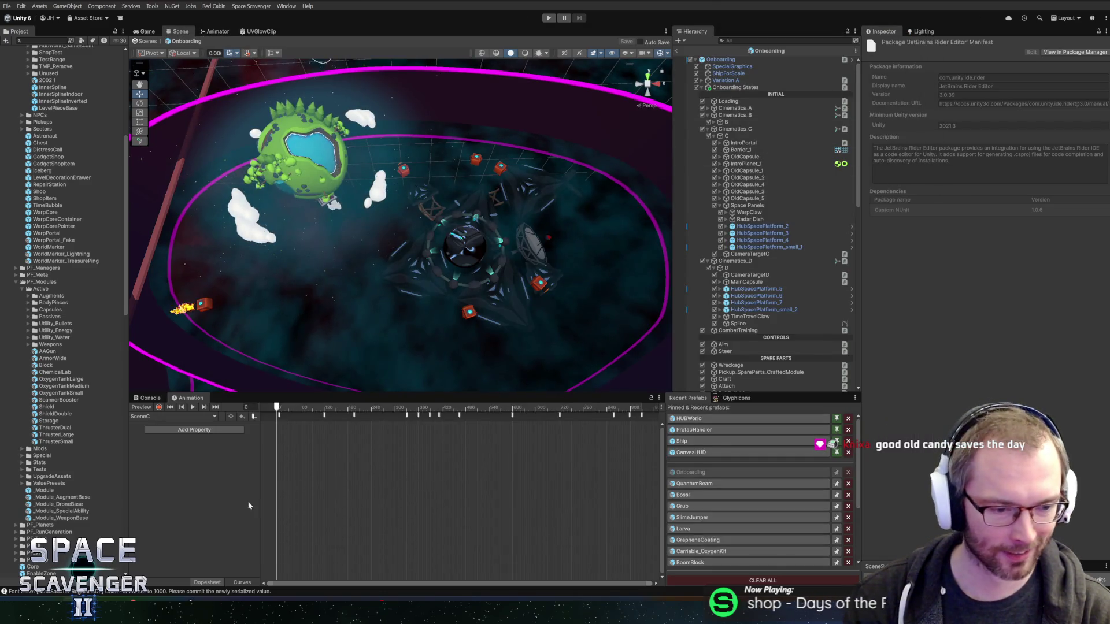
right_click(602, 604)
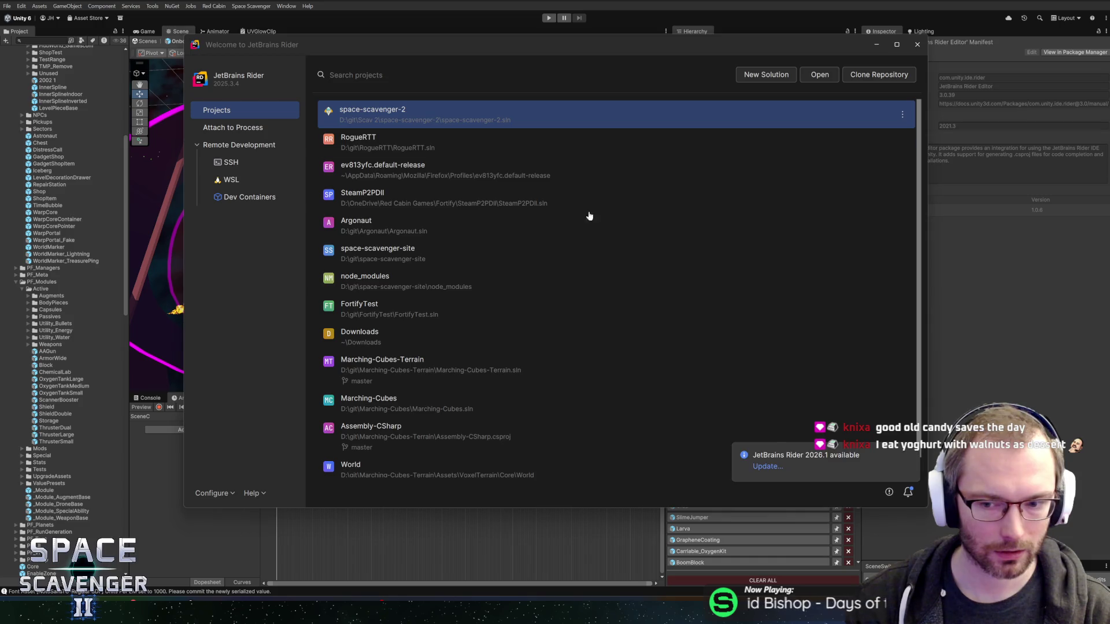
Step: Start the Rider 2026.1 update with its plugin updates and minimize the download
click(772, 466)
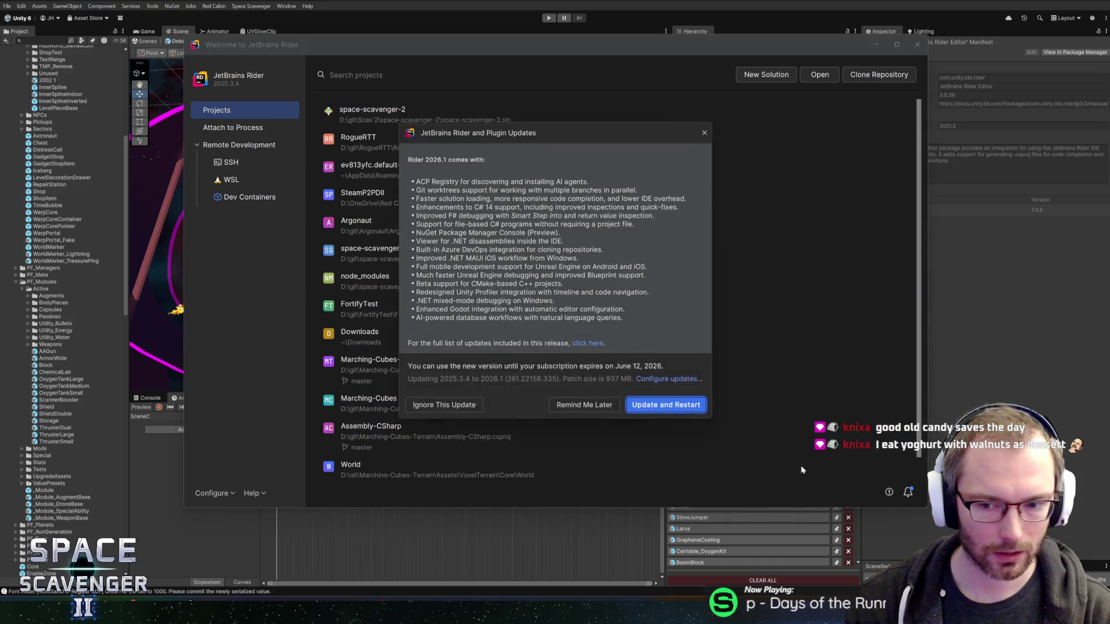
click(662, 403)
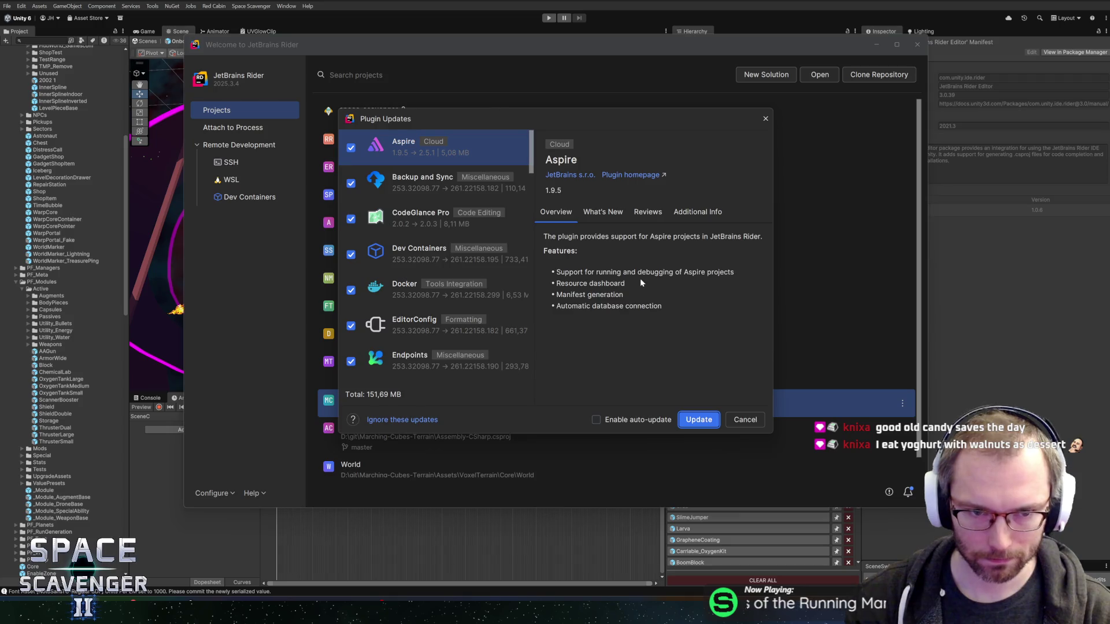
click(699, 420)
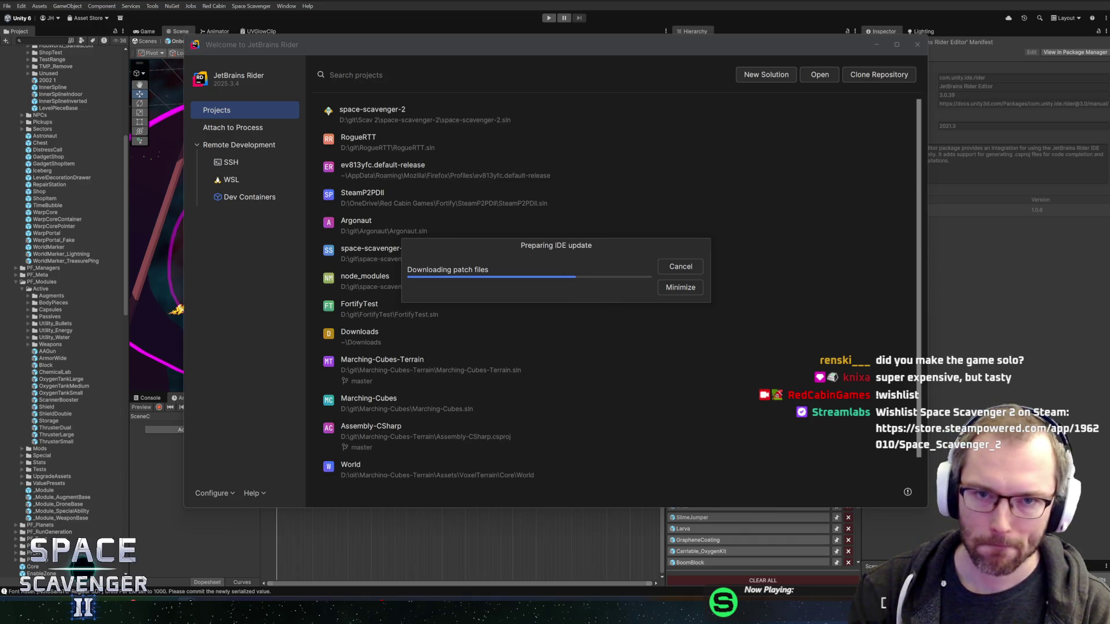
click(552, 2)
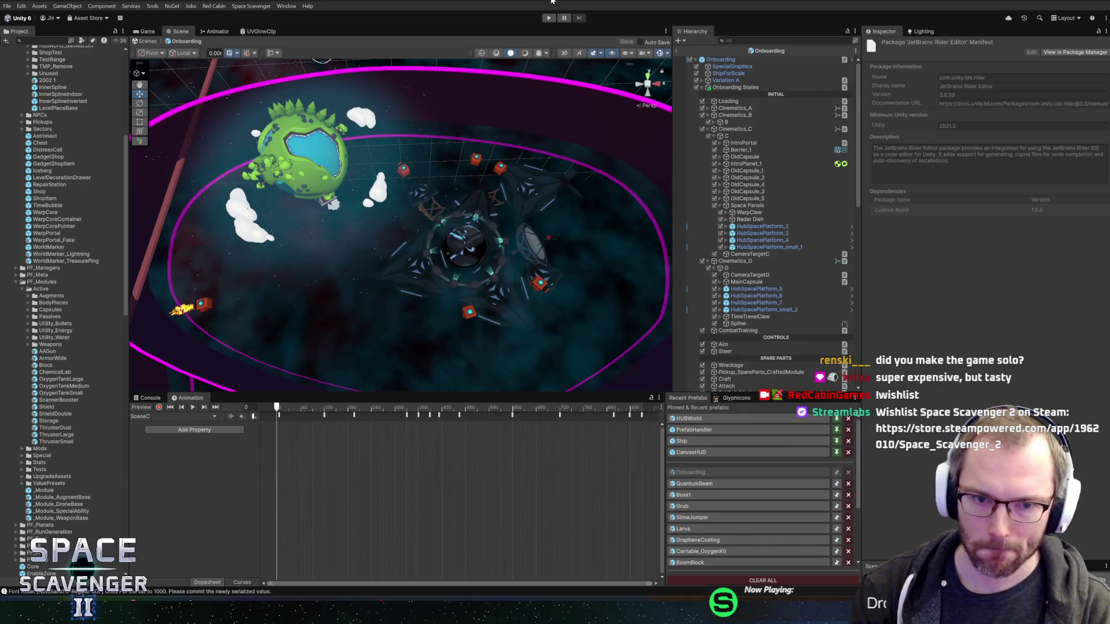
Step: Select Cinematics_C and scroll through its components in the Inspector
click(757, 129)
scroll(802, 264, down, 10)
scroll(801, 333, down, 3)
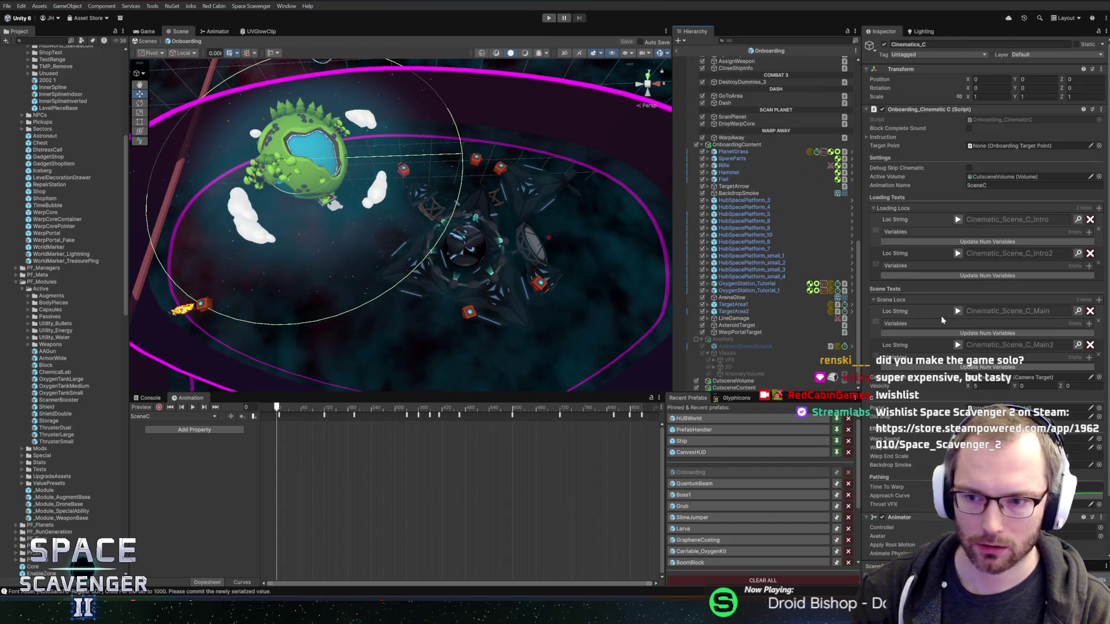
scroll(930, 344, down, 3)
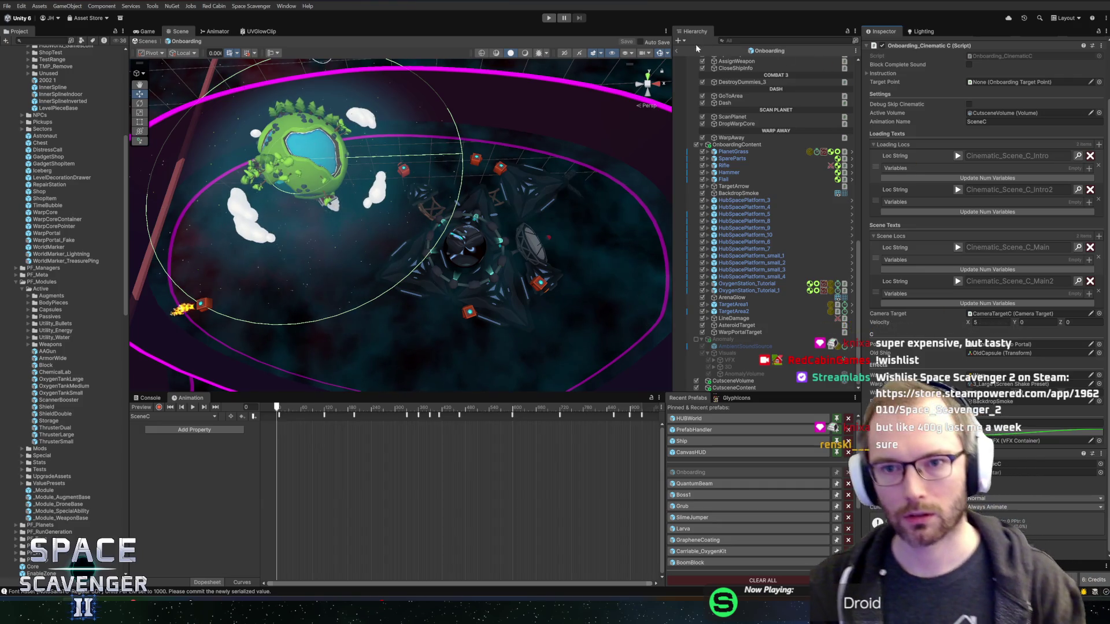
Step: Exit the Onboarding prefab back to the Core scene and clear the Console log
click(677, 50)
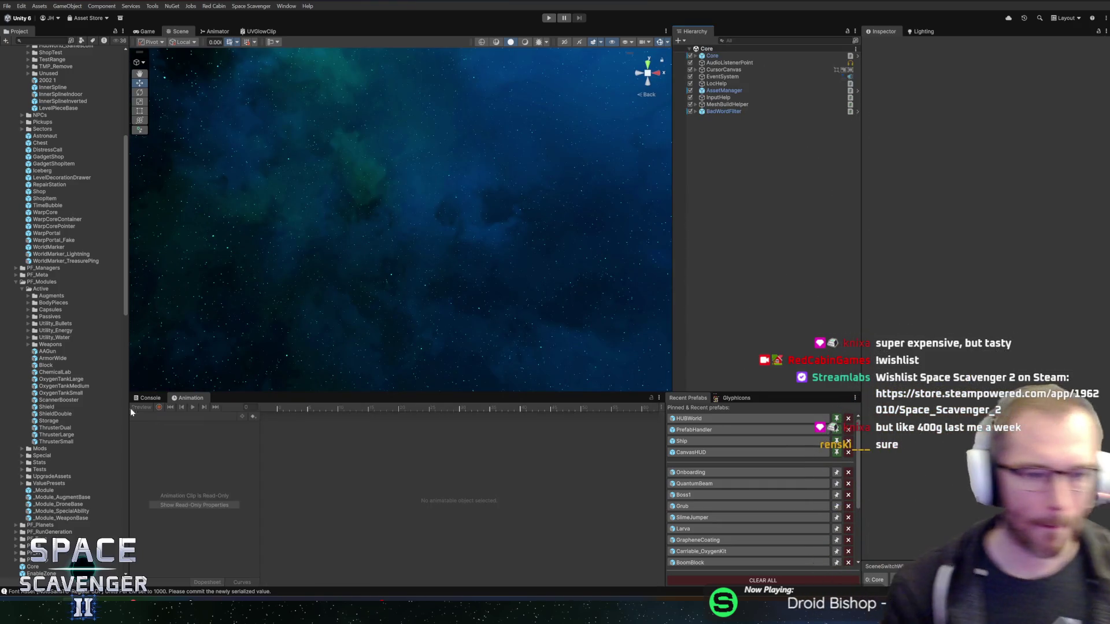
click(157, 397)
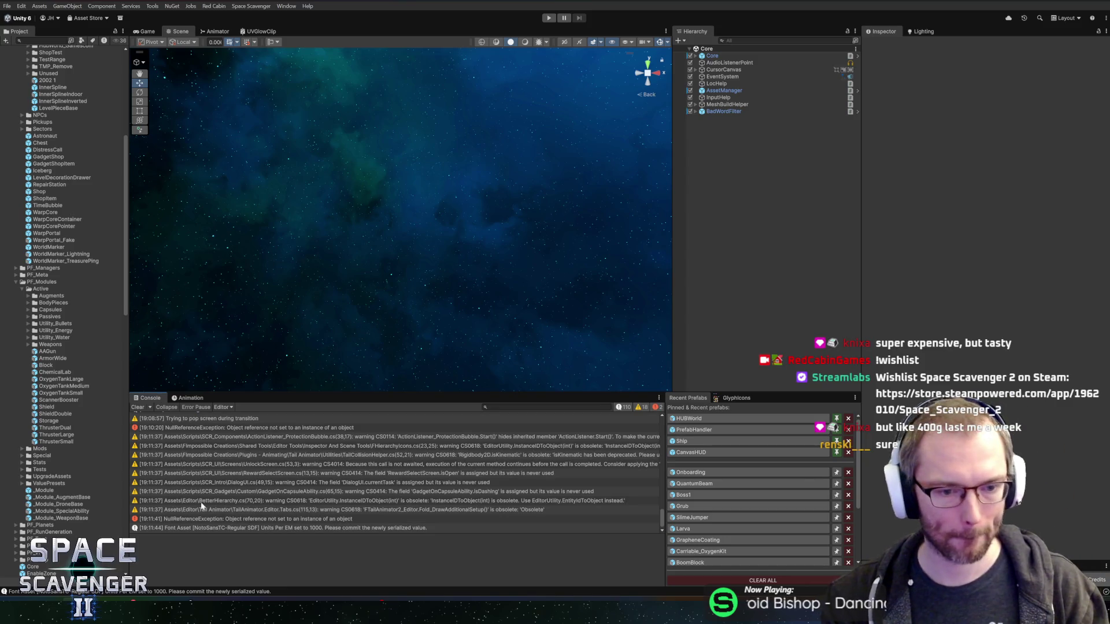
click(138, 408)
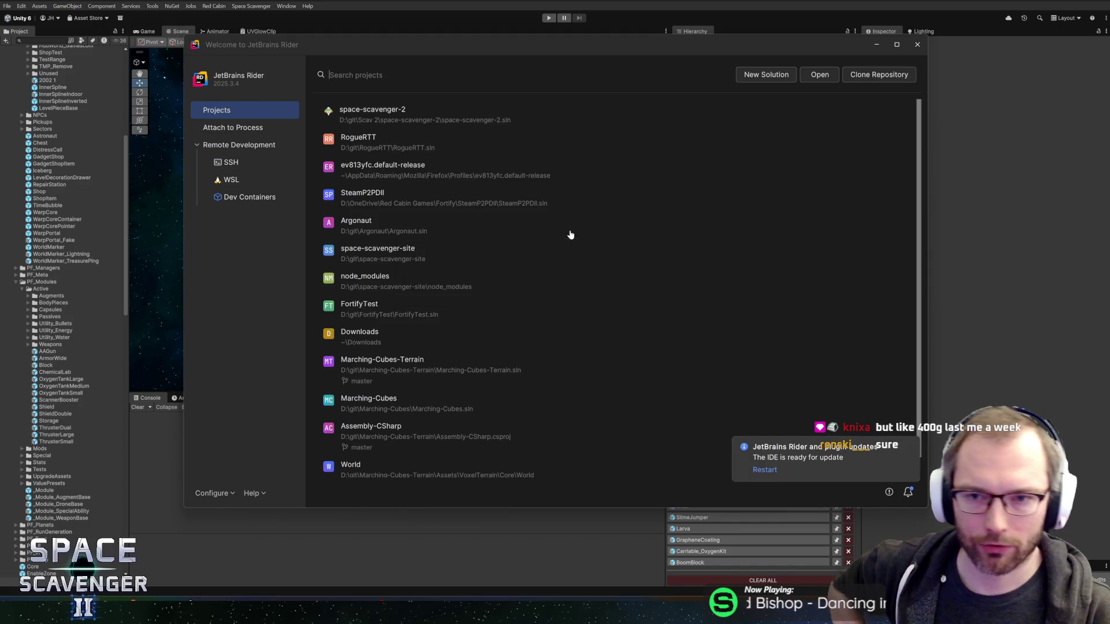
Step: Restart Rider from the 'IDE is ready for update' notification to install 2026.1
click(772, 470)
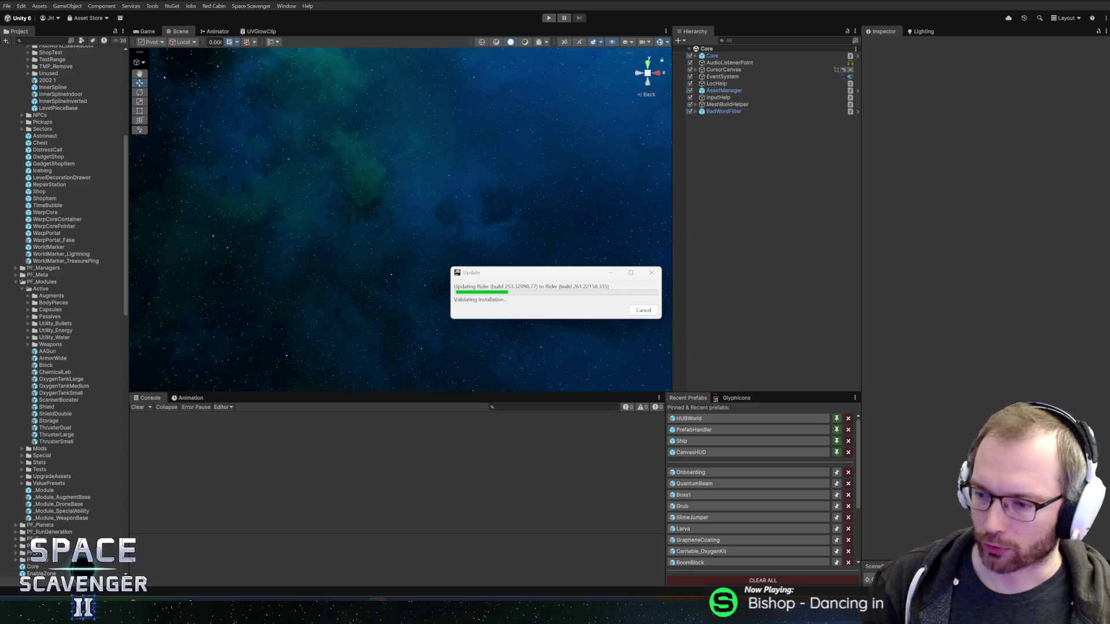
Step: Bring the Rider Update window forward while it validates the 2026.1 installation
click(512, 277)
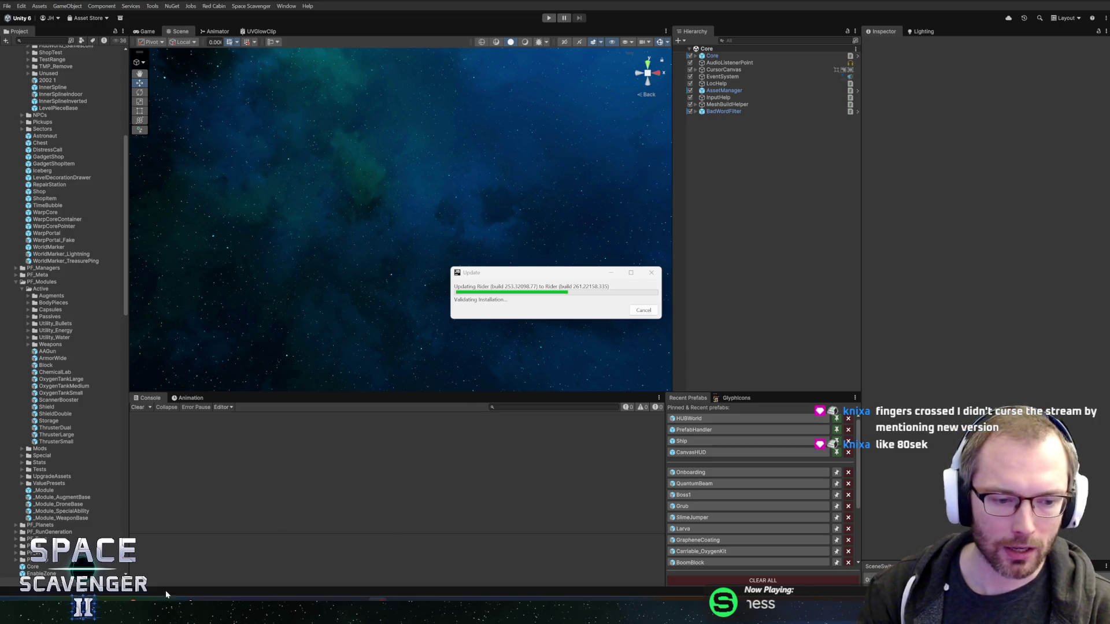
mouse_move(244, 611)
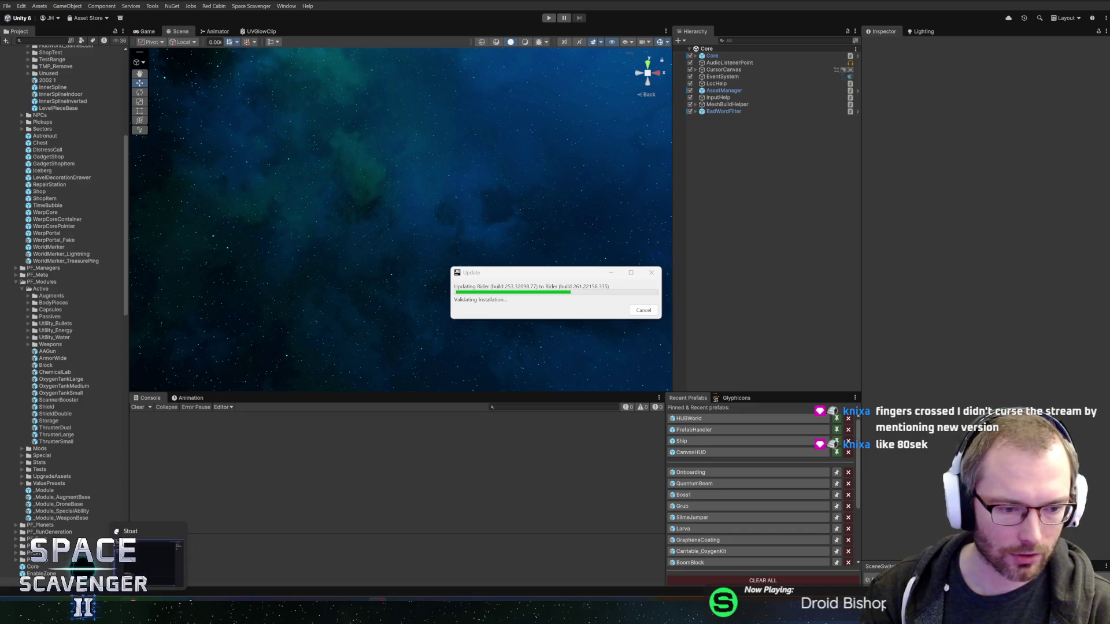
mouse_move(130, 612)
mouse_move(301, 611)
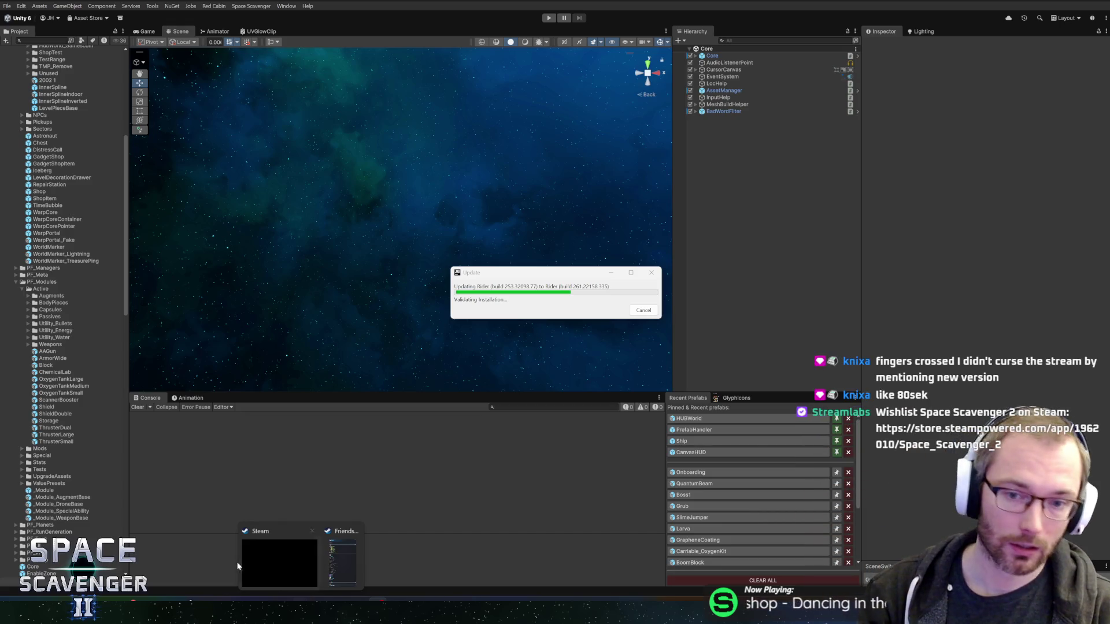
click(523, 281)
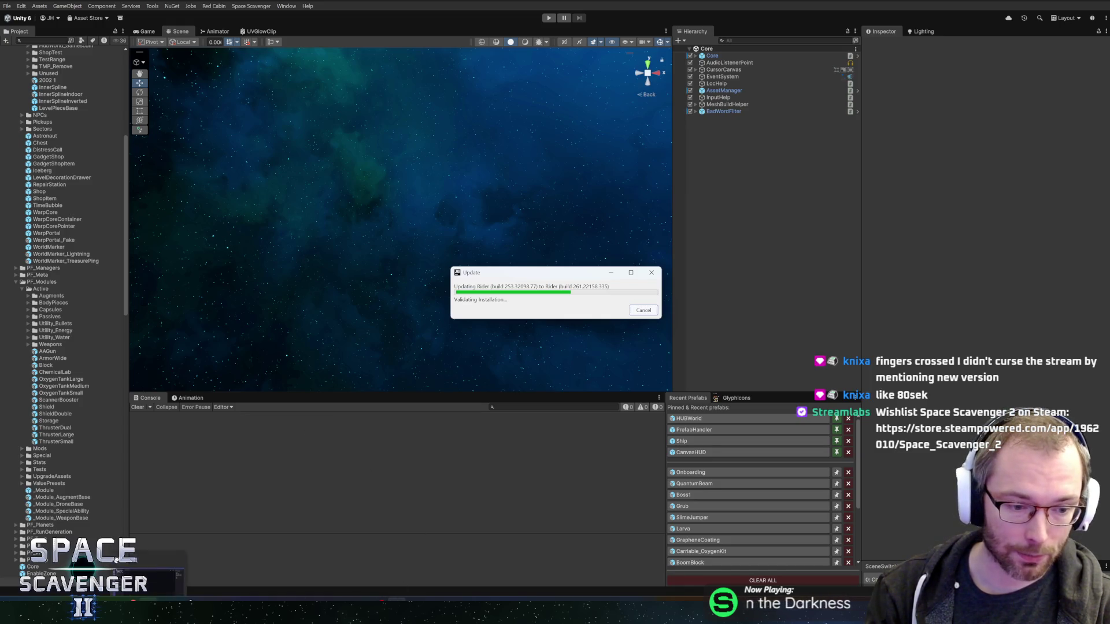
mouse_move(109, 611)
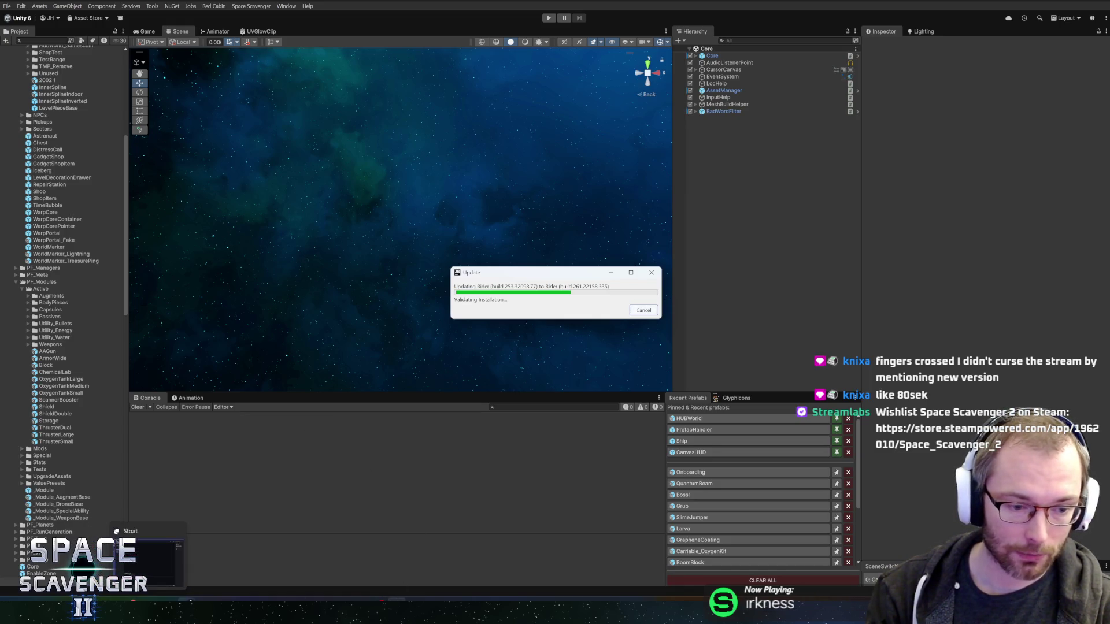
mouse_move(186, 611)
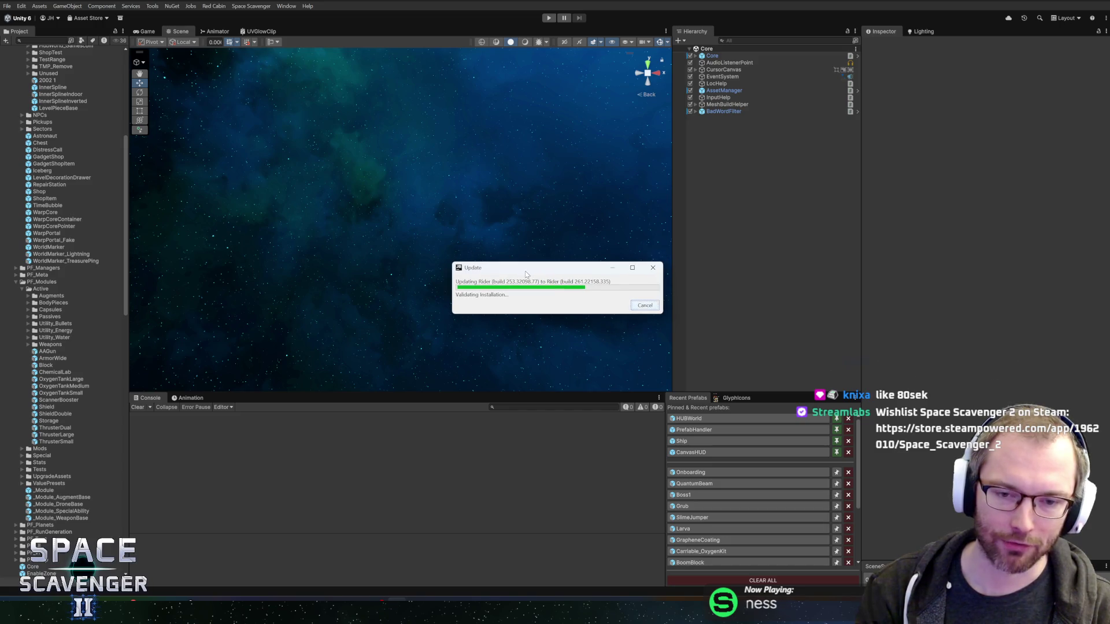
drag(525, 273, 529, 261)
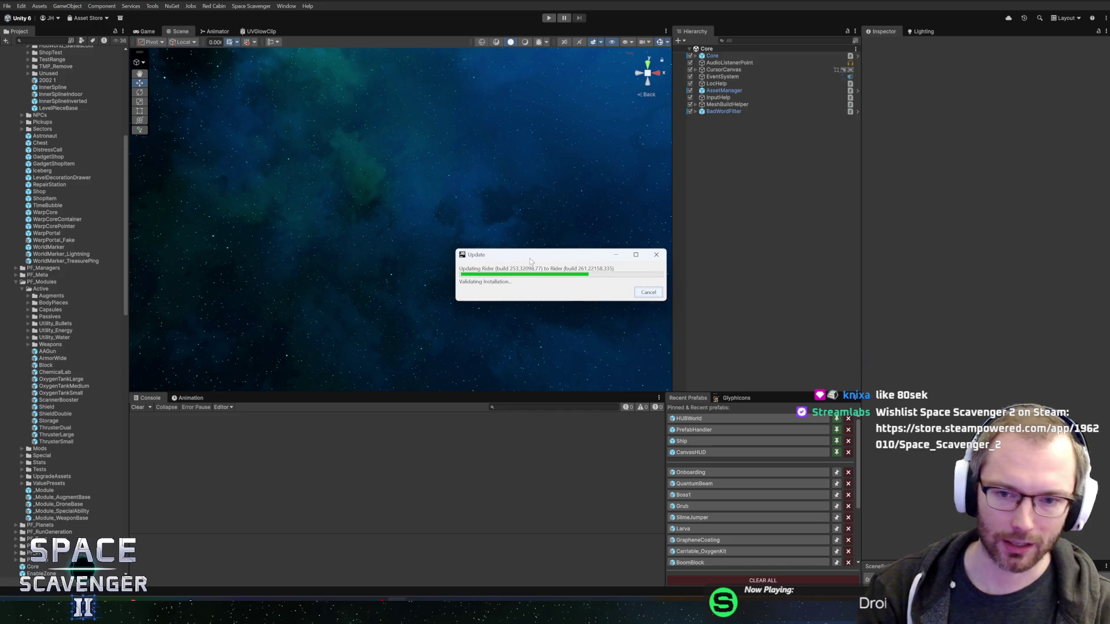
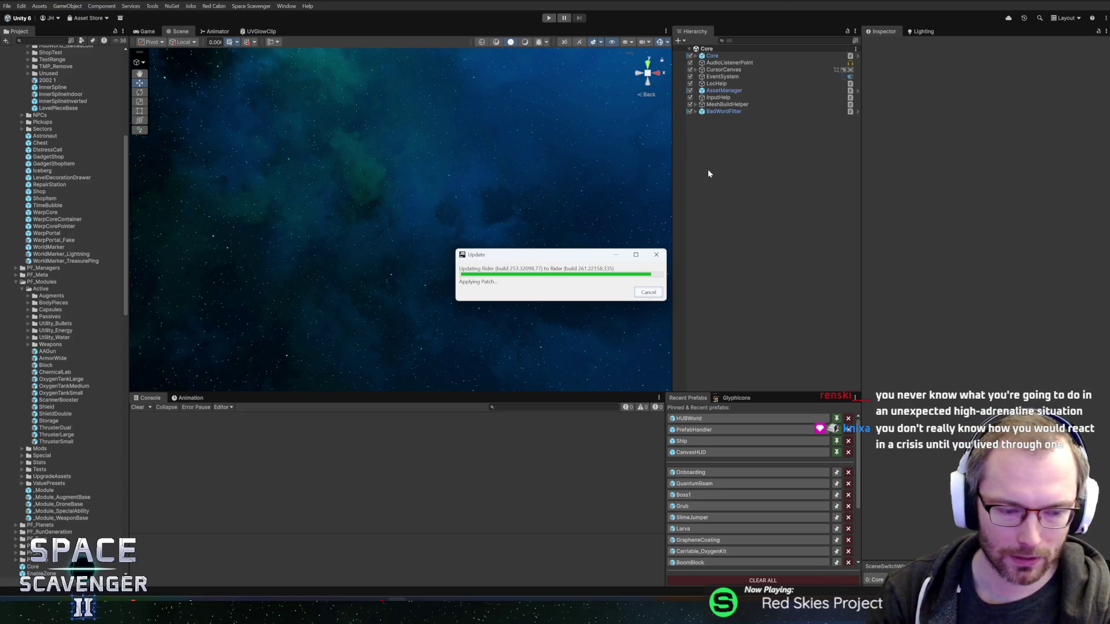
Step: Nudge the Rider update progress window slightly aside while the patch finishes applying
drag(534, 259, 544, 257)
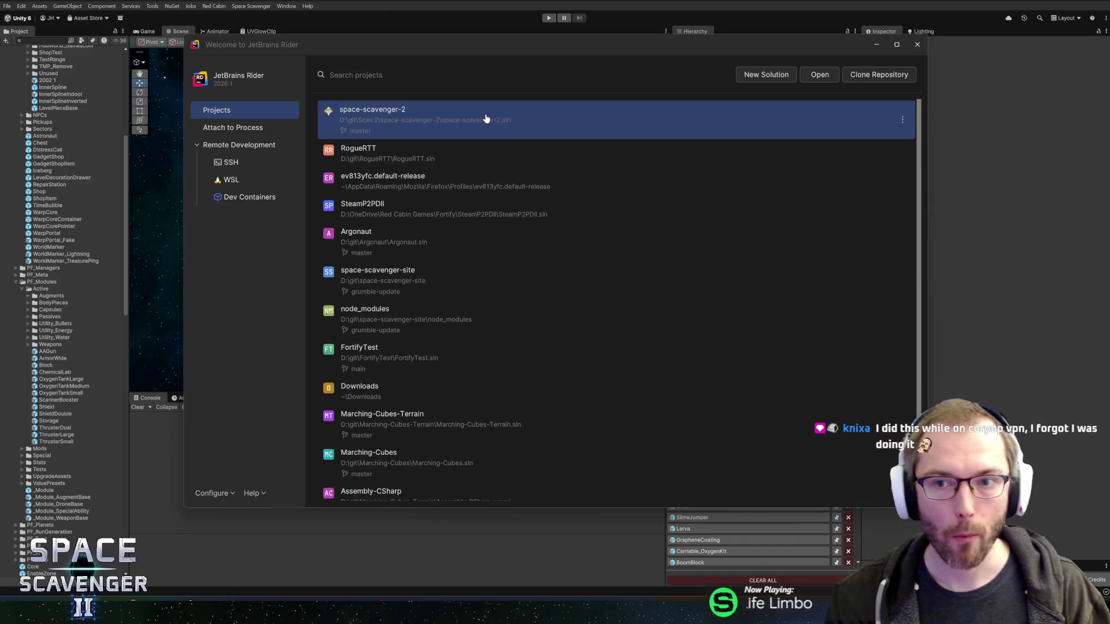
Step: Open the space-scavenger-2 project from Rider's recent projects list
click(486, 118)
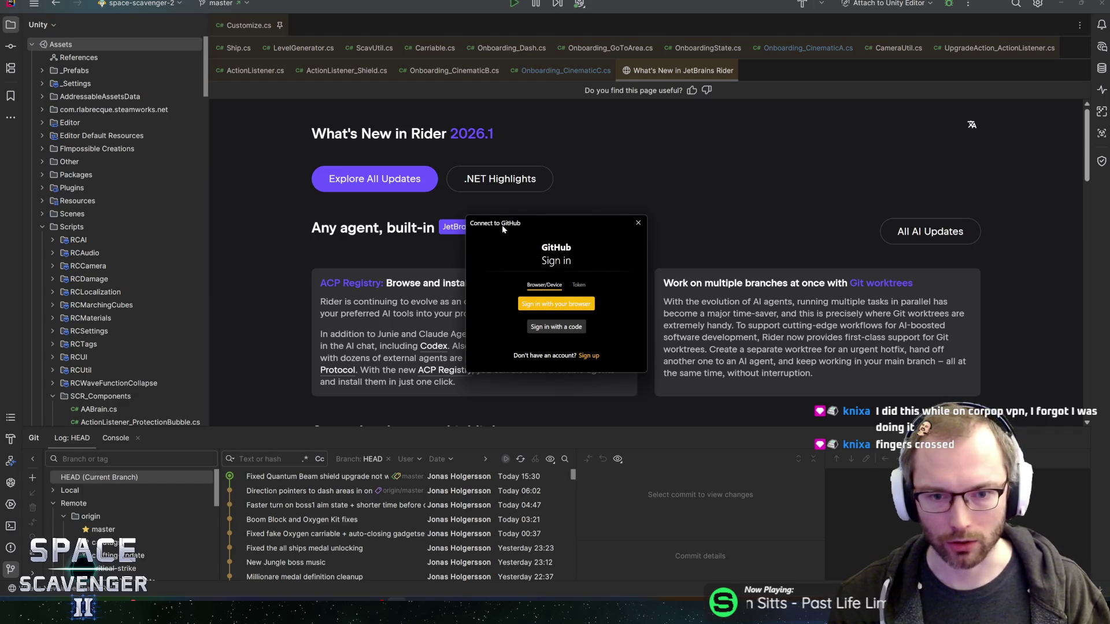
Step: Move the Connect to GitHub sign-in prompt to the upper right, clear of the What's New page
key(Escape)
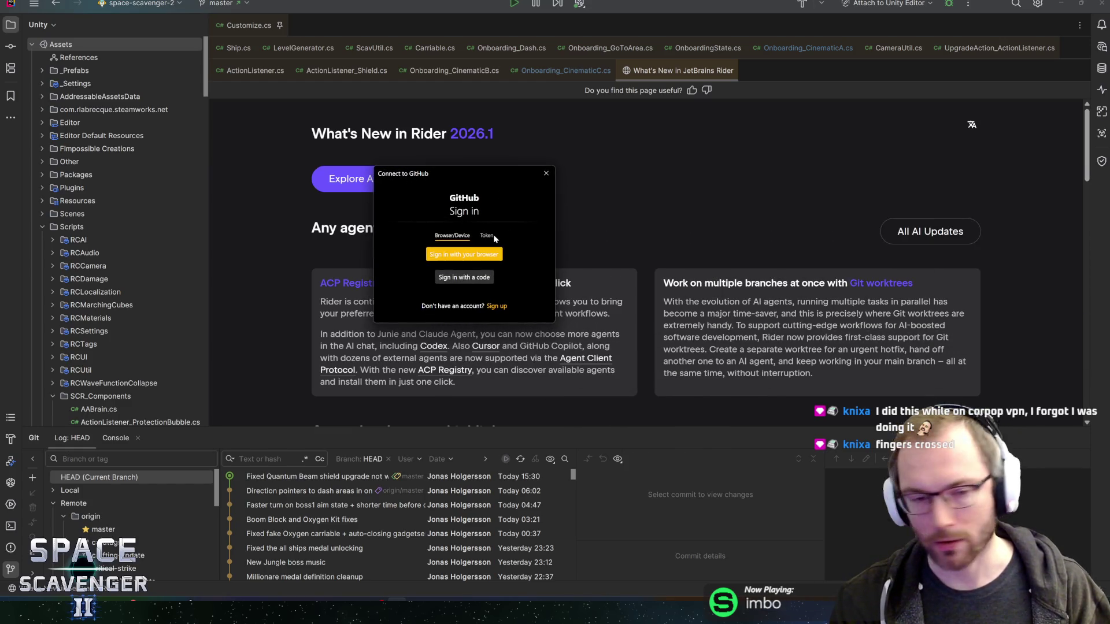
mouse_move(418, 178)
mouse_down()
mouse_move(494, 169)
mouse_move(508, 154)
mouse_move(697, 143)
mouse_move(675, 114)
mouse_move(649, 117)
mouse_up()
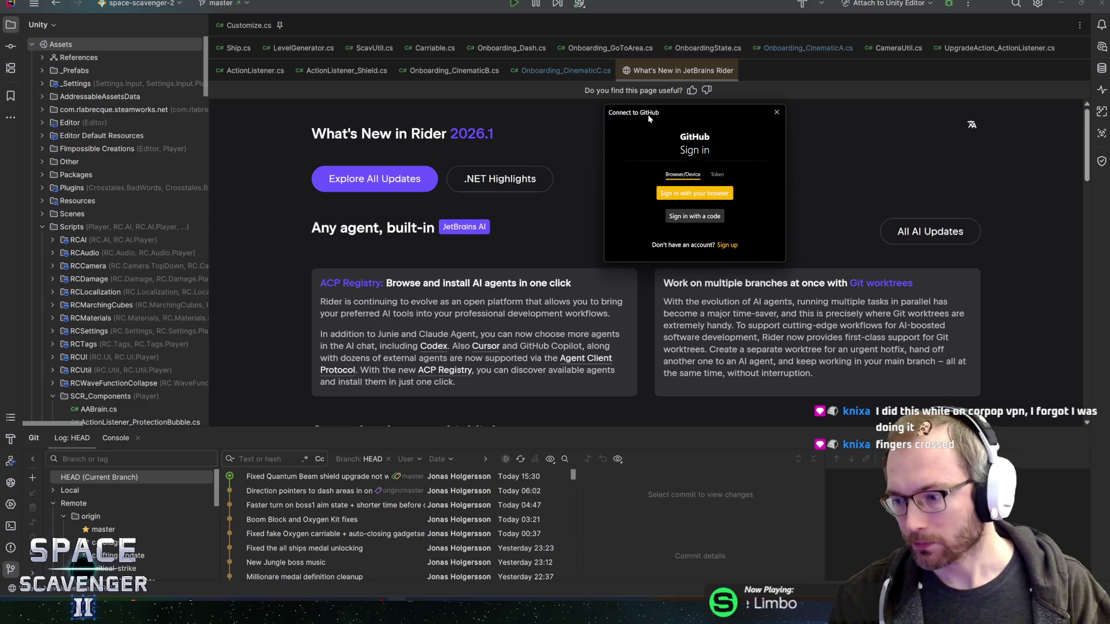
drag(649, 118, 646, 120)
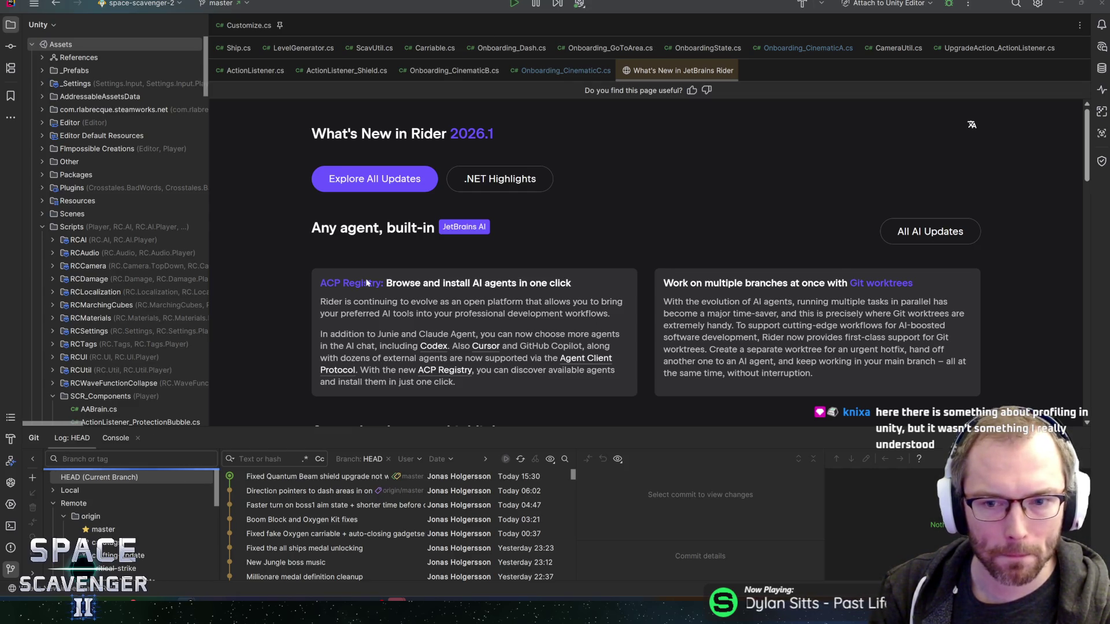
Step: Scroll the What's New page down to the Game development highlights
scroll(608, 302, down, 2)
scroll(528, 297, down, 4)
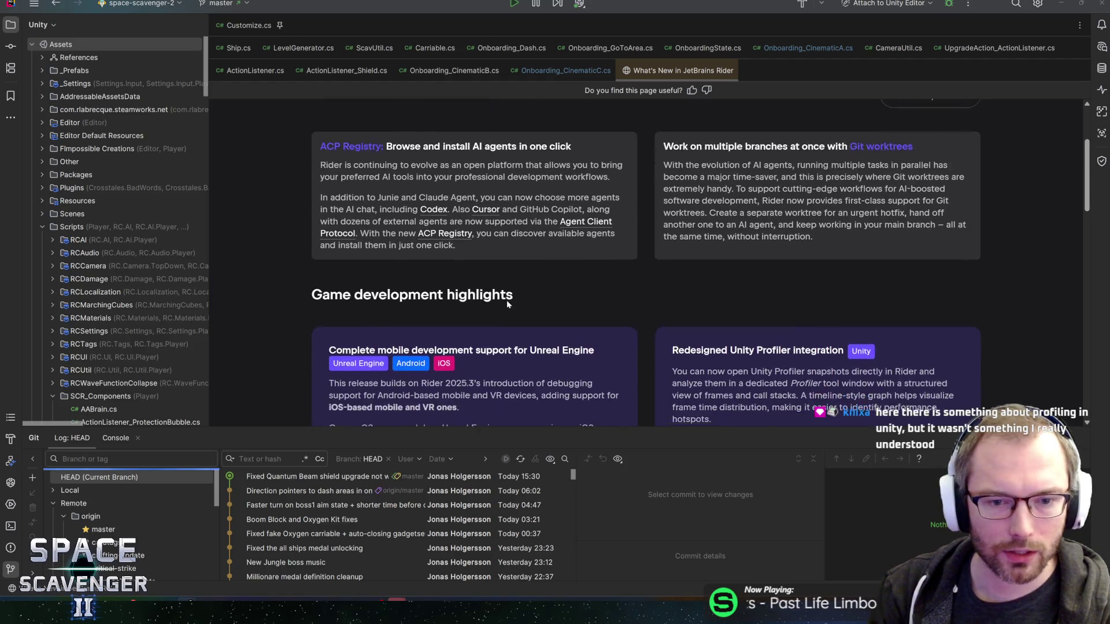
scroll(447, 293, down, 1)
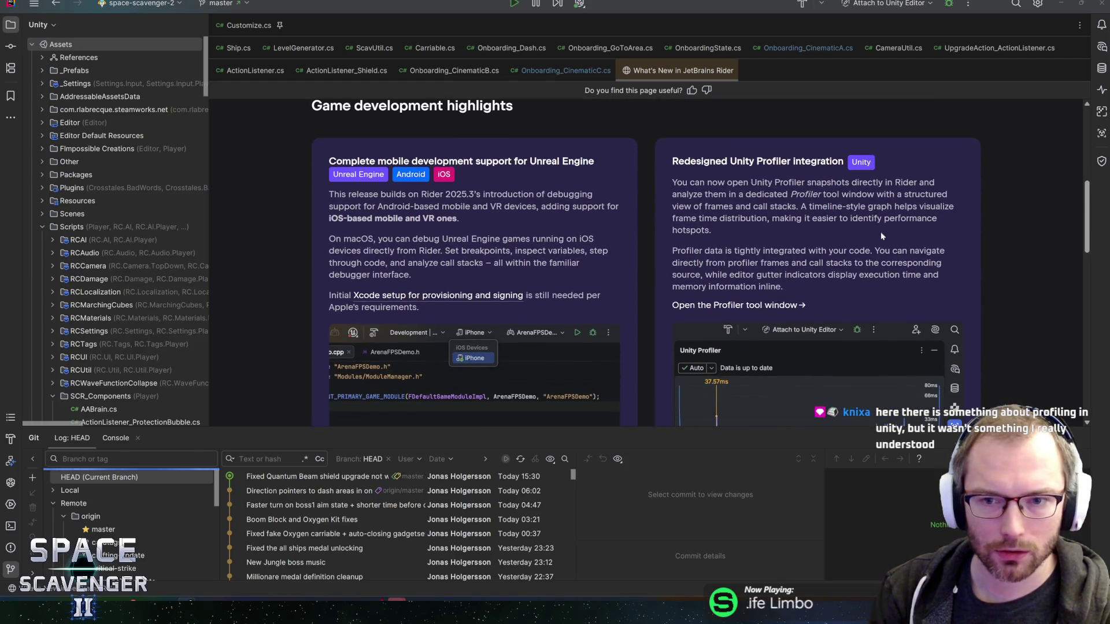
scroll(689, 346, down, 1)
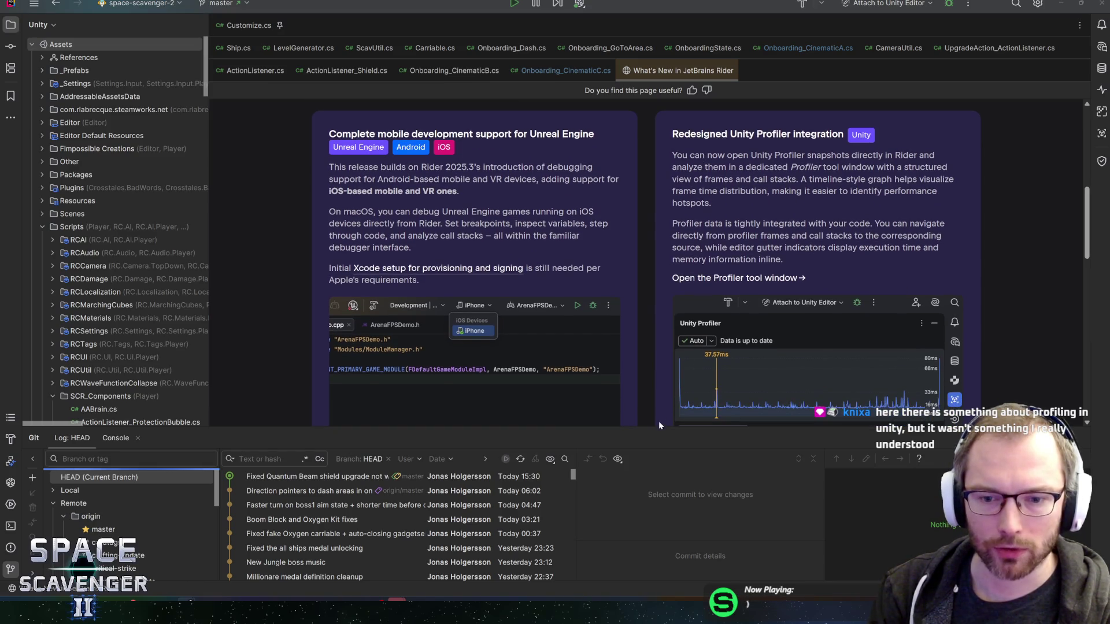
Step: Shrink the Git log panel and settle on the Redesigned Unity Profiler Integration notes
drag(658, 426, 657, 512)
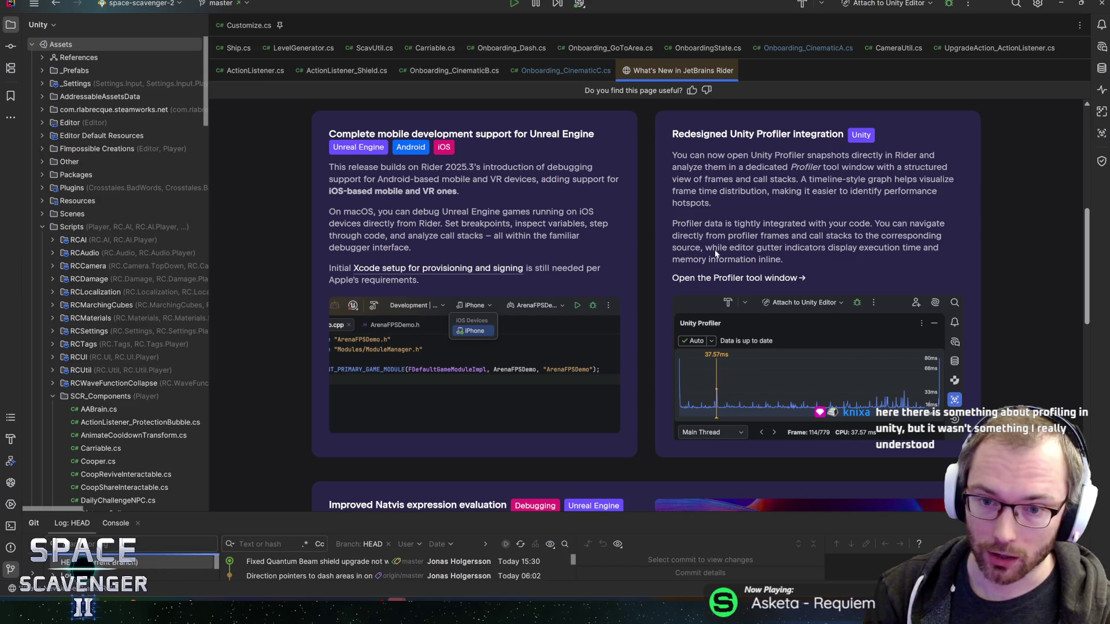
scroll(679, 231, down, 1)
scroll(681, 231, up, 1)
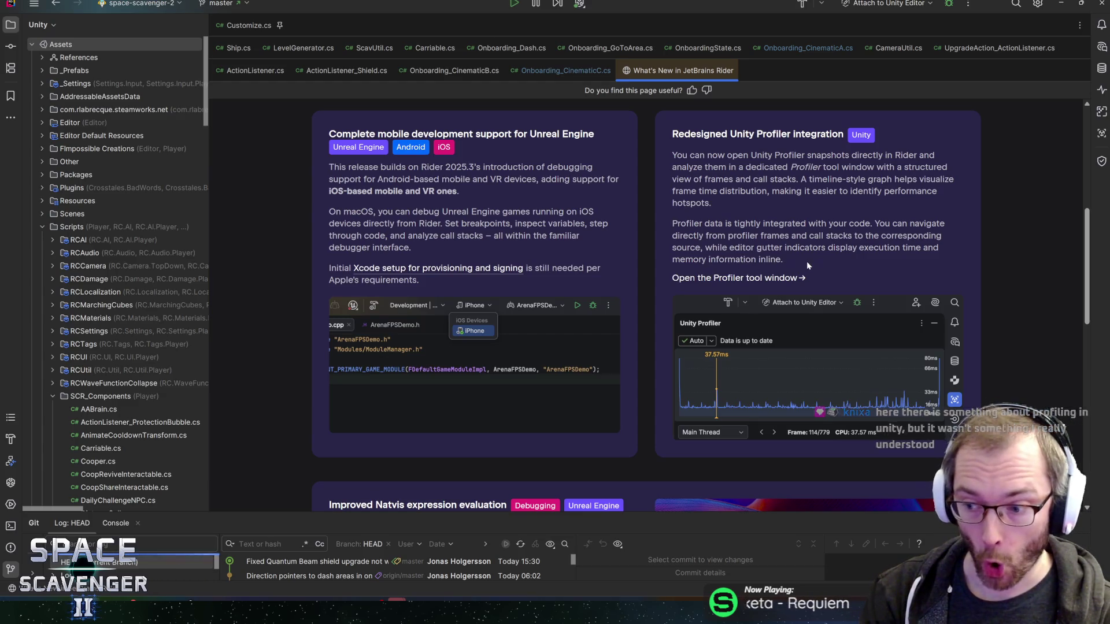
Step: Follow the 'Open the Profiler tool window' link on the What's New page
click(744, 278)
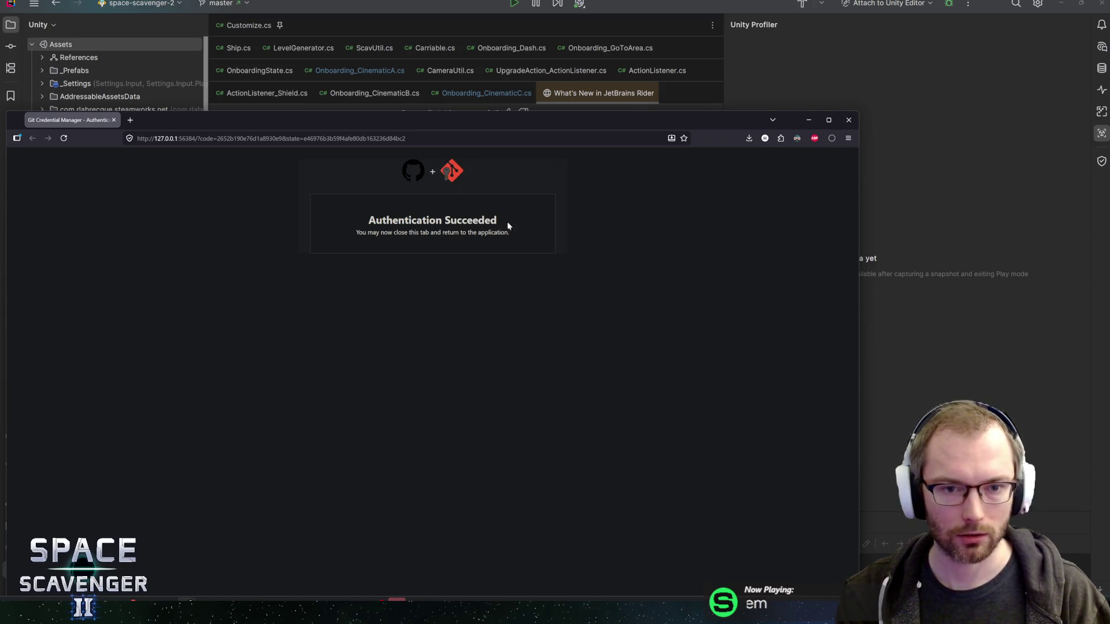
Step: Highlight the 'Authentication Succeeded' message, then close the Firefox window to return to Rider
drag(367, 228, 498, 234)
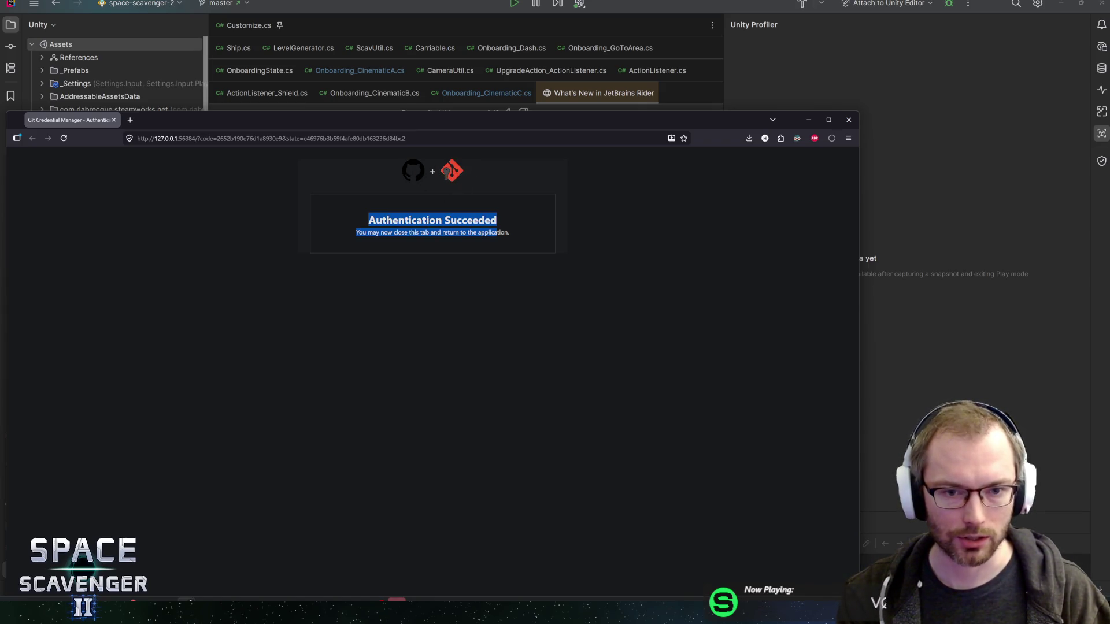
click(373, 225)
click(849, 119)
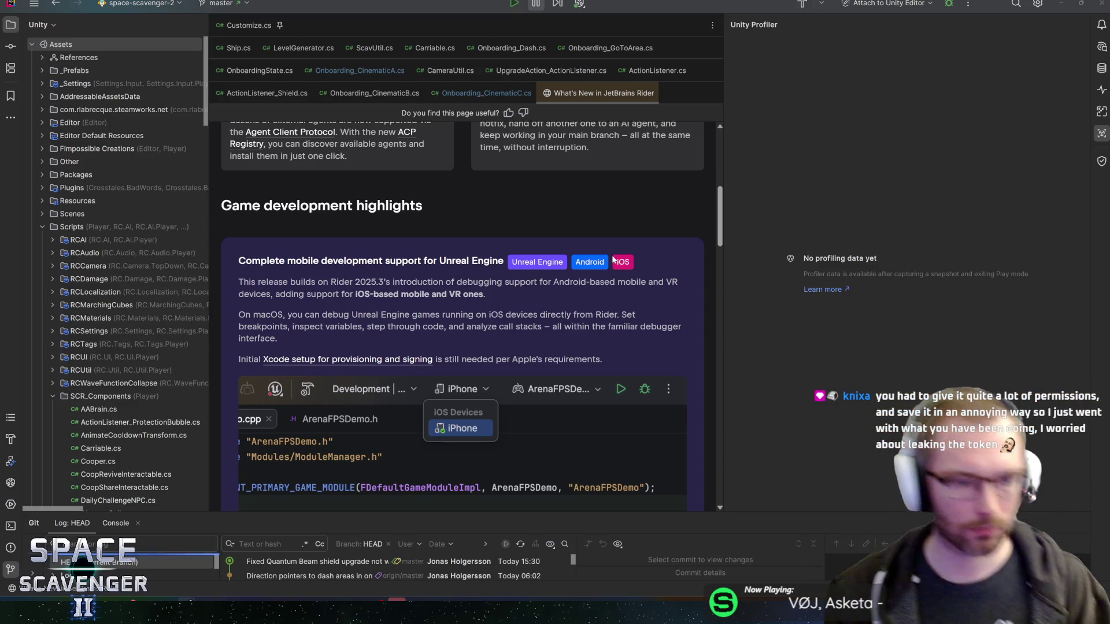
Step: Narrow the Profiler panel, make the Git log taller, and nudge the returned GitHub prompt
drag(721, 346, 893, 348)
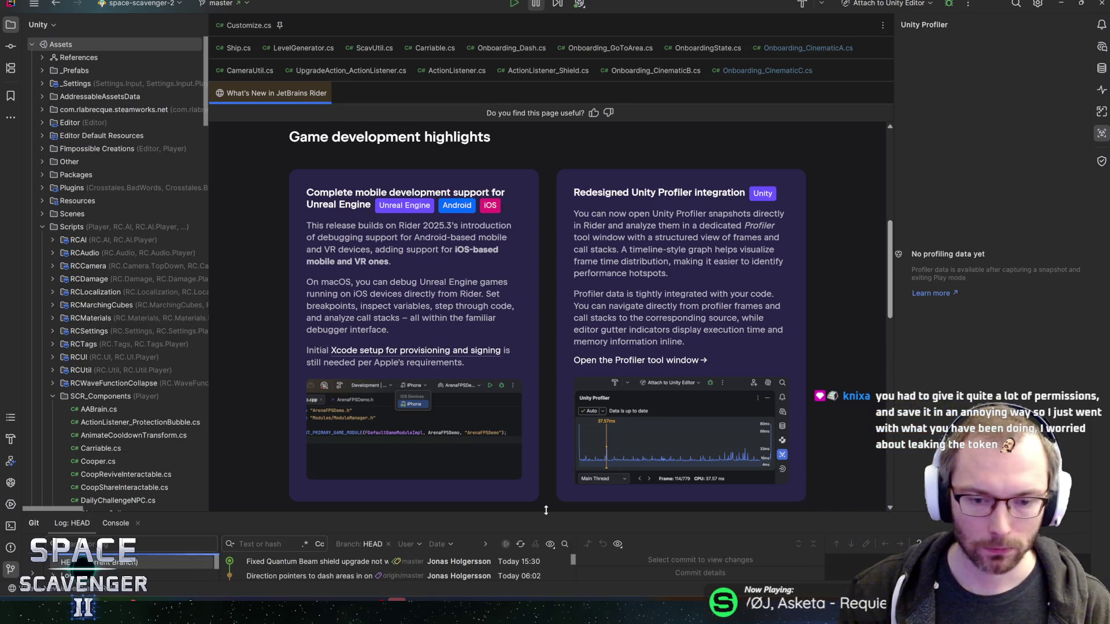
drag(546, 510, 548, 408)
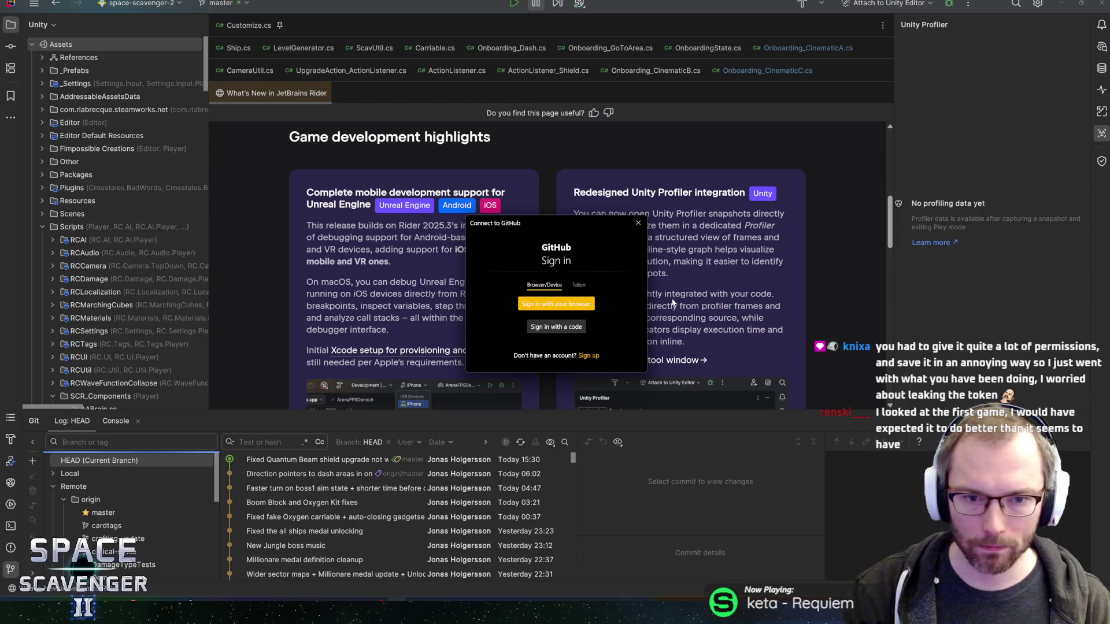
mouse_move(533, 227)
mouse_down()
mouse_move(546, 223)
mouse_move(516, 217)
mouse_move(571, 202)
mouse_move(546, 202)
mouse_up()
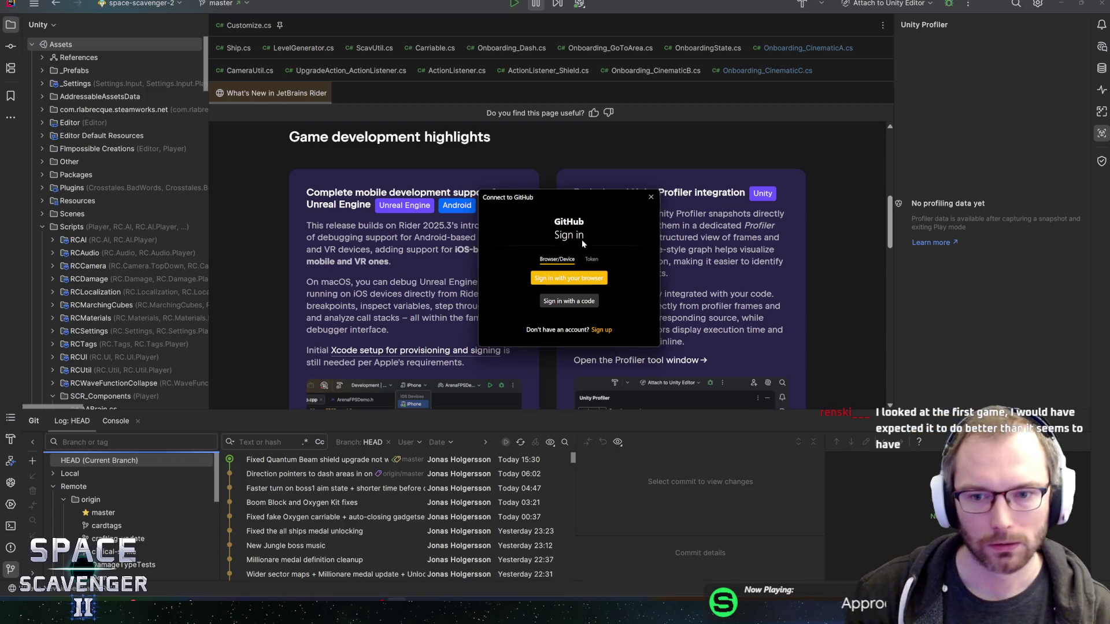
Step: Move the Connect to GitHub dialog aside and choose 'Sign in with your browser'
drag(538, 197, 533, 196)
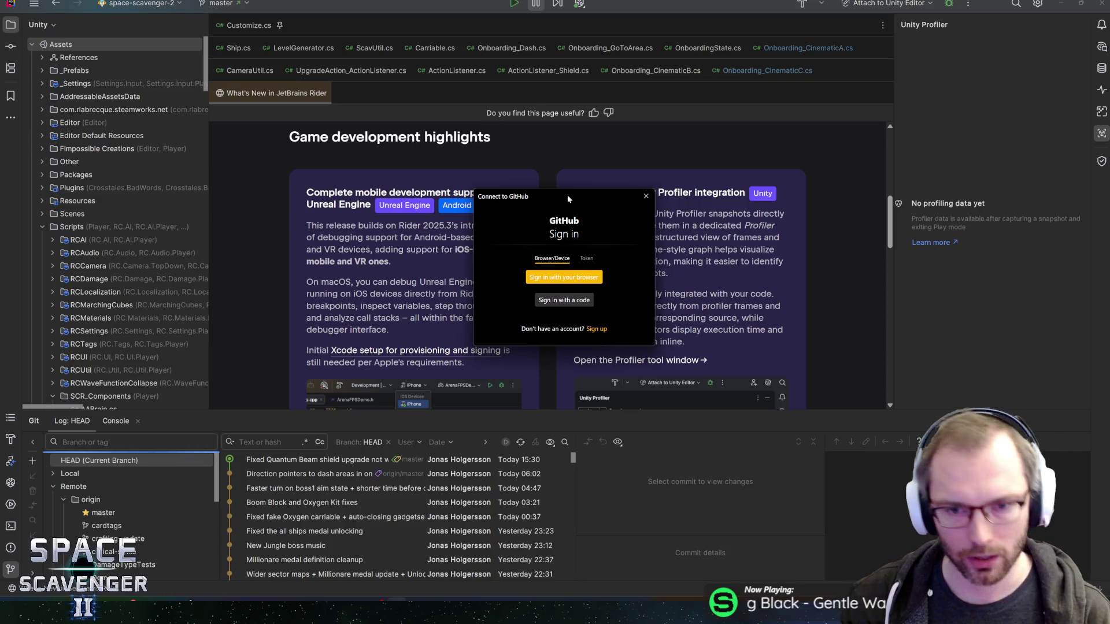
drag(568, 199, 575, 200)
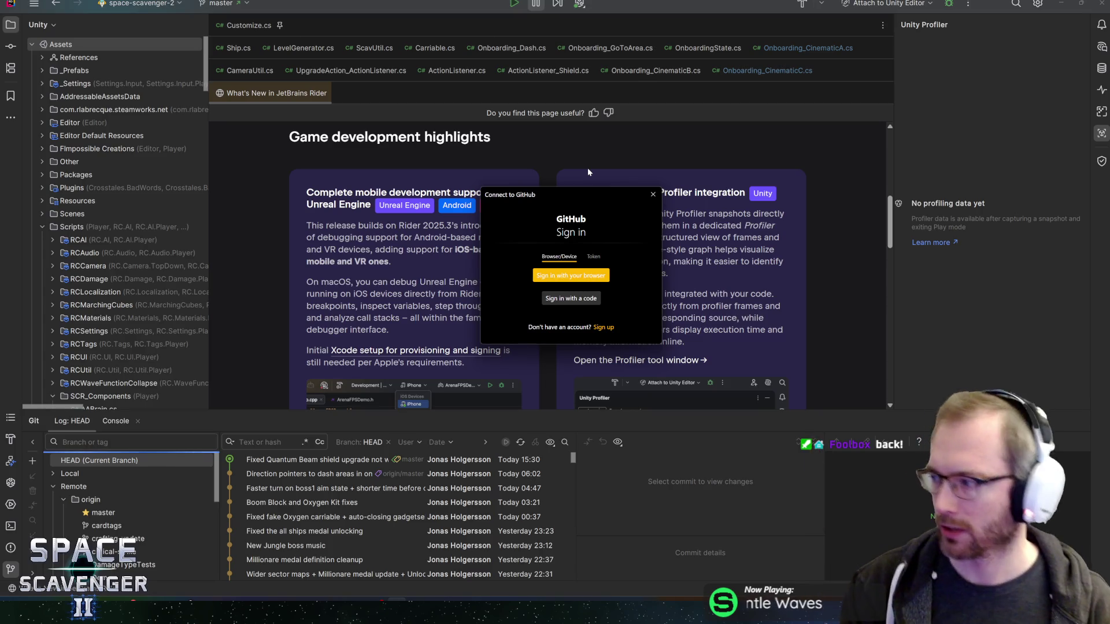
drag(538, 185, 567, 174)
click(625, 261)
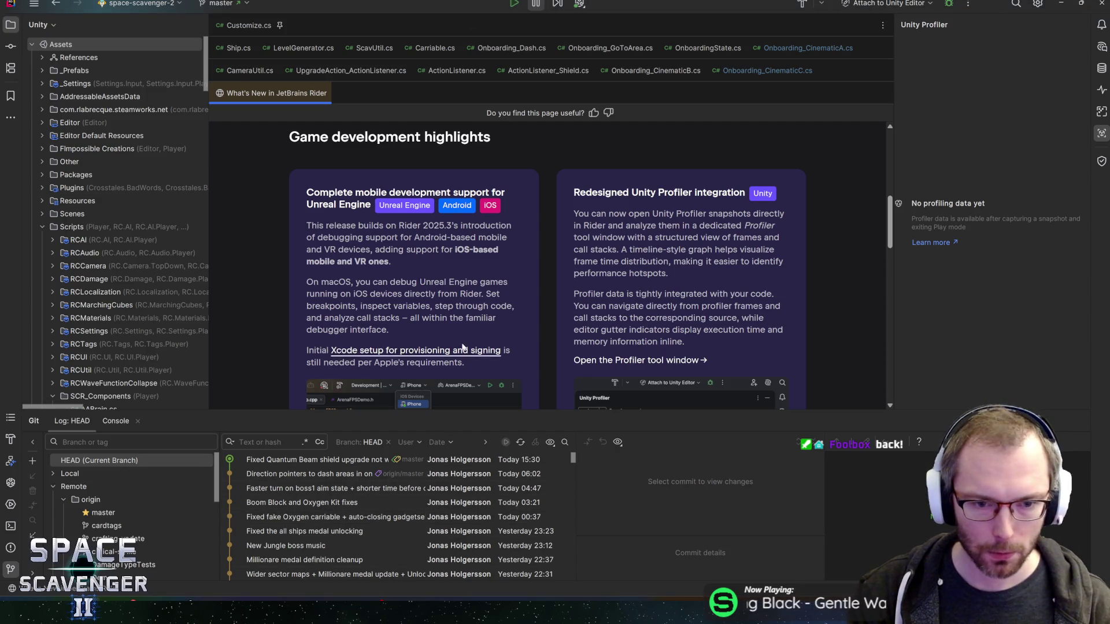
Step: Give the What's New page more height, read down to the Godot section, then return to Unity
drag(612, 412, 614, 431)
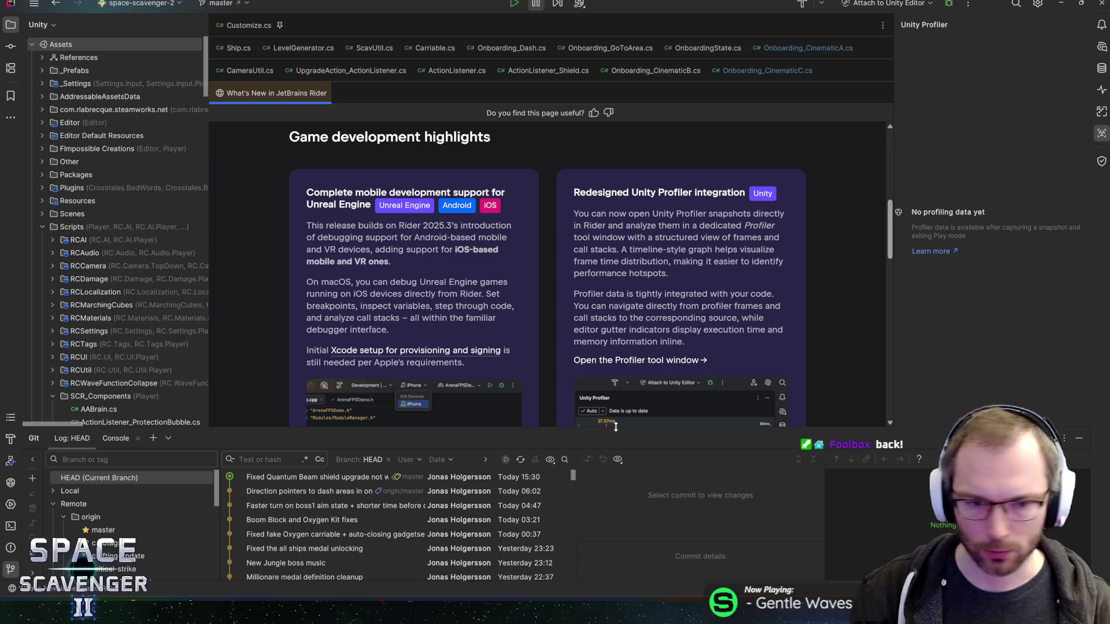
scroll(544, 319, down, 3)
scroll(545, 321, down, 5)
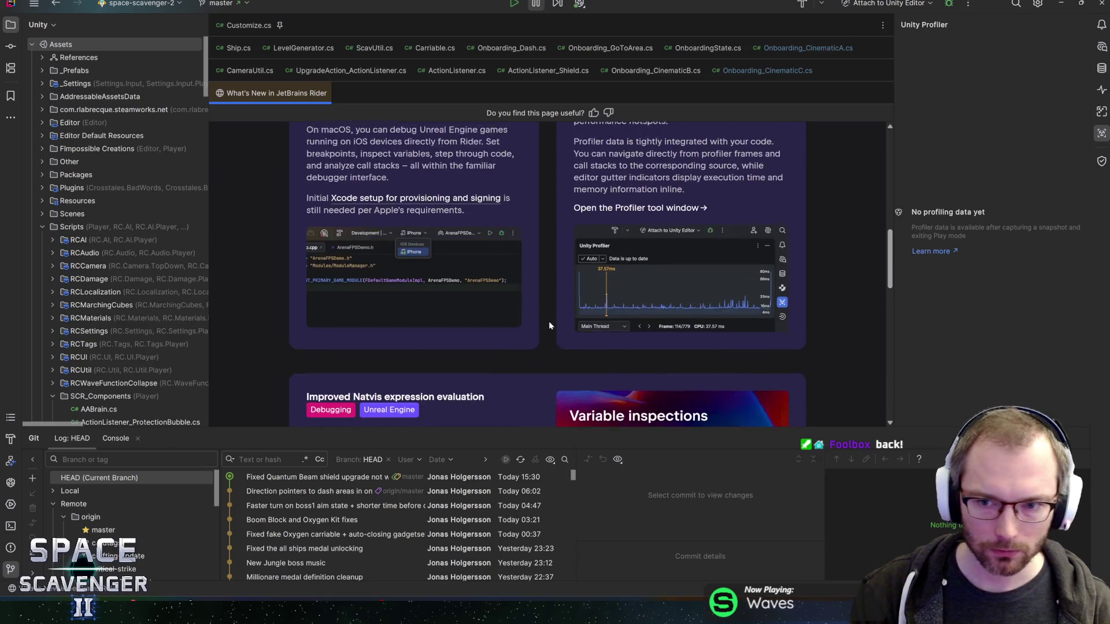
mouse_move(890, 310)
mouse_down()
mouse_move(893, 371)
mouse_move(896, 265)
mouse_up()
key(alt+Tab)
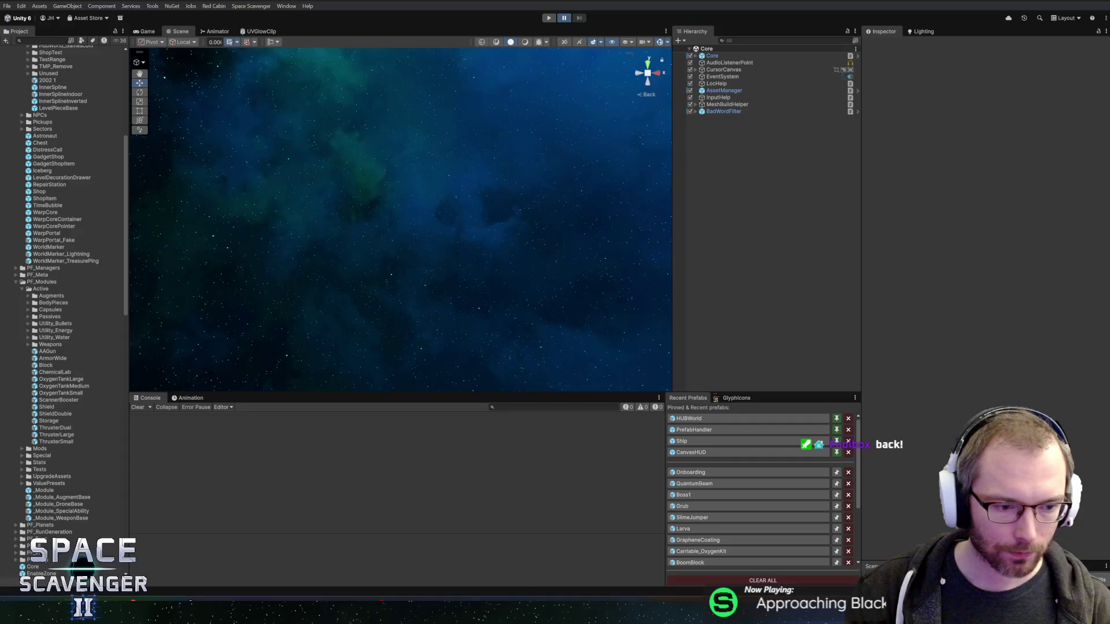
Step: Run the game in Play mode until the 'WASD Steer' Current Objective appears
click(549, 18)
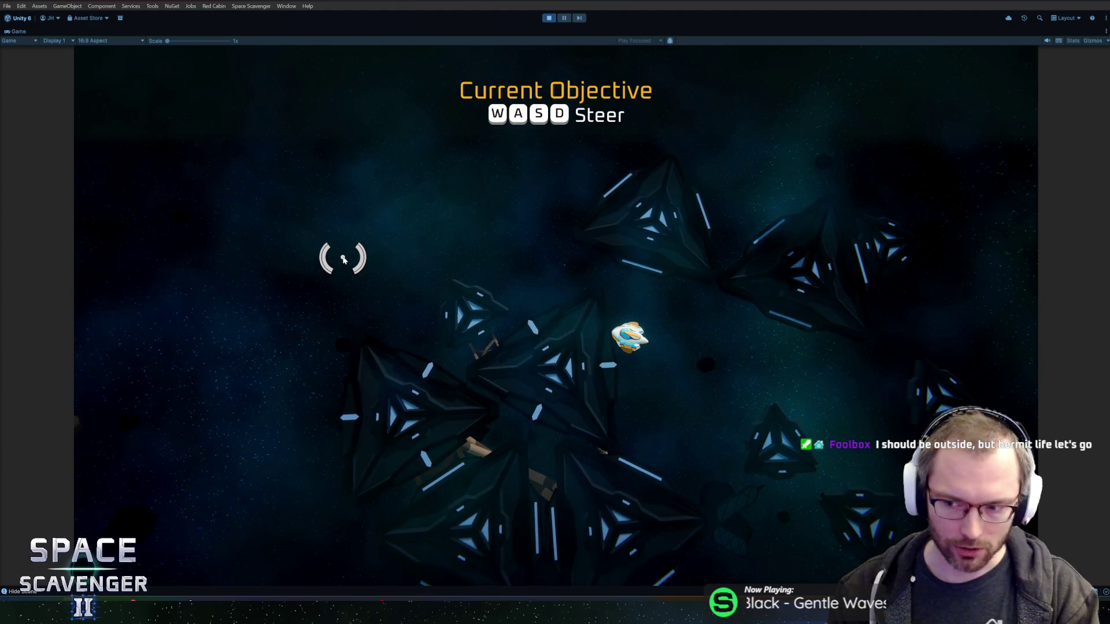
Step: Fly to the wreck, scavenge the spare parts, craft them into a Rifle and attach it
key(w)
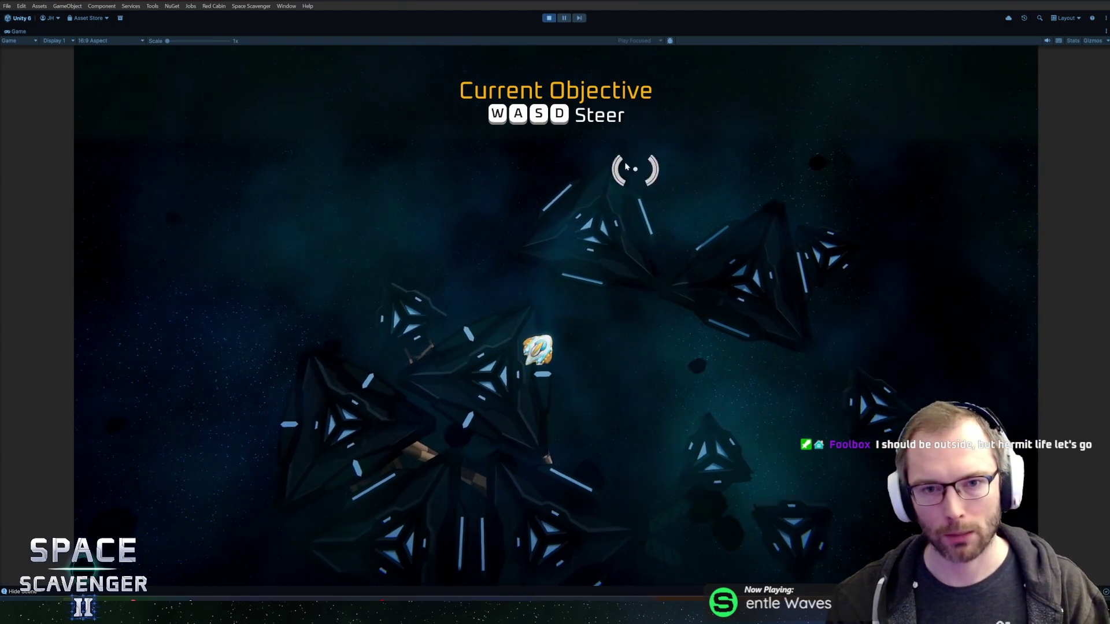
mouse_move(577, 426)
mouse_down()
mouse_move(701, 402)
mouse_move(752, 289)
mouse_move(738, 247)
mouse_up()
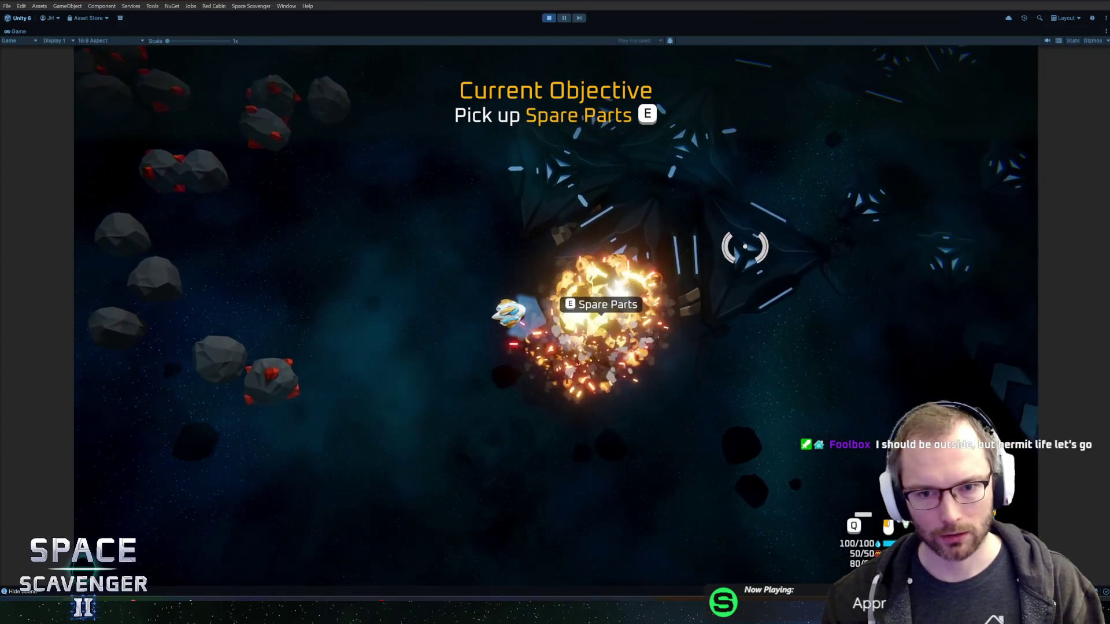
key(w)
key(e)
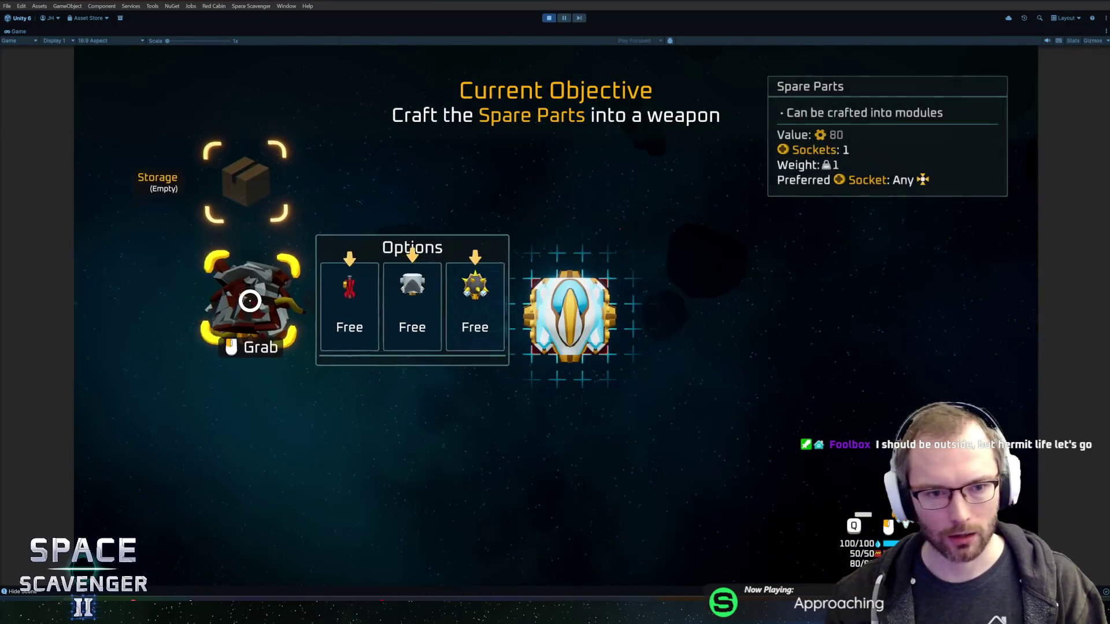
click(399, 302)
click(281, 301)
click(478, 334)
key(e)
Step: Fly to the Oxygen Station, take the expansion pack reward, and attach its body module and thruster
mouse_move(448, 163)
mouse_down()
mouse_move(448, 146)
mouse_move(549, 137)
mouse_move(537, 137)
mouse_move(495, 144)
mouse_move(702, 155)
mouse_move(756, 248)
mouse_move(664, 179)
mouse_move(744, 279)
mouse_move(615, 248)
mouse_move(463, 166)
mouse_move(626, 168)
mouse_move(596, 180)
mouse_move(594, 168)
mouse_move(810, 228)
mouse_up()
key(w)
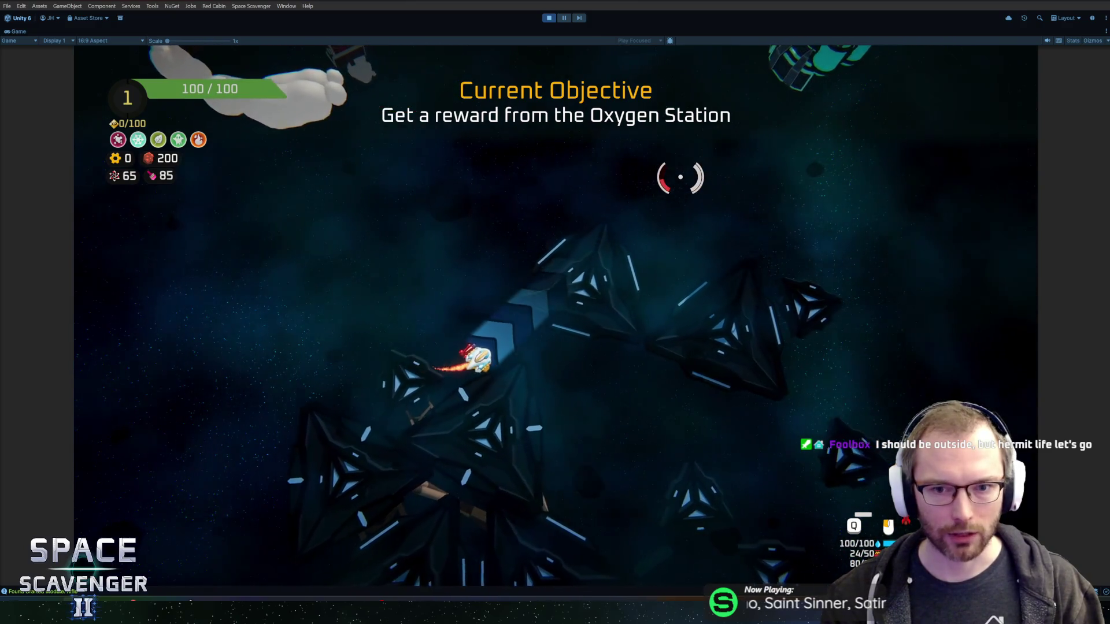
drag(676, 178, 674, 178)
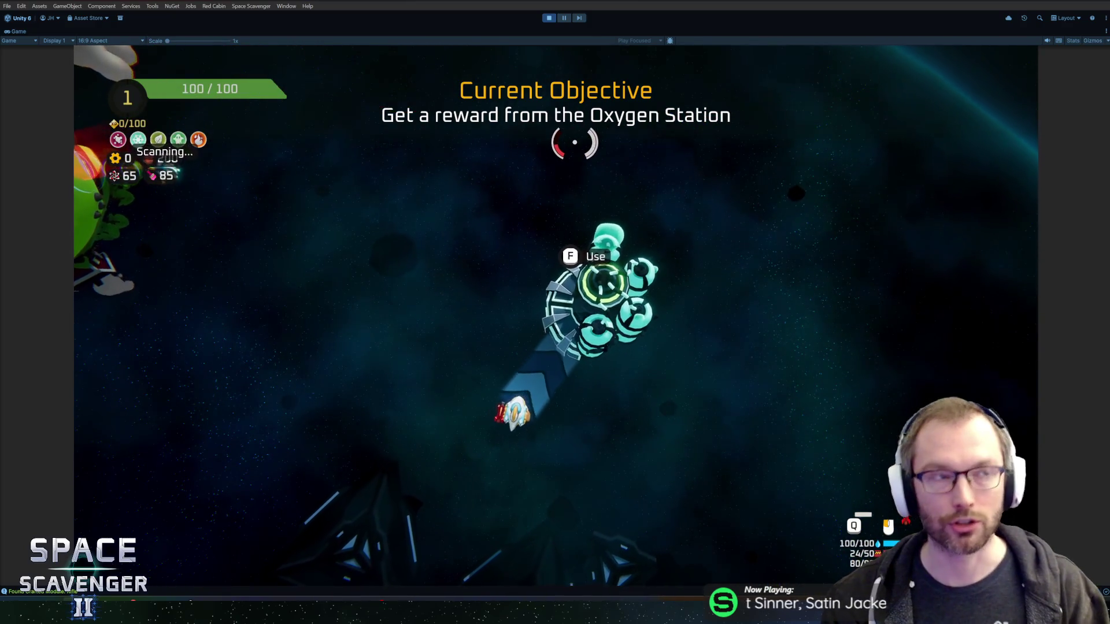
key(f)
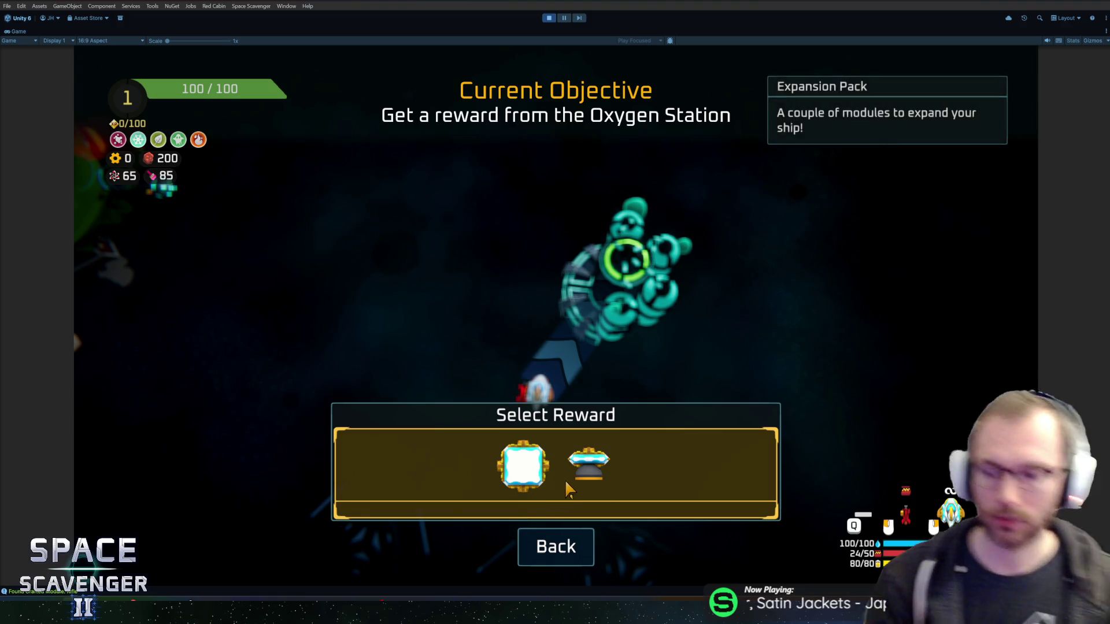
click(566, 489)
click(647, 358)
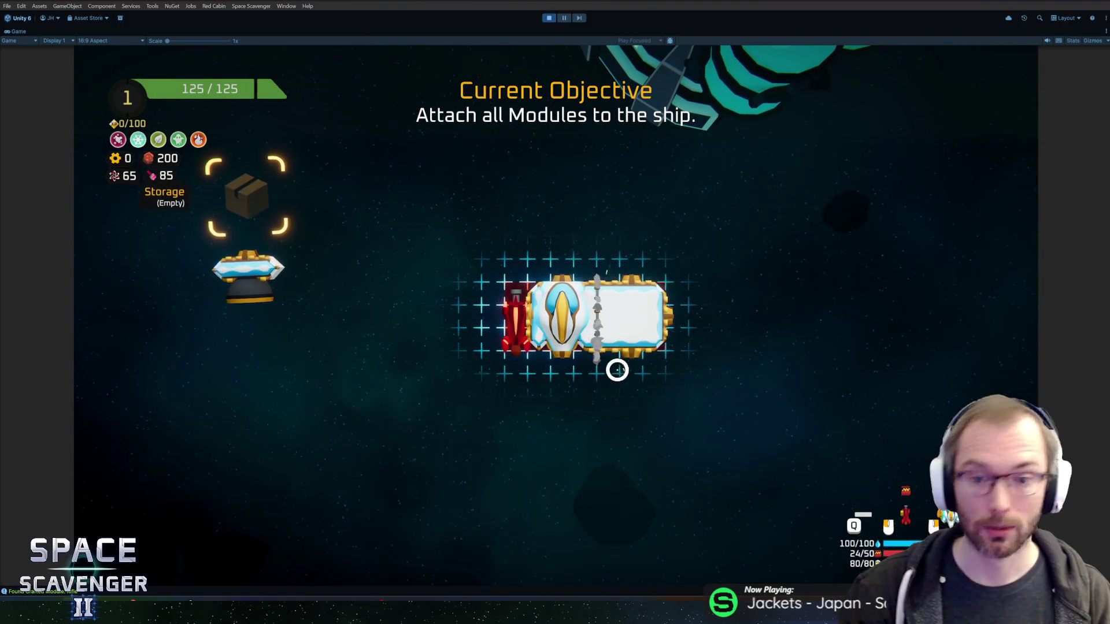
click(265, 267)
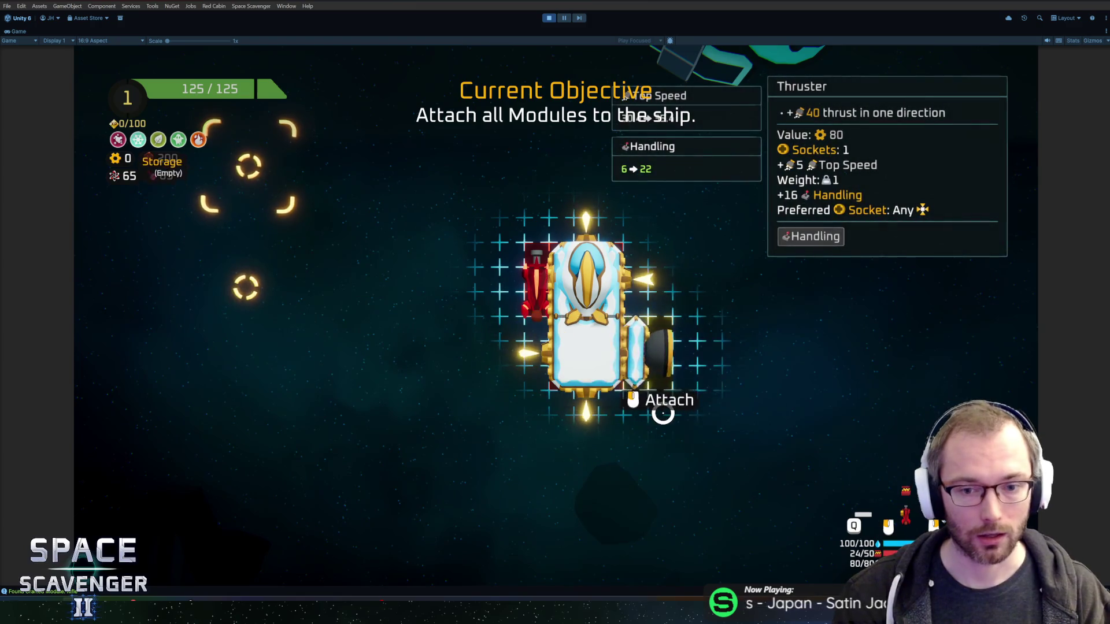
click(663, 414)
key(e)
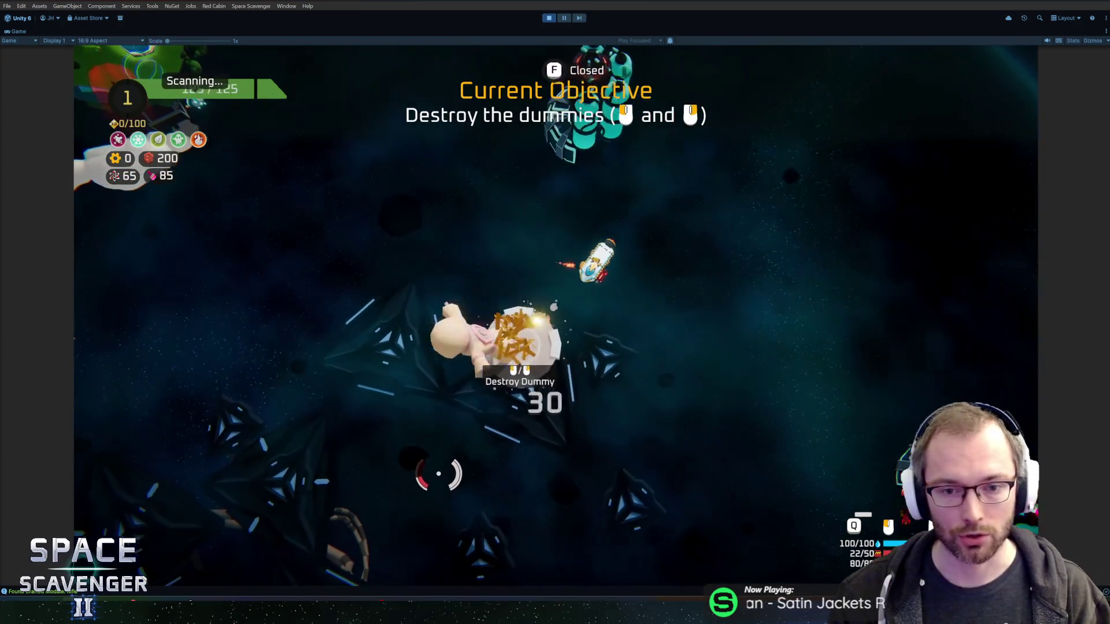
Step: Shoot the training dummy until it is destroyed
click(438, 474)
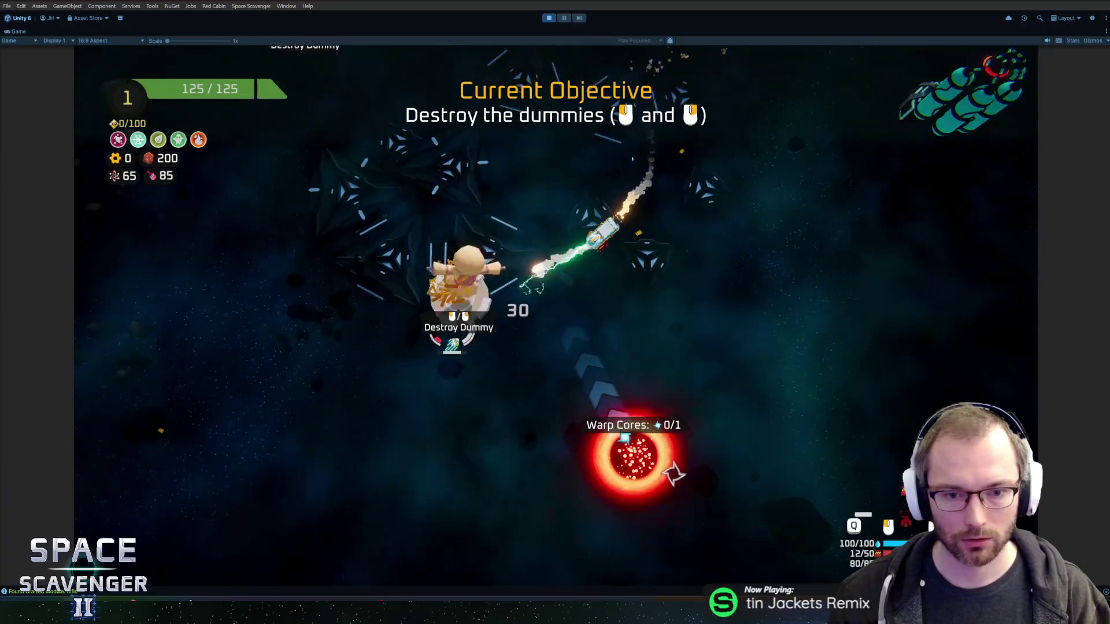
click(673, 474)
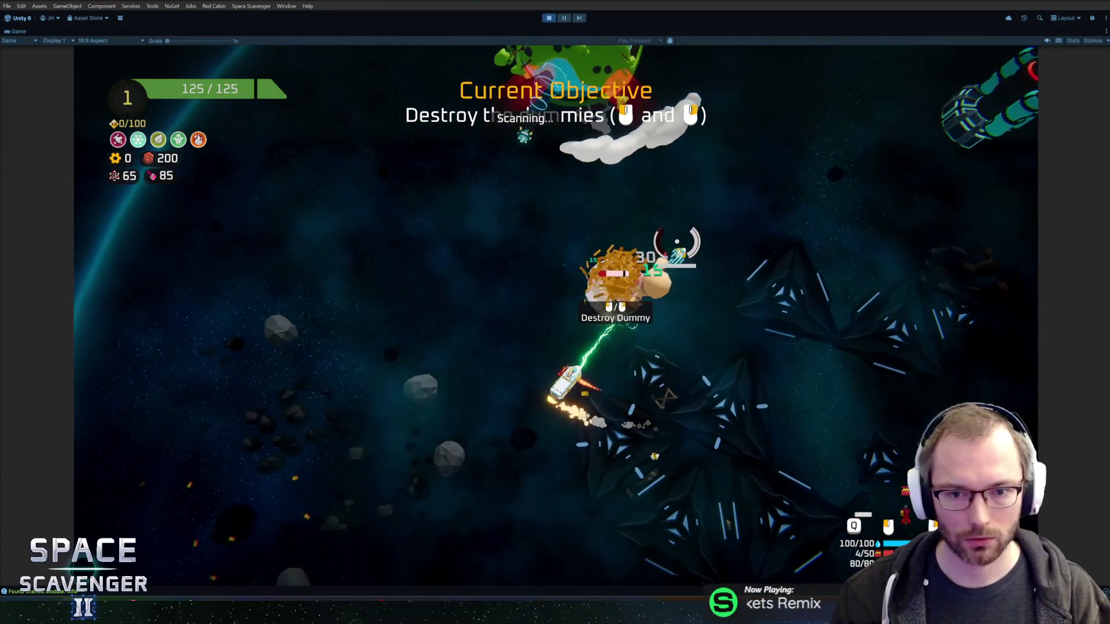
click(676, 242)
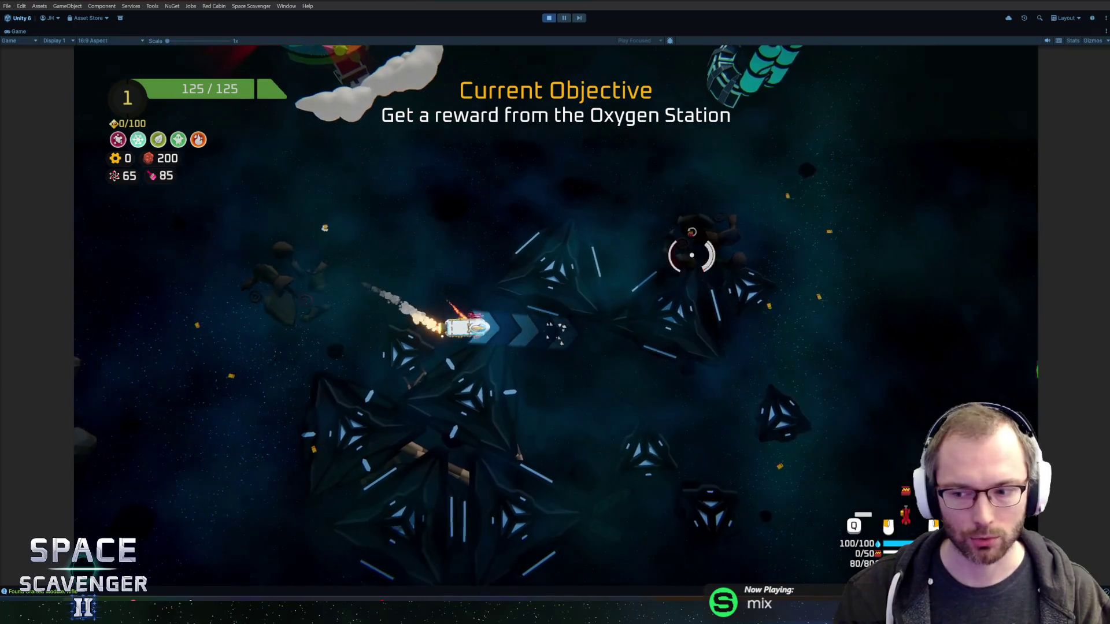
Step: Fly toward the Oxygen Station and refit the Rifle on the ship's left side
key(d)
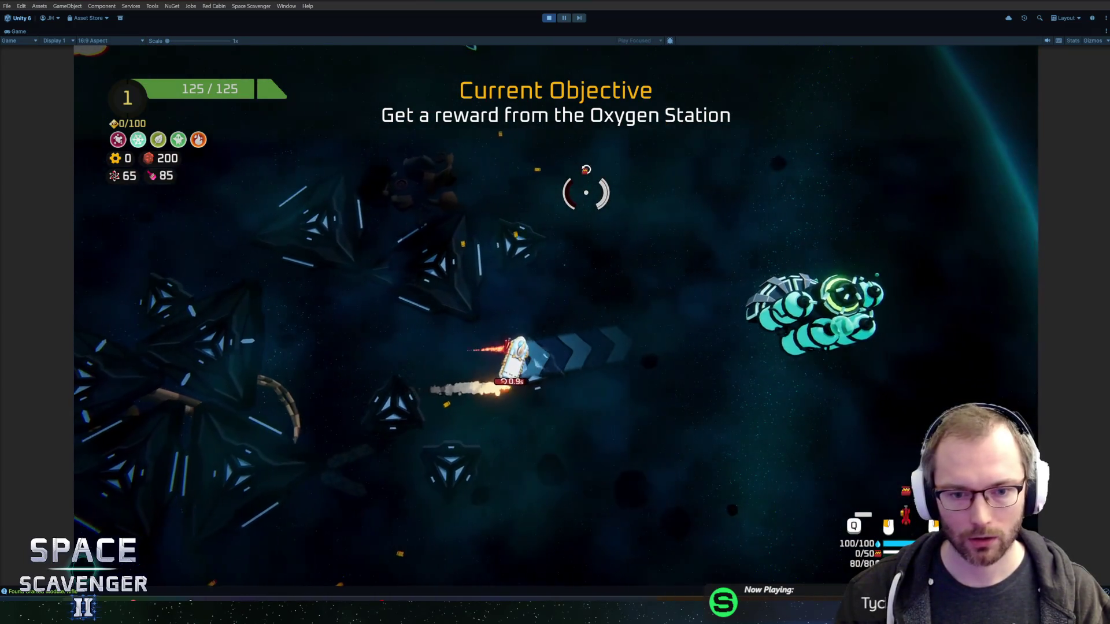
click(711, 195)
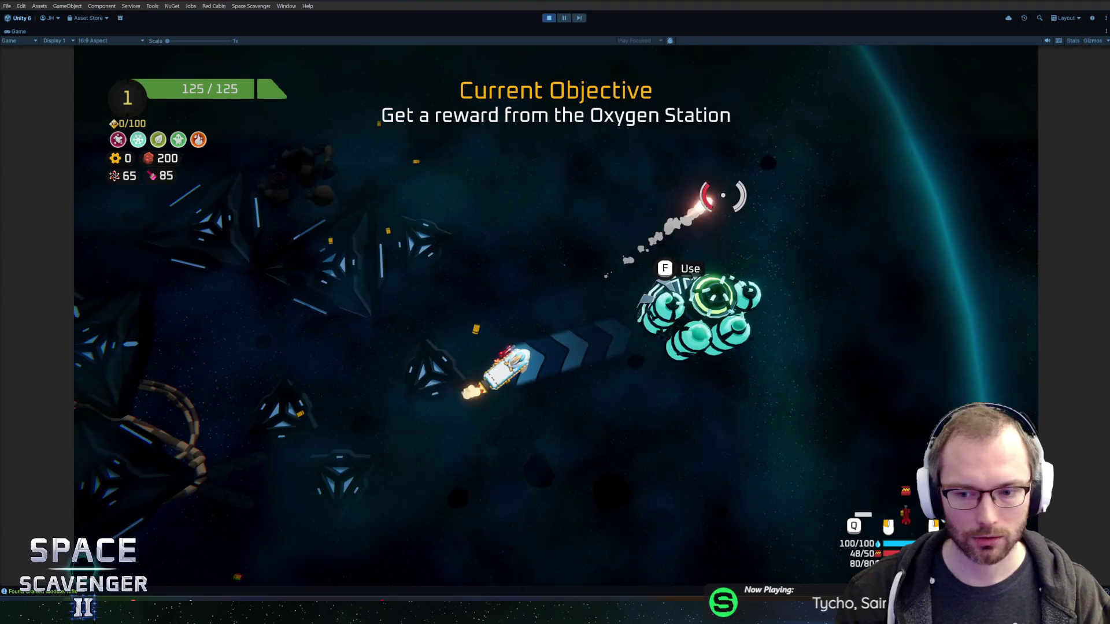
click(680, 203)
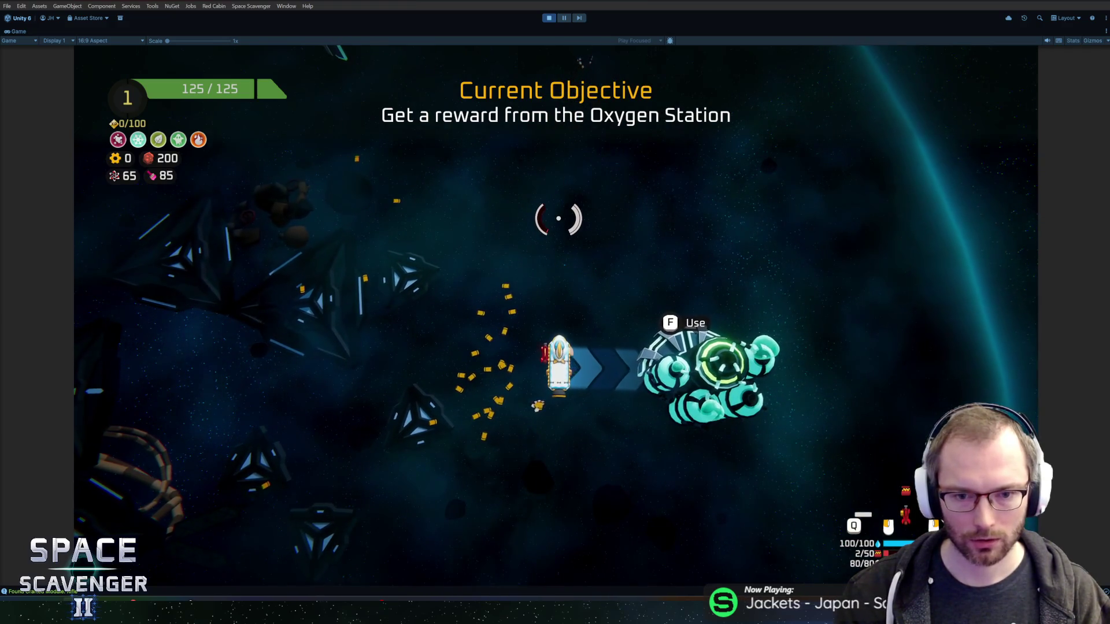
key(Tab)
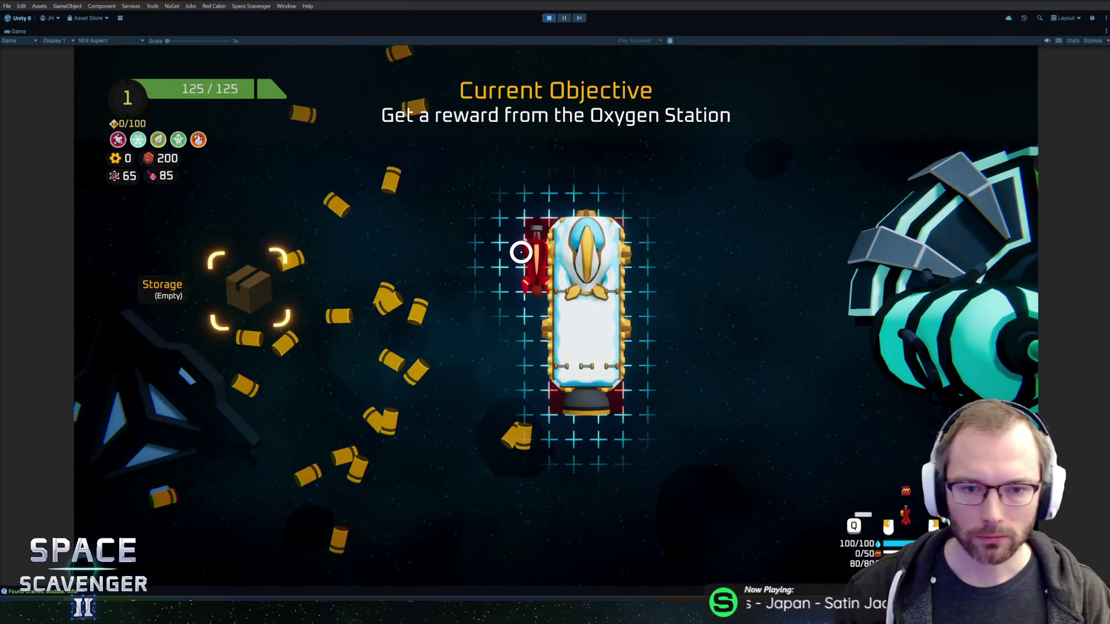
drag(520, 252, 453, 292)
key(Tab)
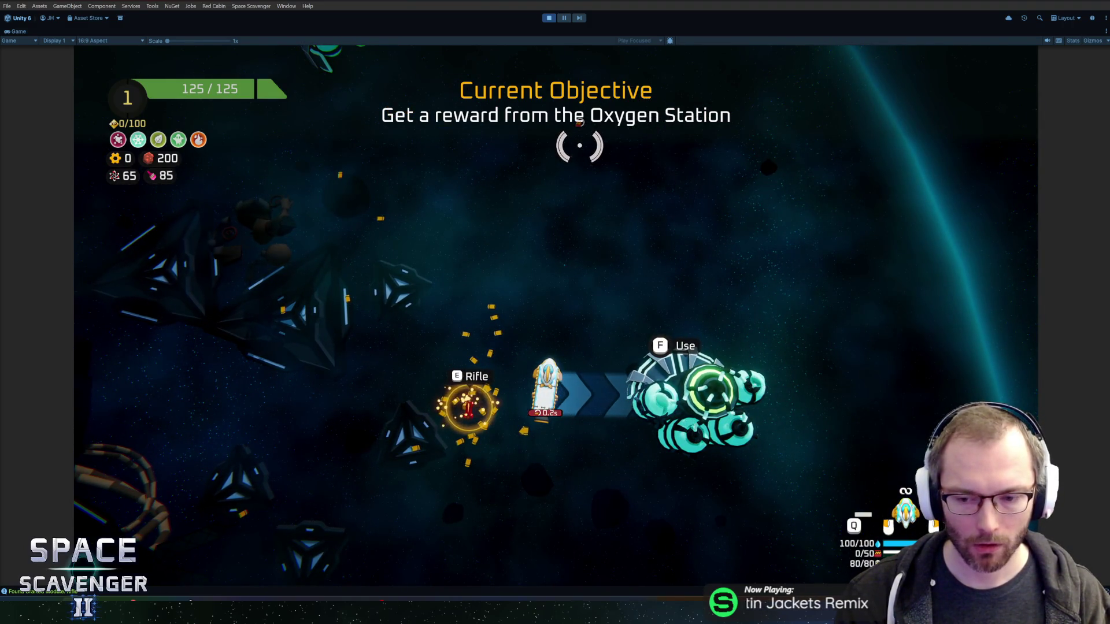
key(Tab)
drag(261, 271, 476, 280)
key(Tab)
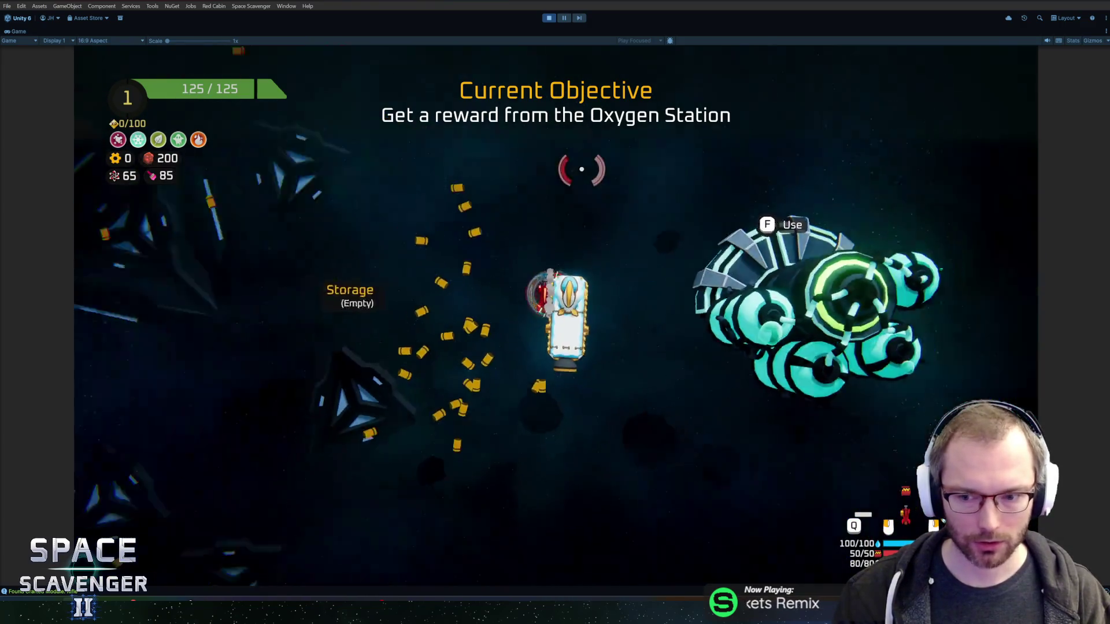
click(637, 180)
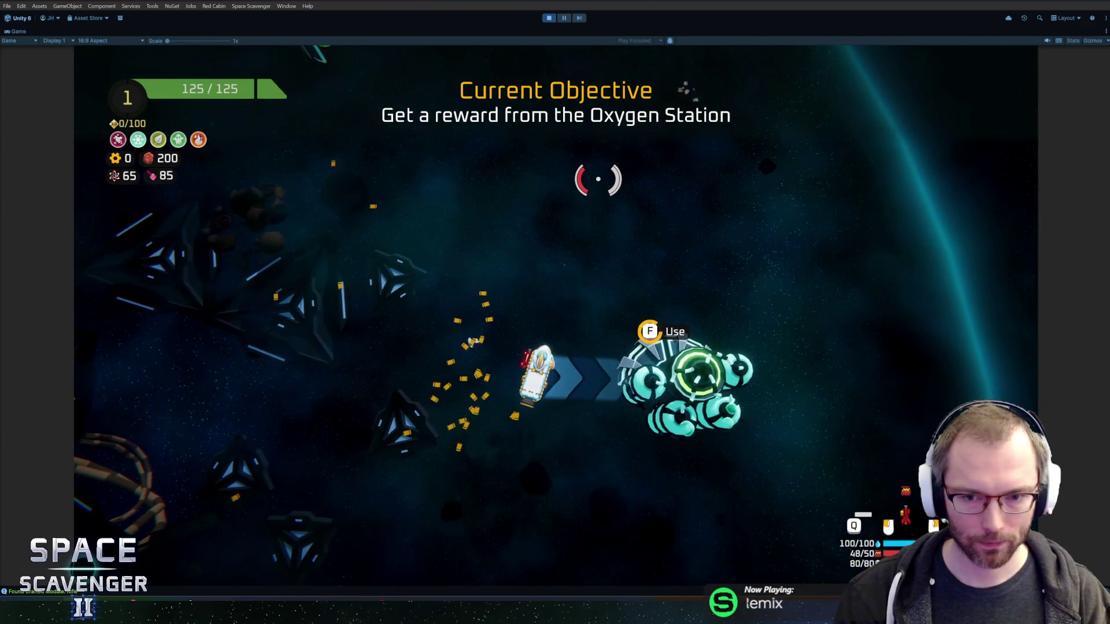
Step: Claim the rocket launcher reward bundle and attach the launcher, Reloader and remaining module
key(f)
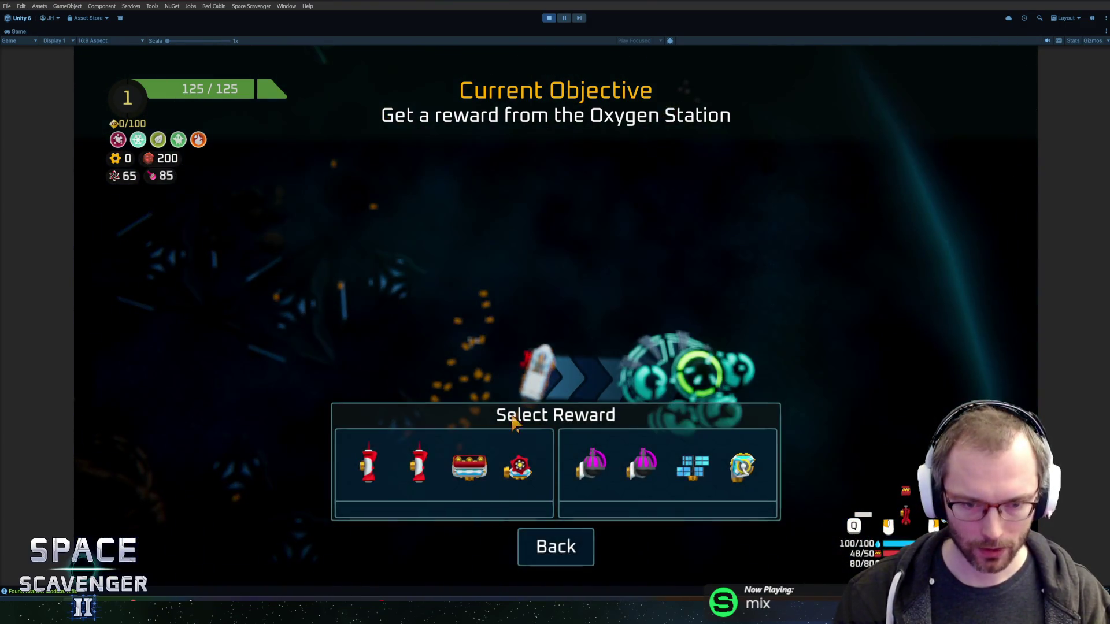
click(441, 461)
drag(260, 375, 630, 260)
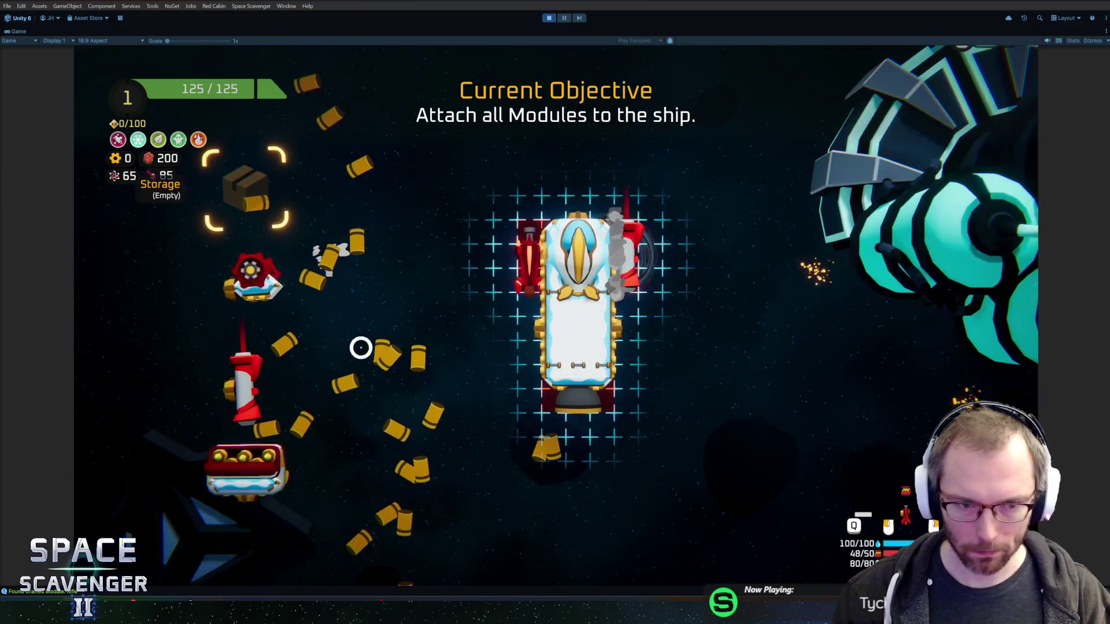
click(641, 315)
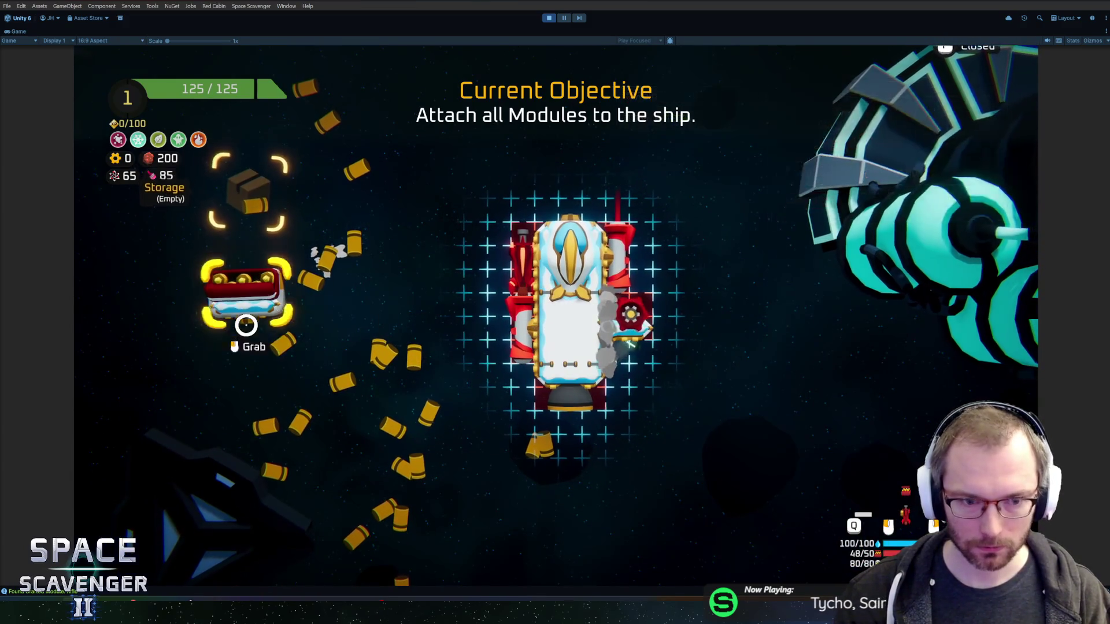
click(649, 227)
key(e)
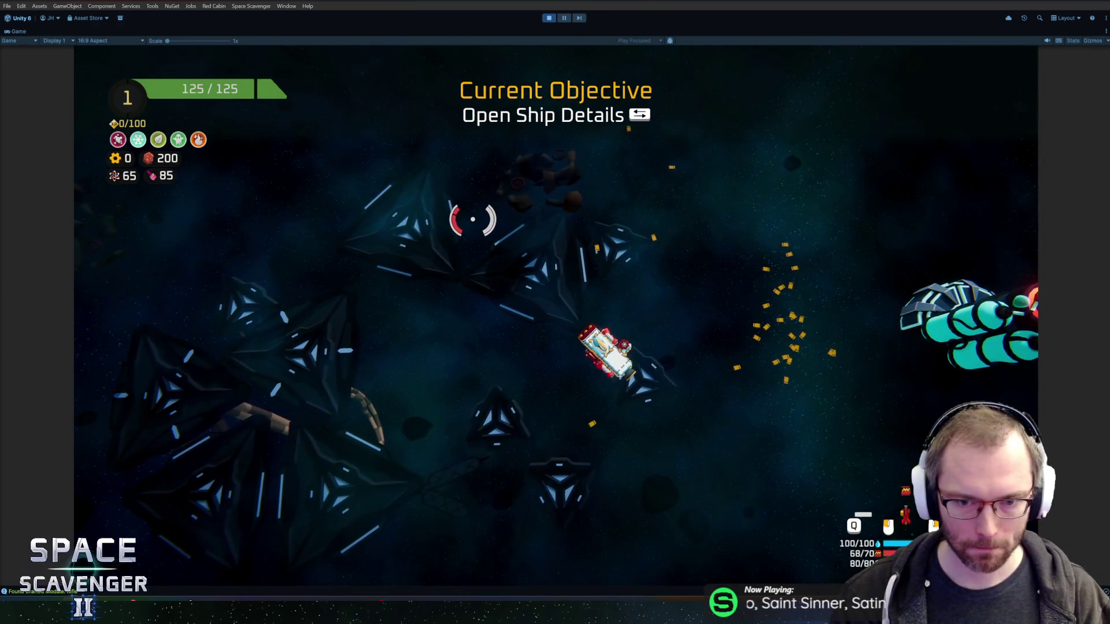
Step: Destroy both training dummies, then dash through the yellow laser line with Space
click(632, 238)
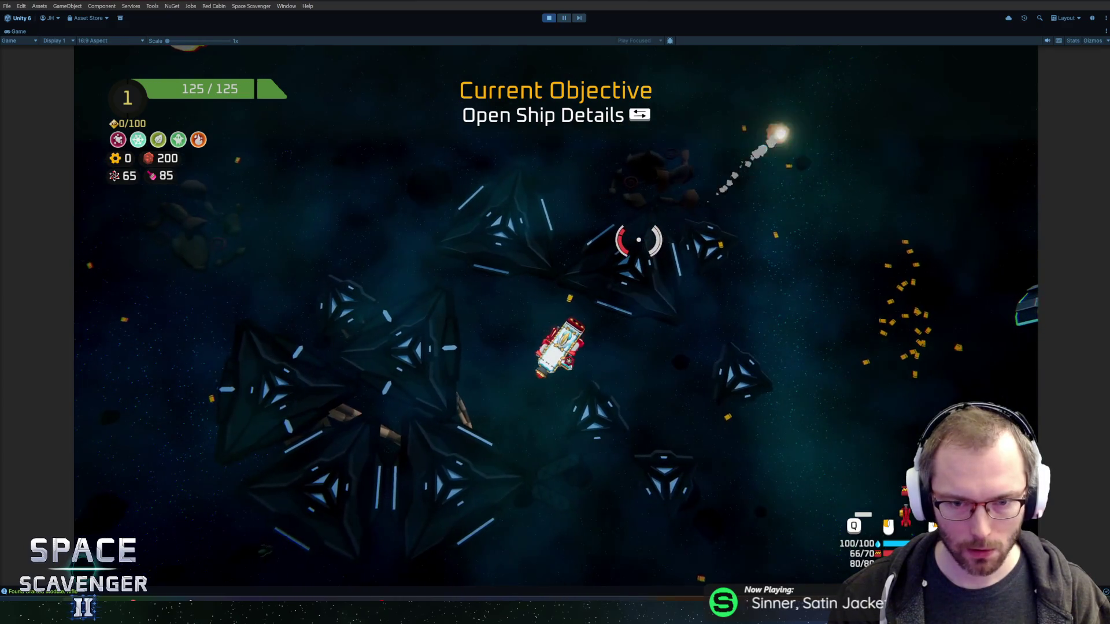
key(Tab)
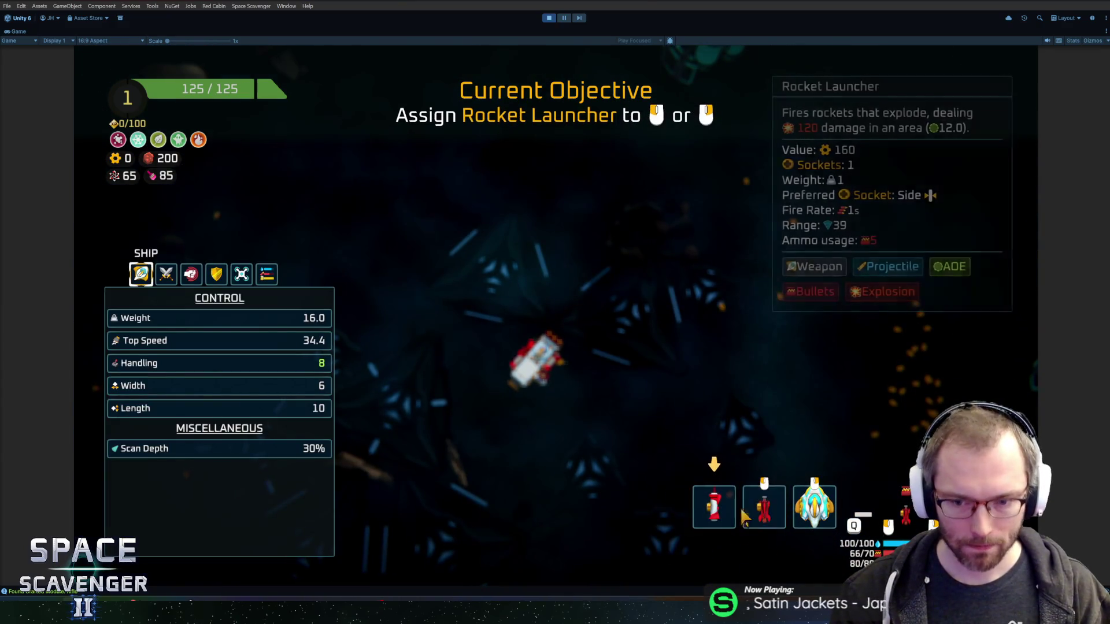
key(Tab)
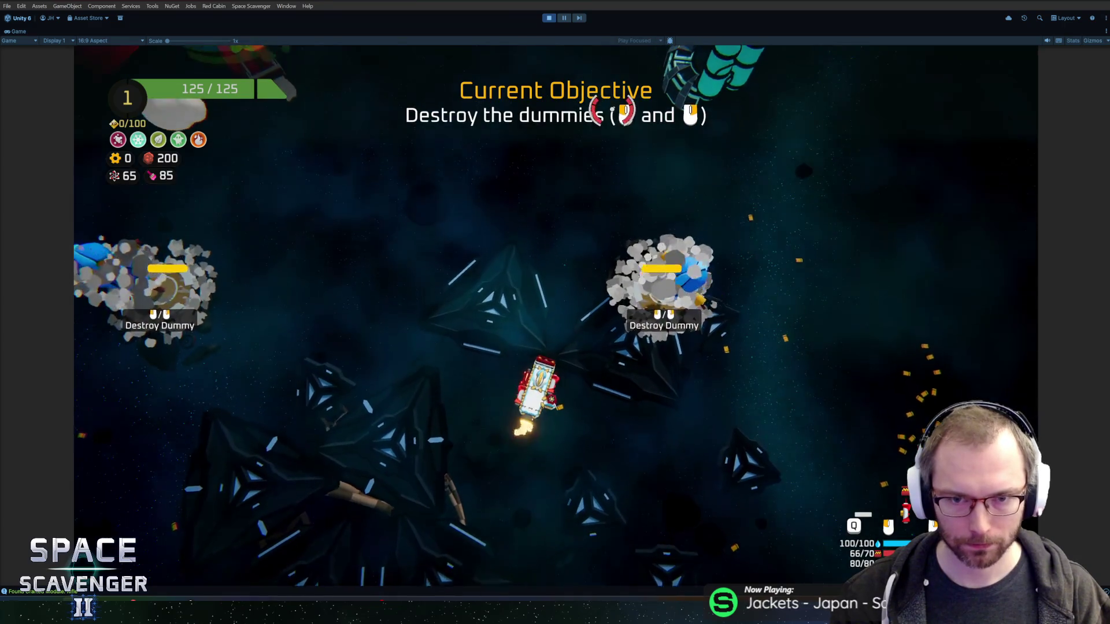
click(701, 314)
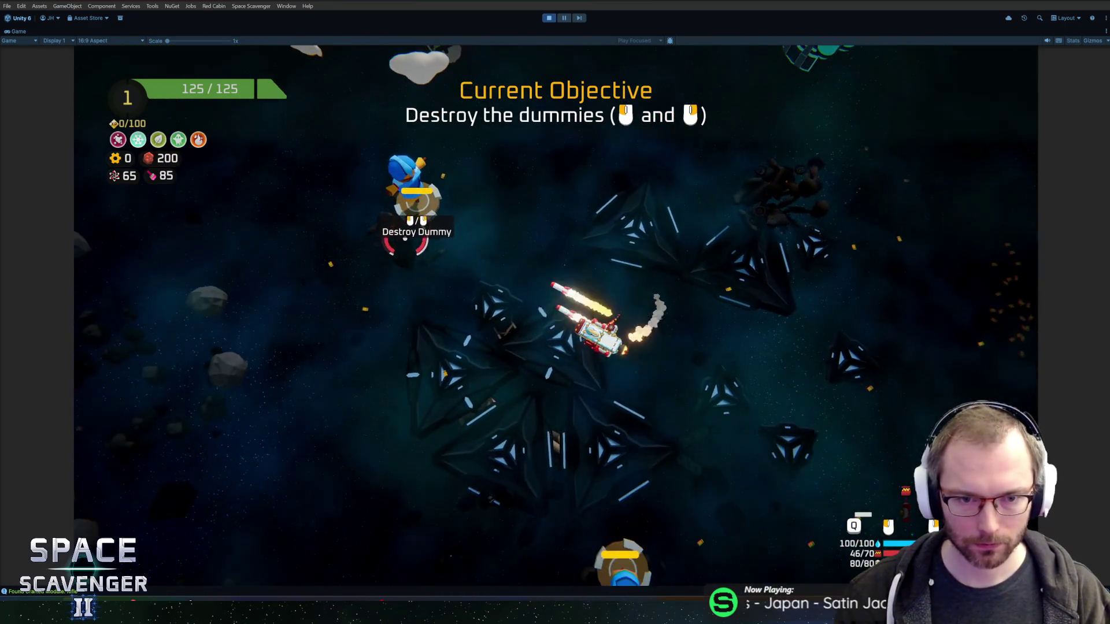
click(447, 174)
click(659, 427)
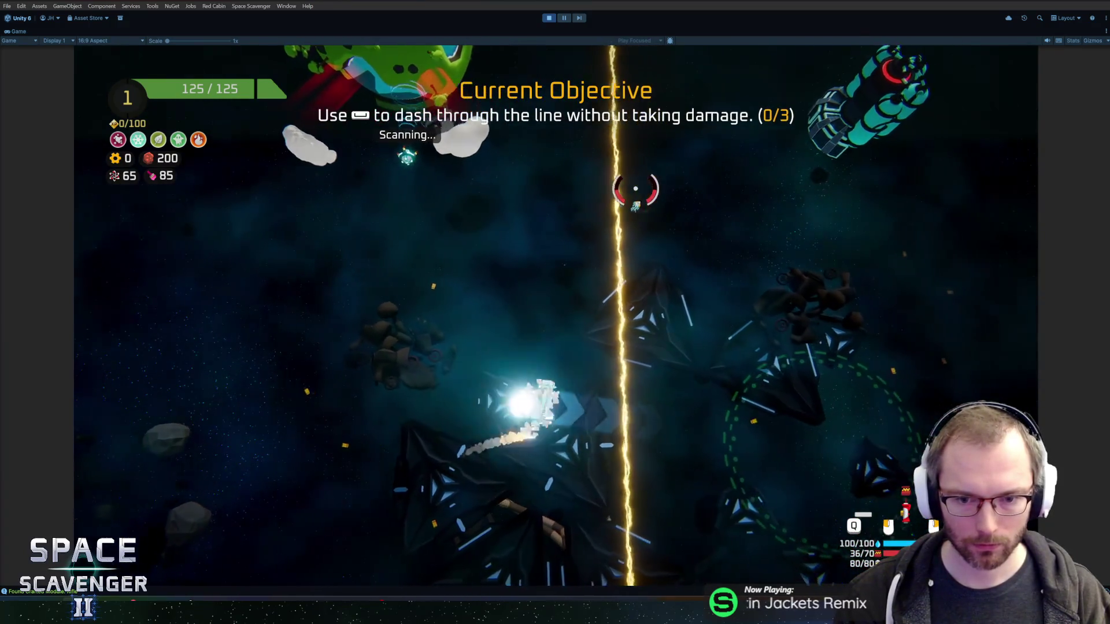
key(space)
key(space)
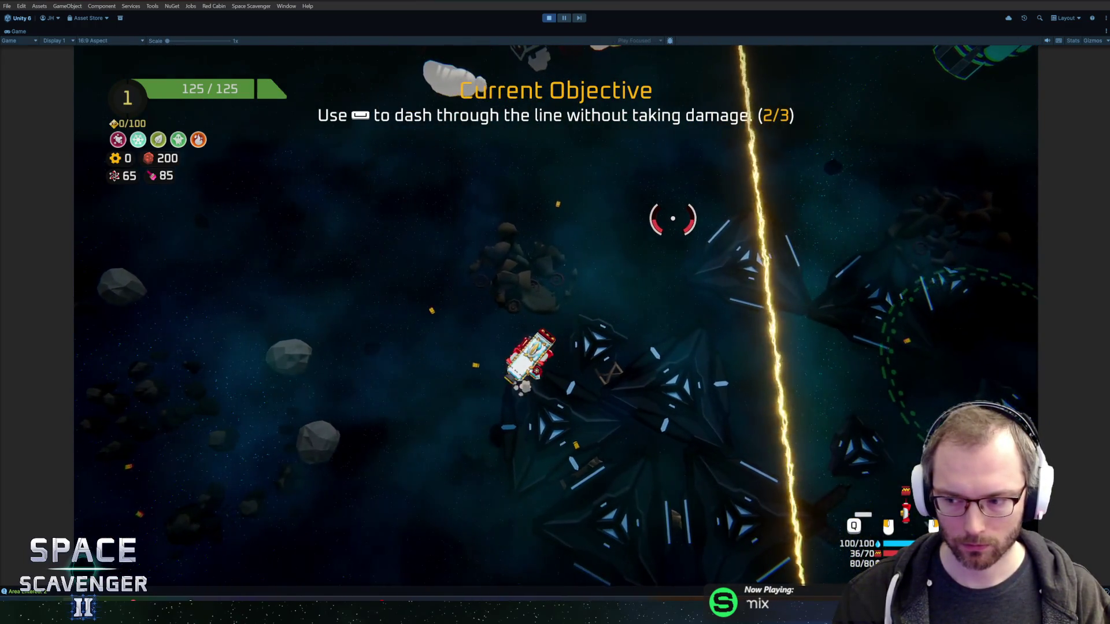
key(space)
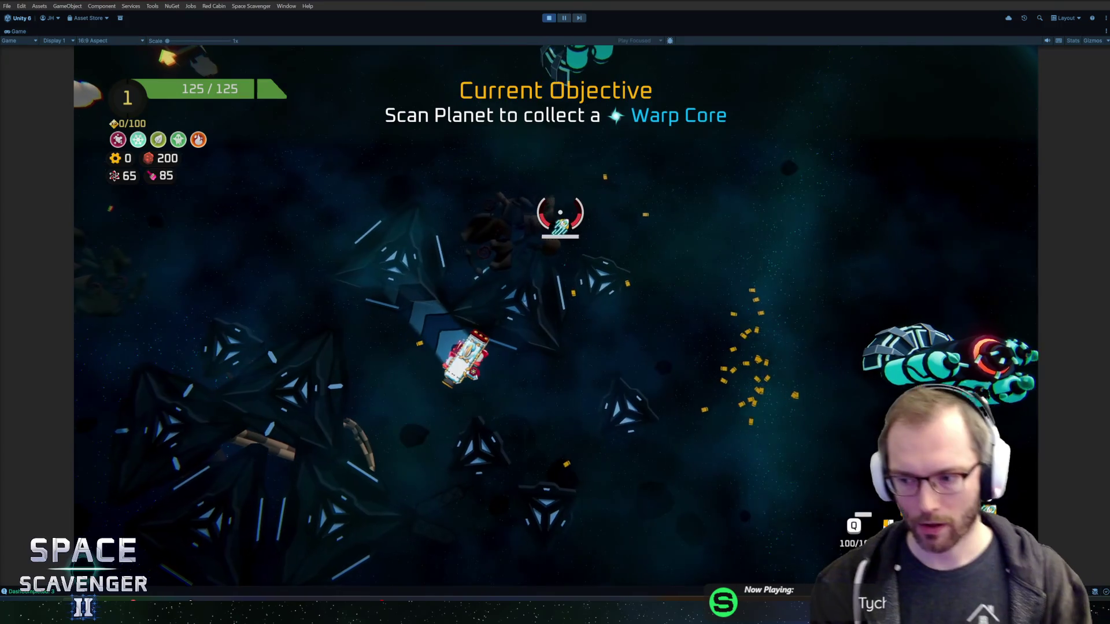
Step: Circle the green planet to scan its Warp Core, deliver it to the Warp Portal, and warp home
key(w)
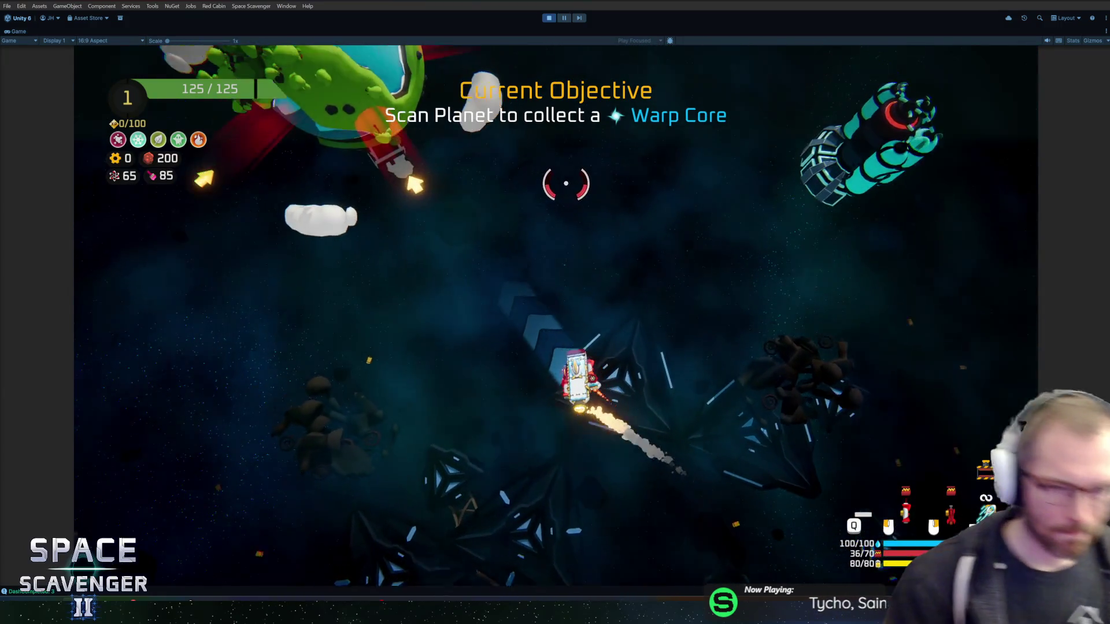
key(w)
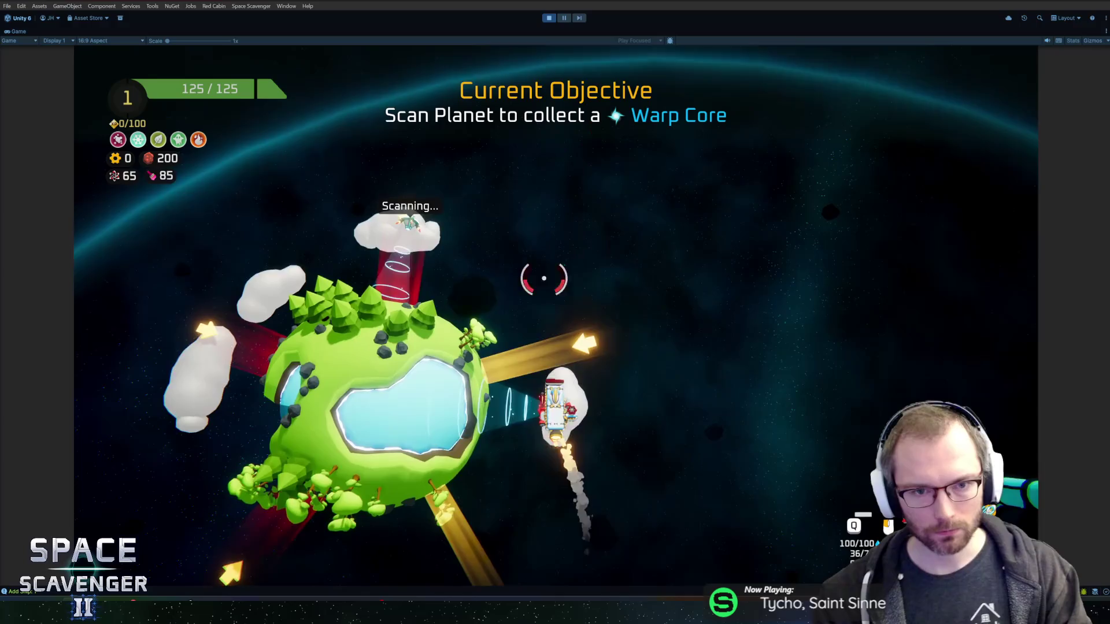
key(w)
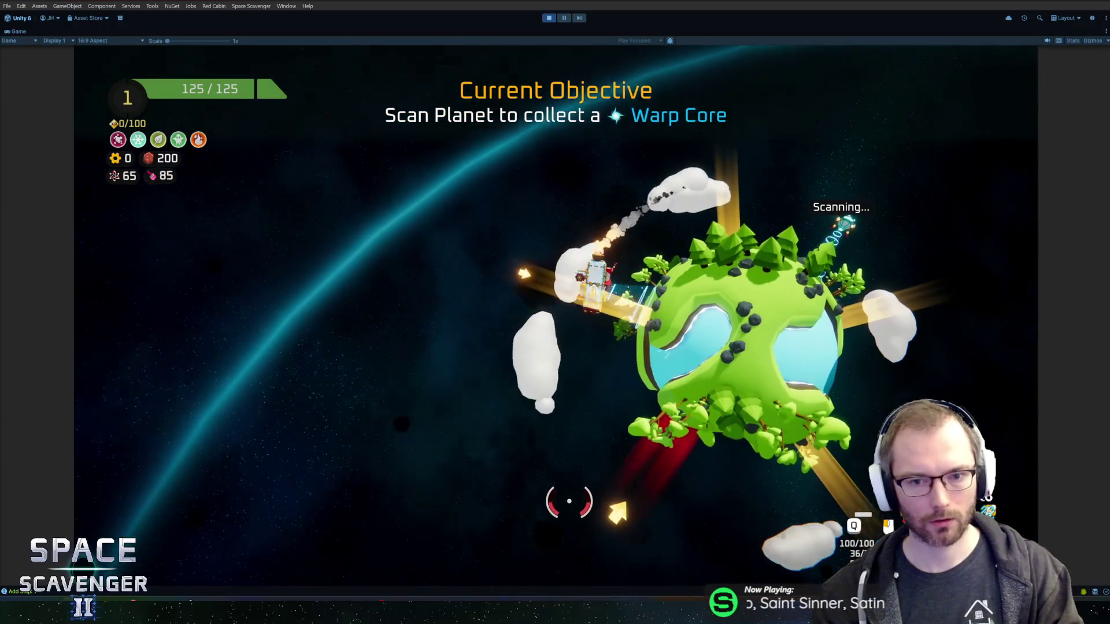
key(w)
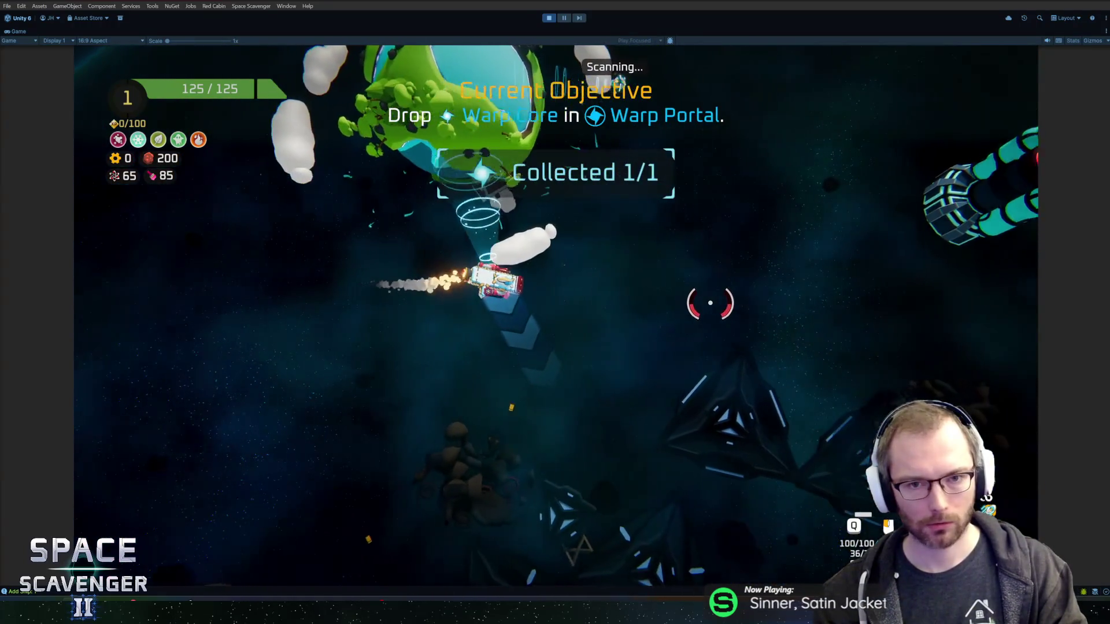
key(w)
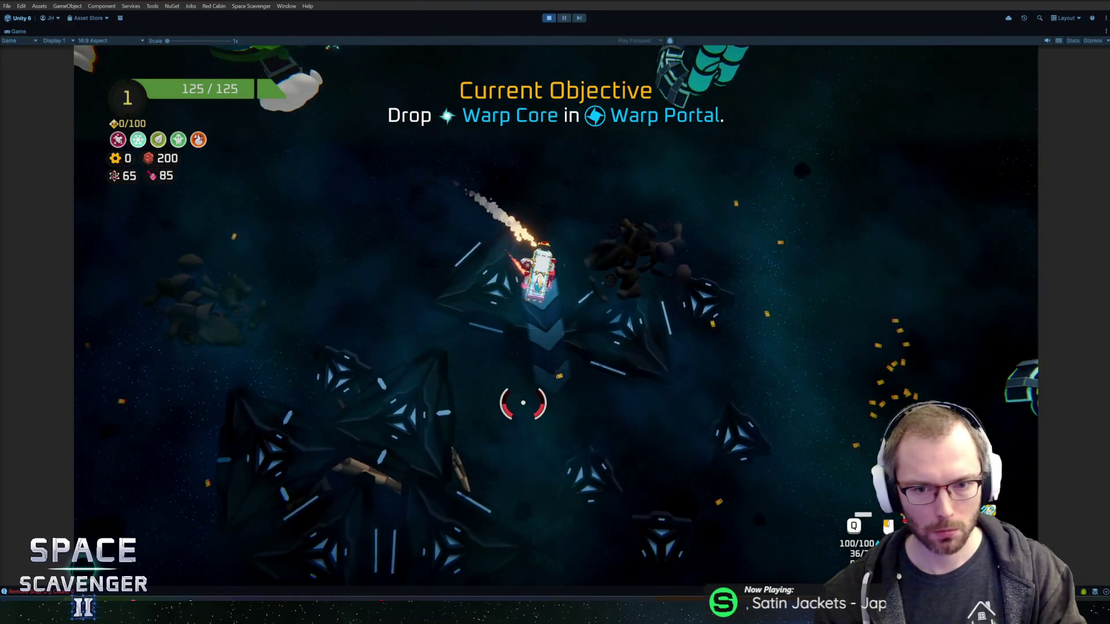
key(w)
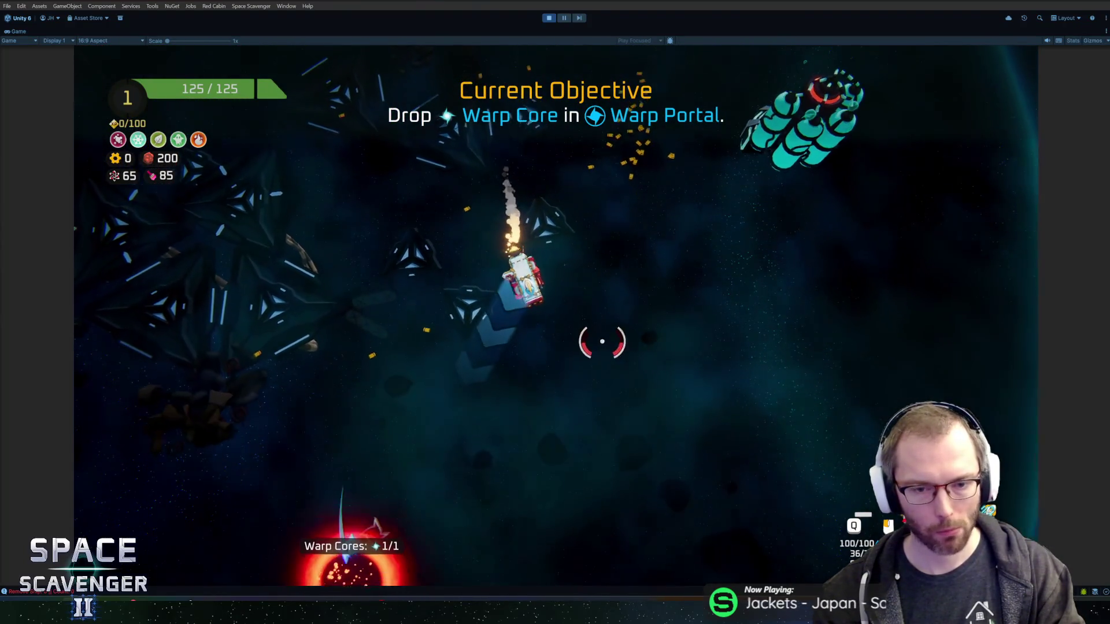
key(w)
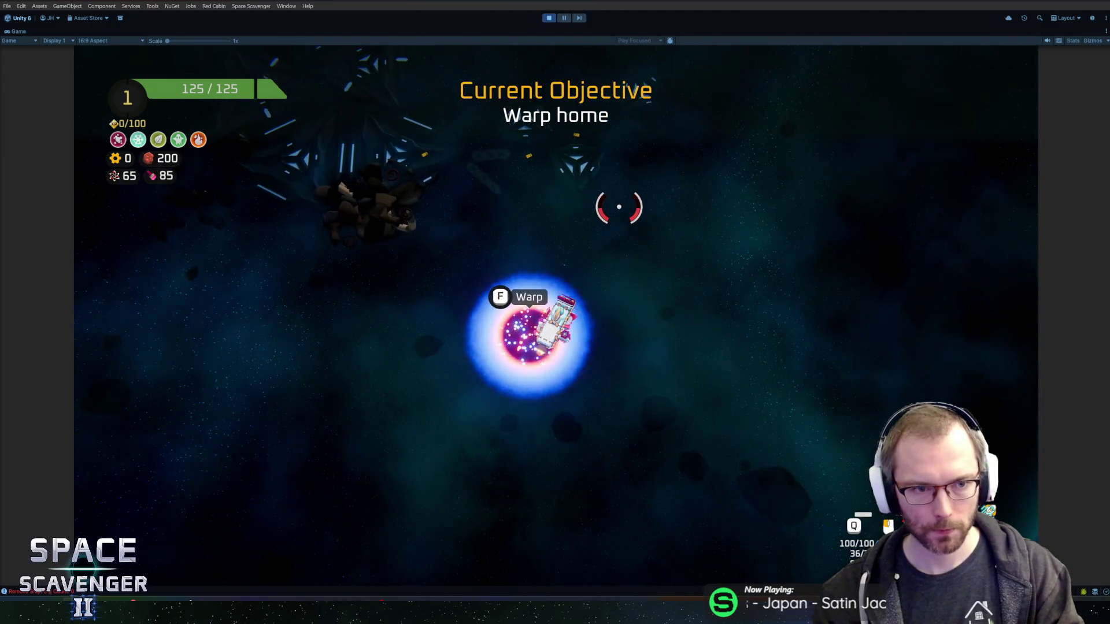
key(f)
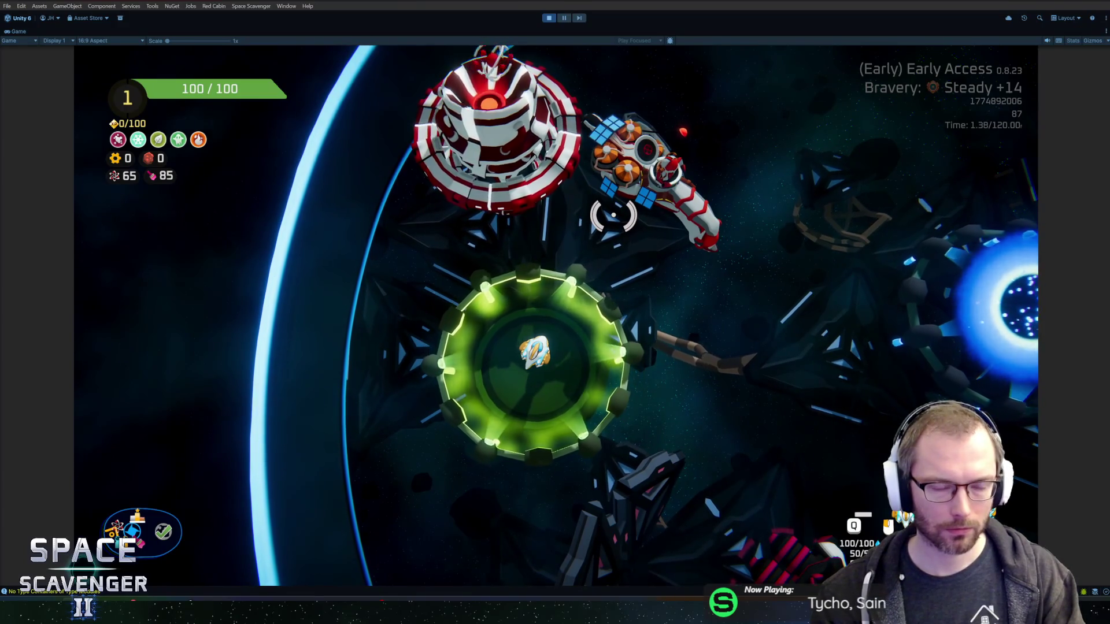
Step: Fly to the research station and research the Popsicle blueprint in Science Research
key(w)
key(d)
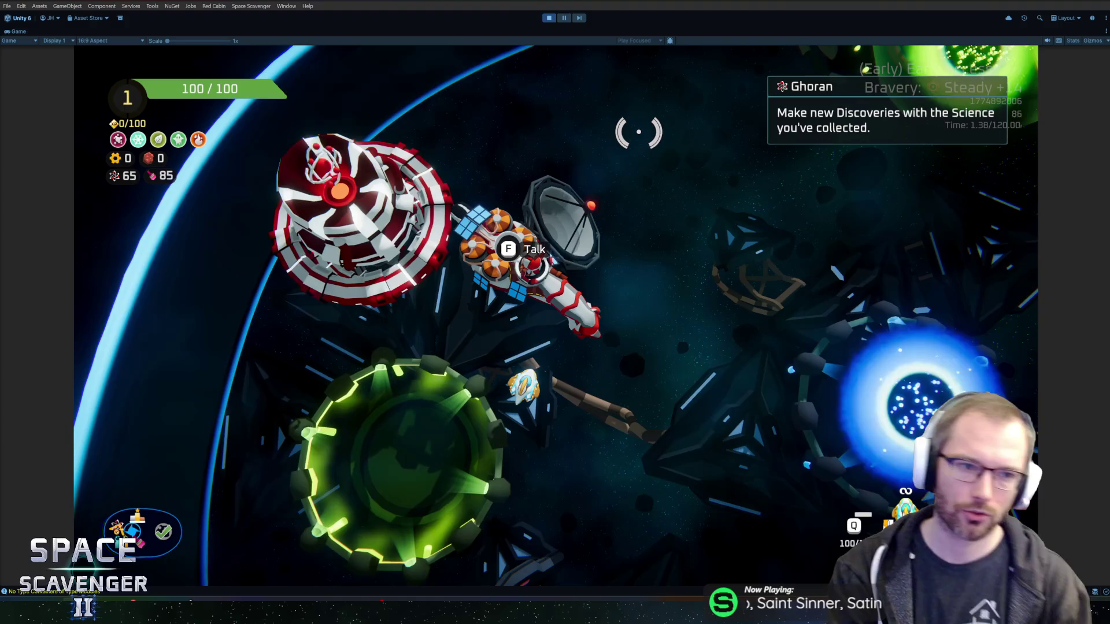
key(f)
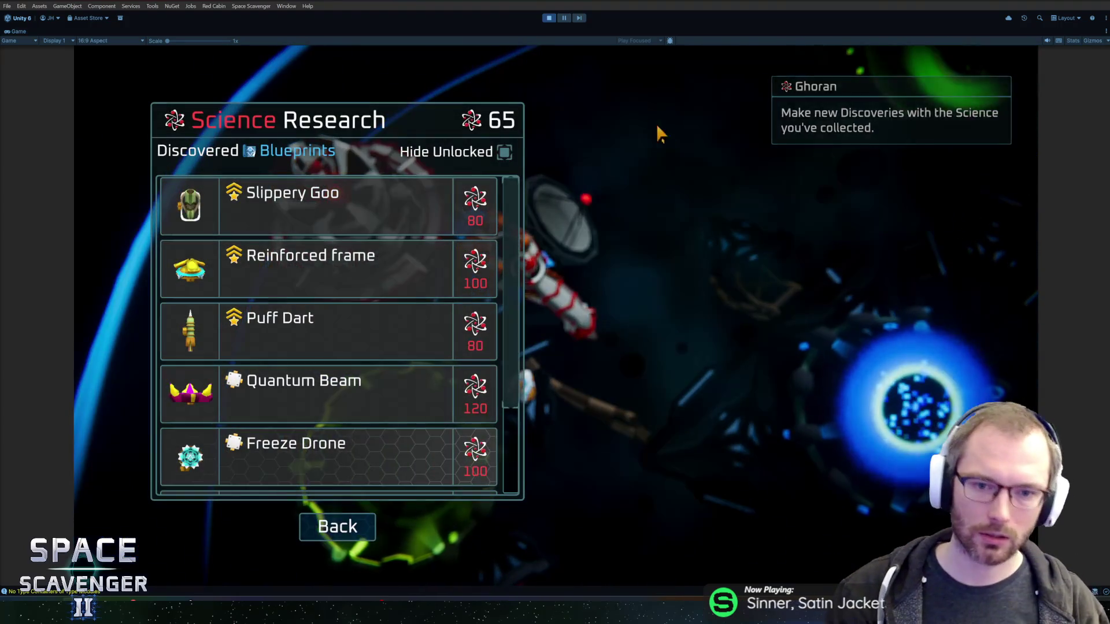
scroll(362, 328, down, 2)
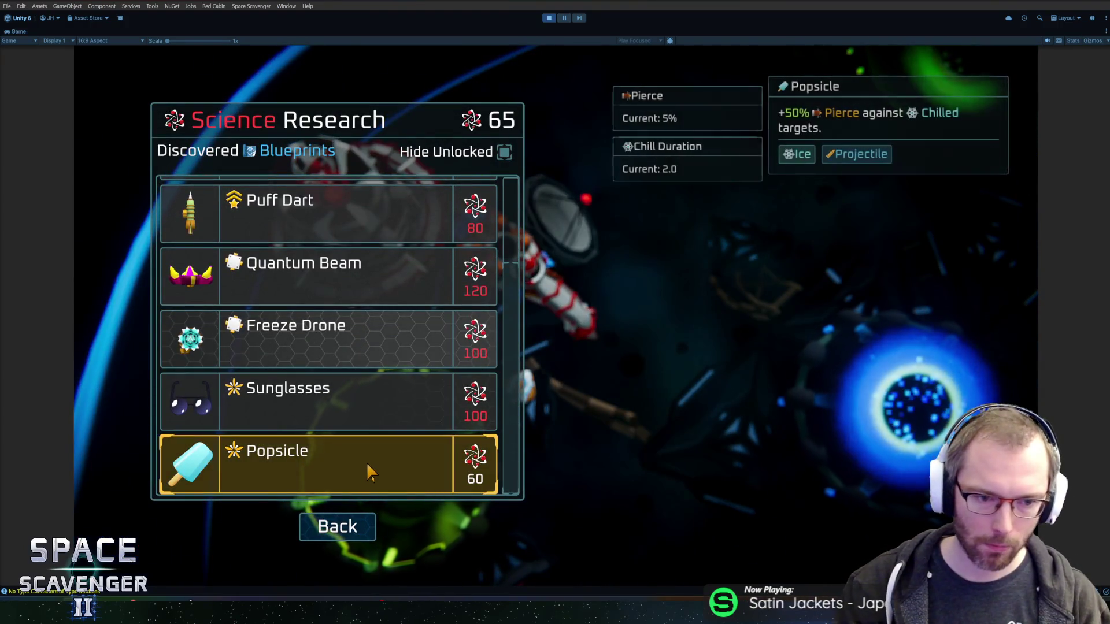
click(368, 465)
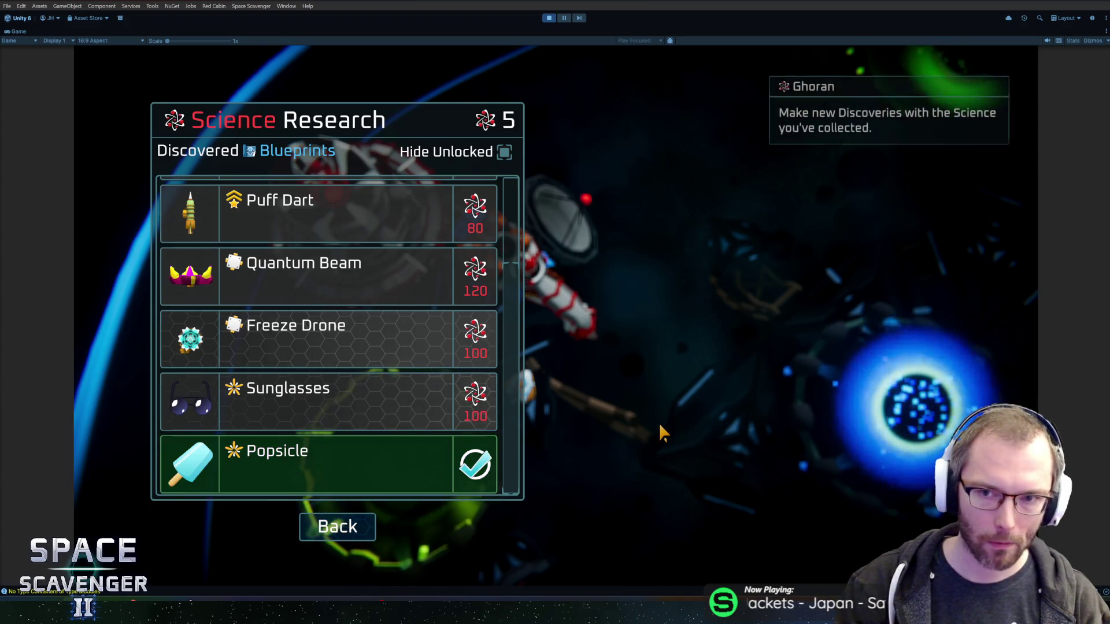
key(Escape)
Step: Check the ship skin selection, then confirm Single Player in Co-op Setup
key(d)
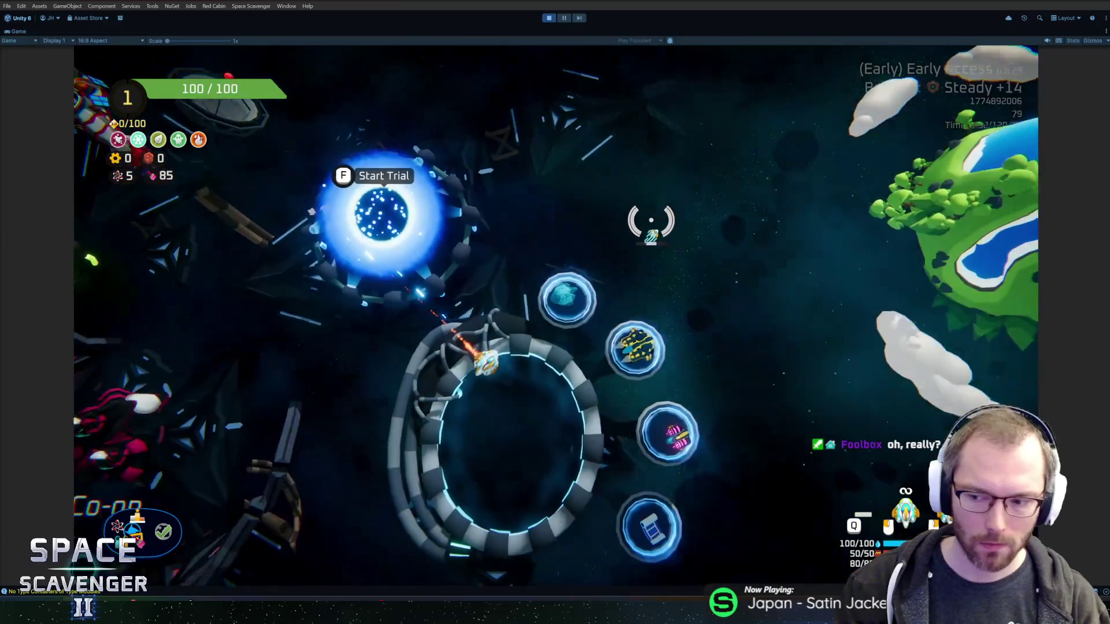
key(s)
key(f)
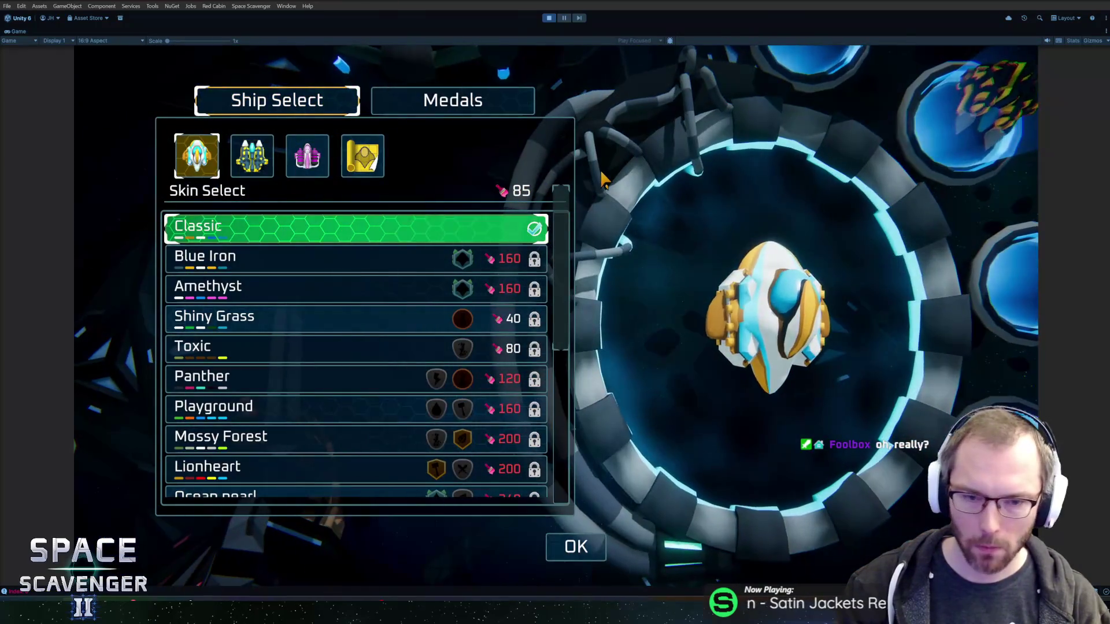
key(Escape)
key(w)
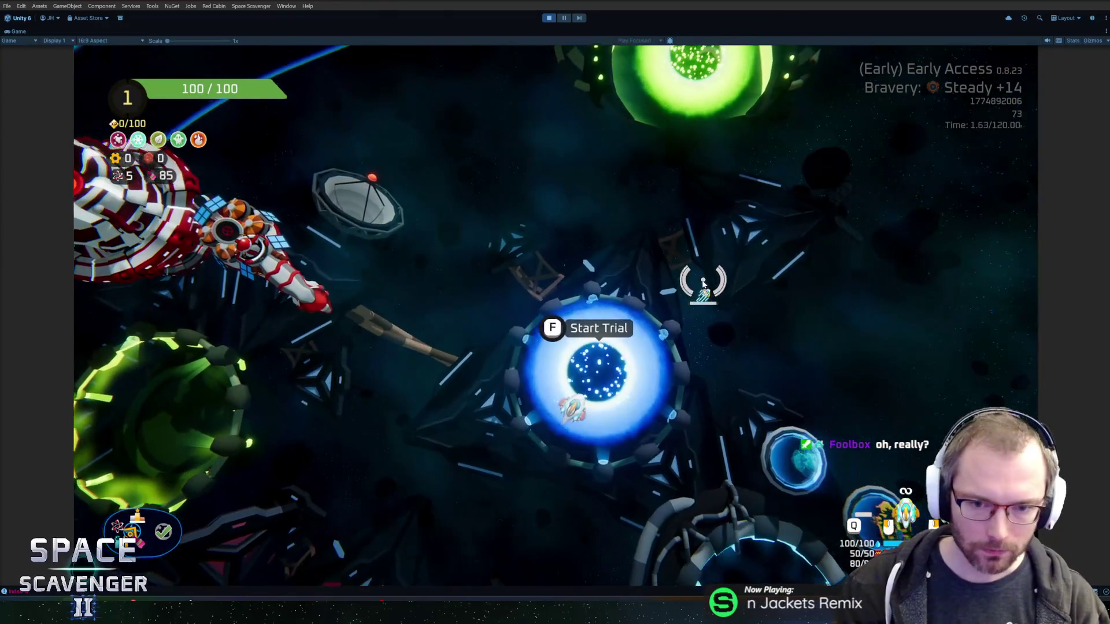
key(s)
key(f)
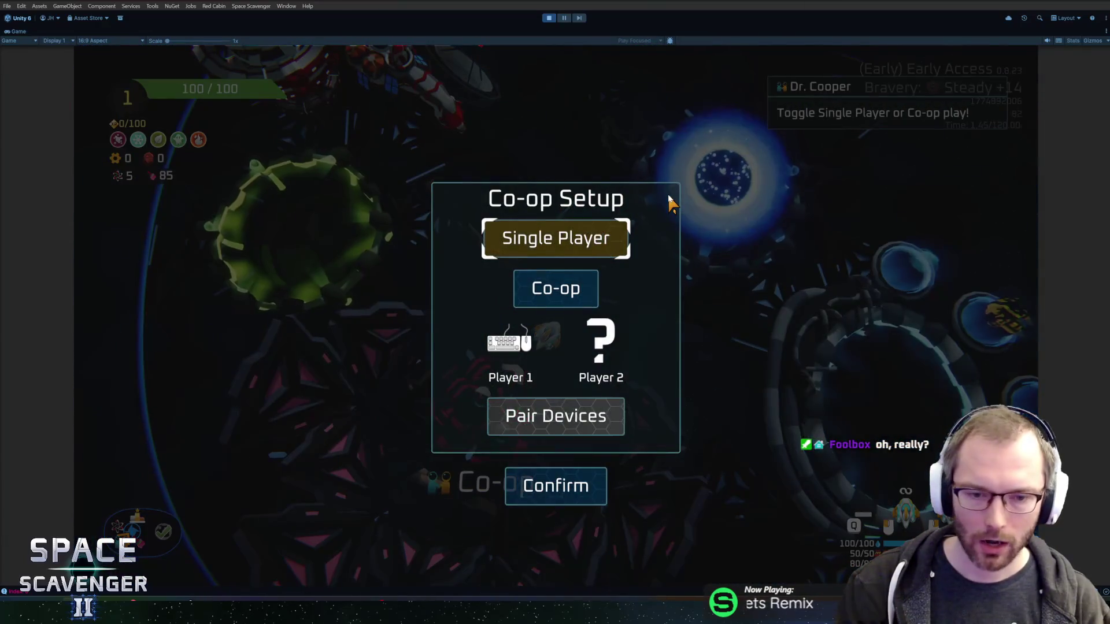
click(578, 471)
Step: Fly past the trial portal to the Daily Challenge portal and back away
key(w)
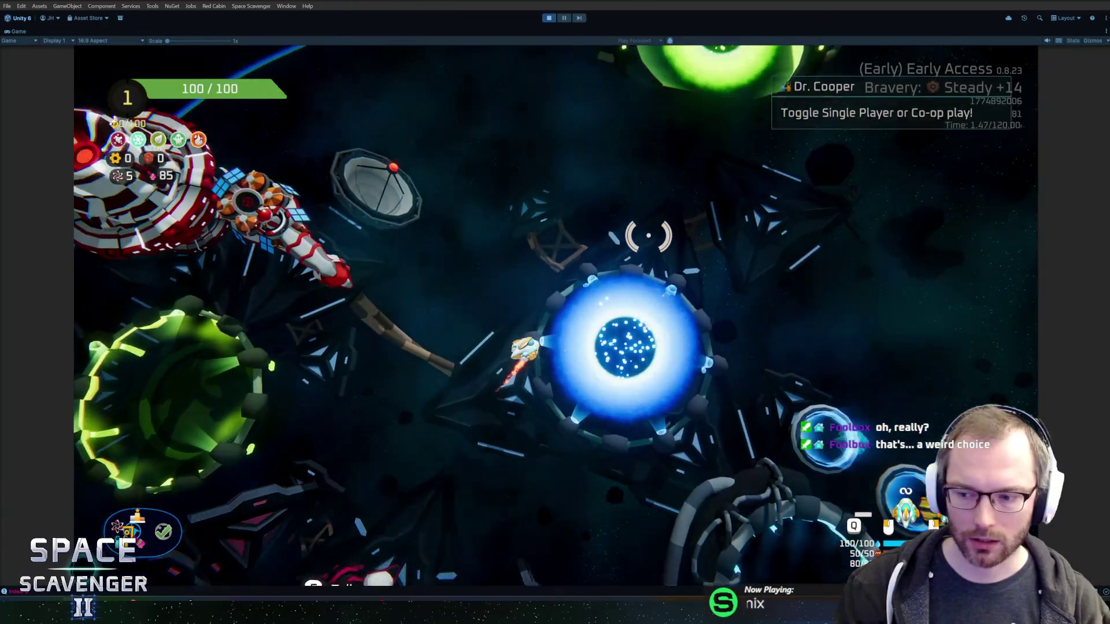
key(w)
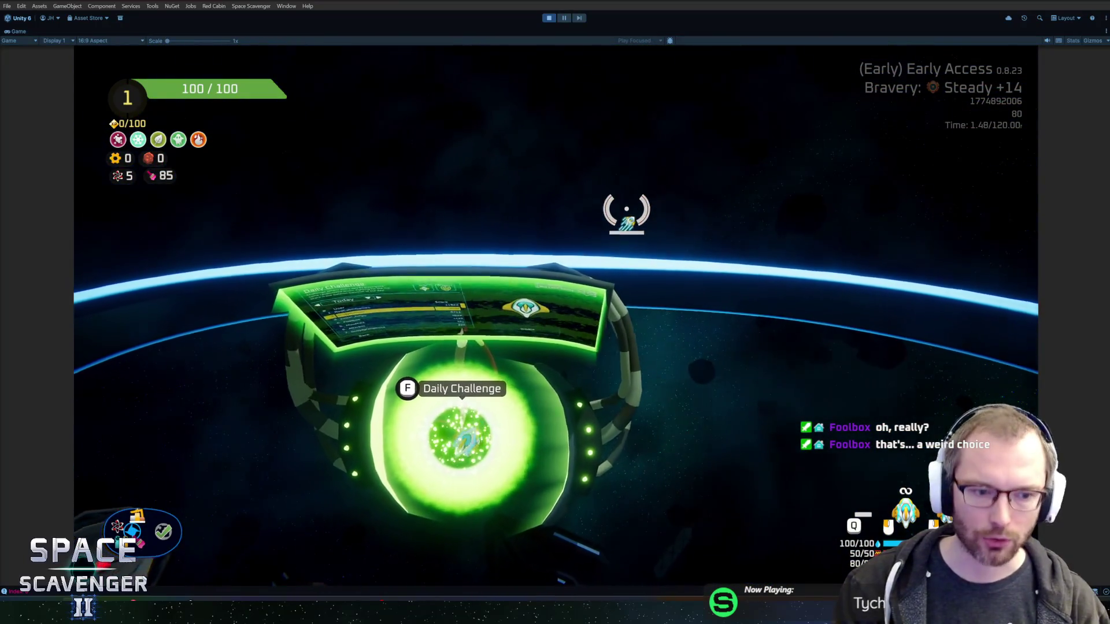
key(s)
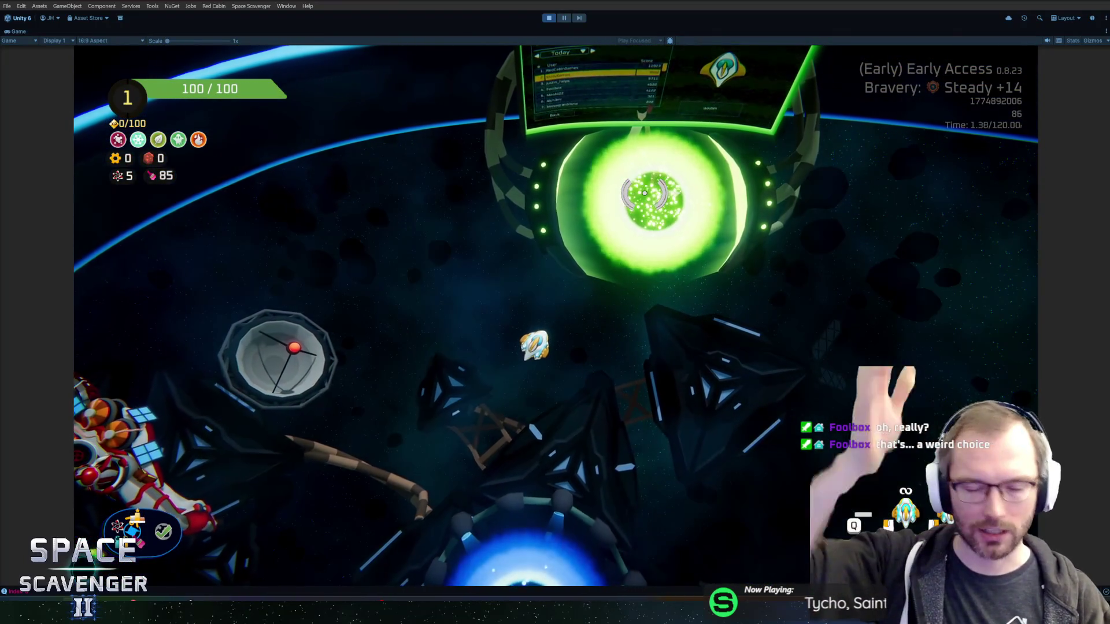
Step: Start the trial at the blue portal, raise bravery to Heroic +14, and stop play mode
key(s)
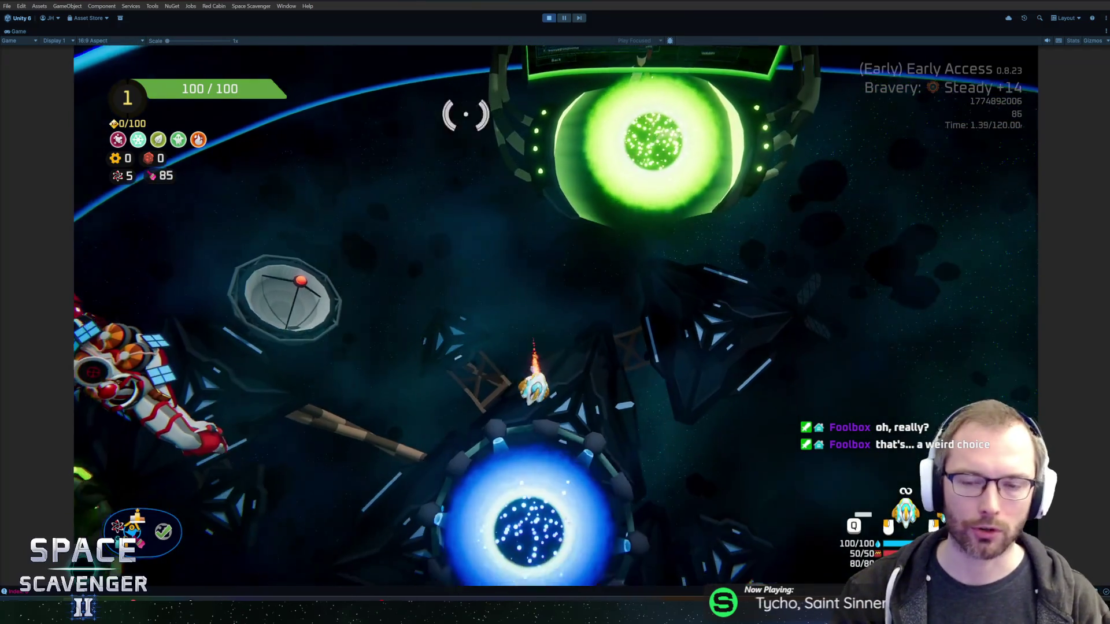
key(f)
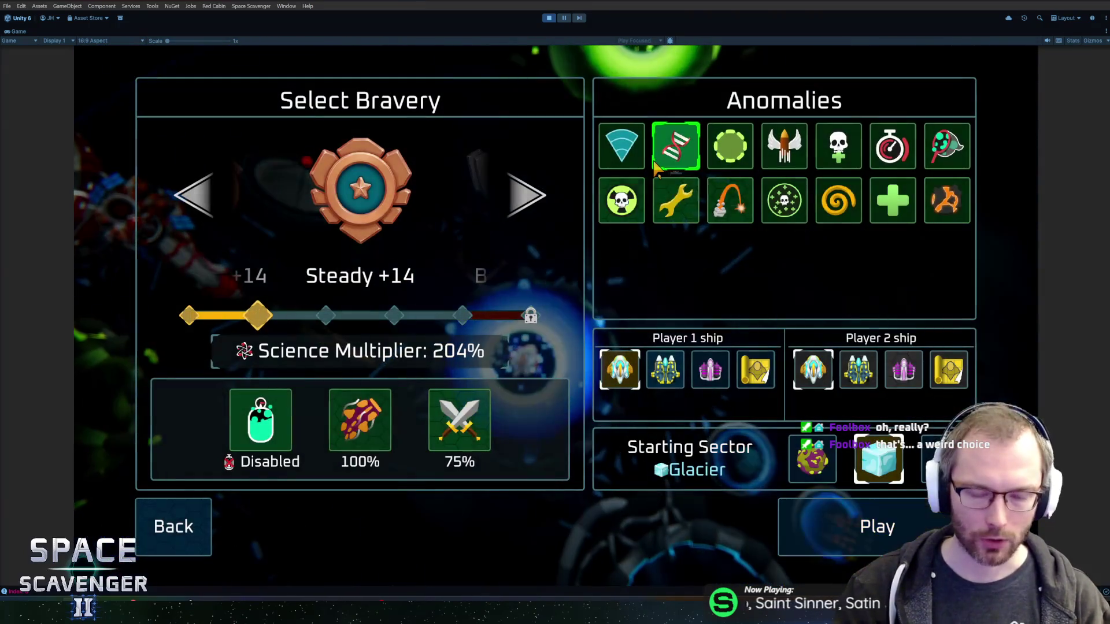
click(529, 196)
click(529, 197)
click(531, 199)
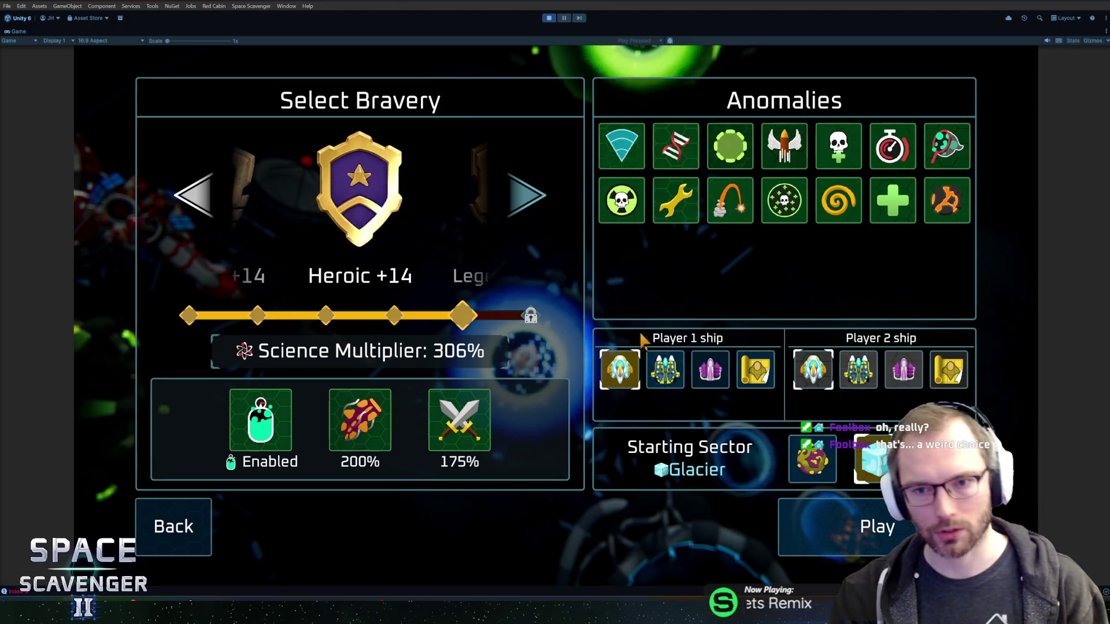
click(549, 18)
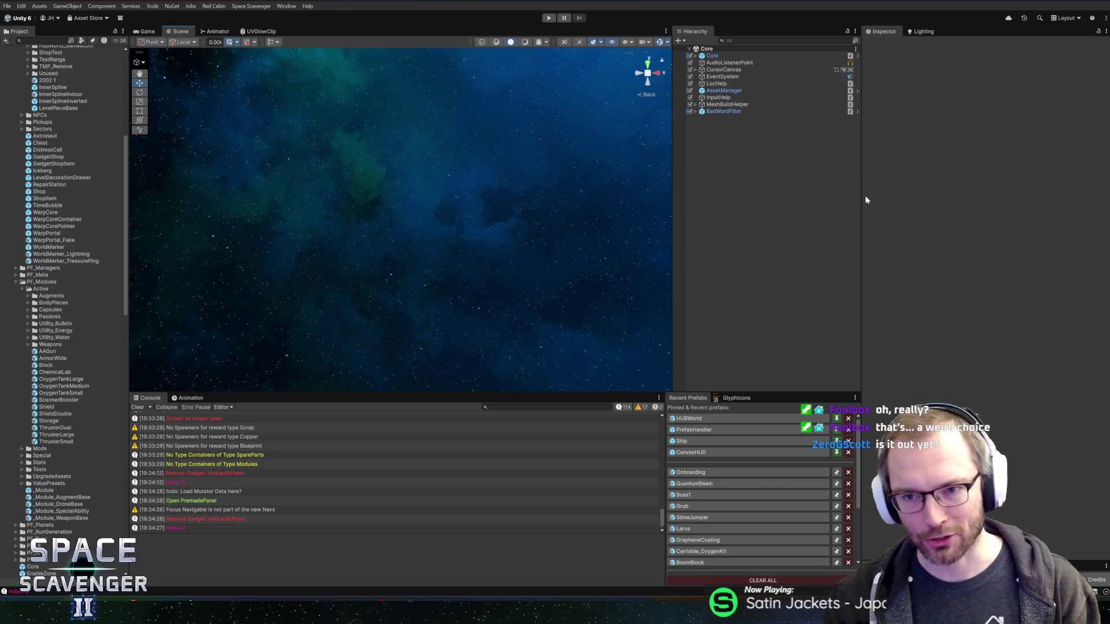
Step: Resize the side and bottom panels, then open the Onboarding prefab from Recent Prefabs
drag(860, 200, 867, 197)
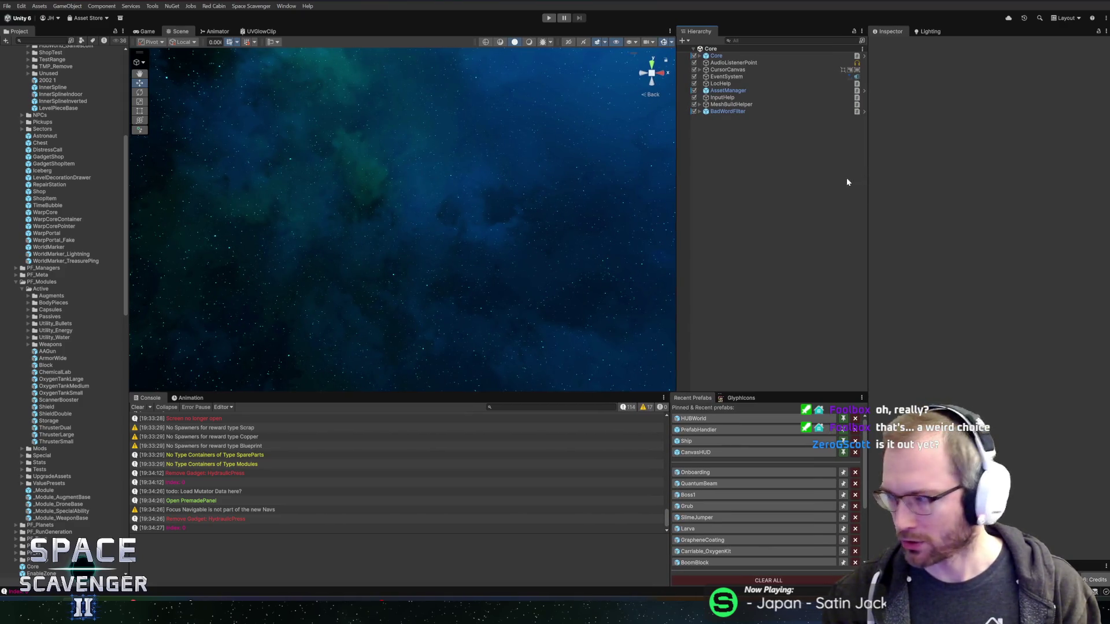
drag(280, 396, 294, 401)
scroll(371, 484, down, 1)
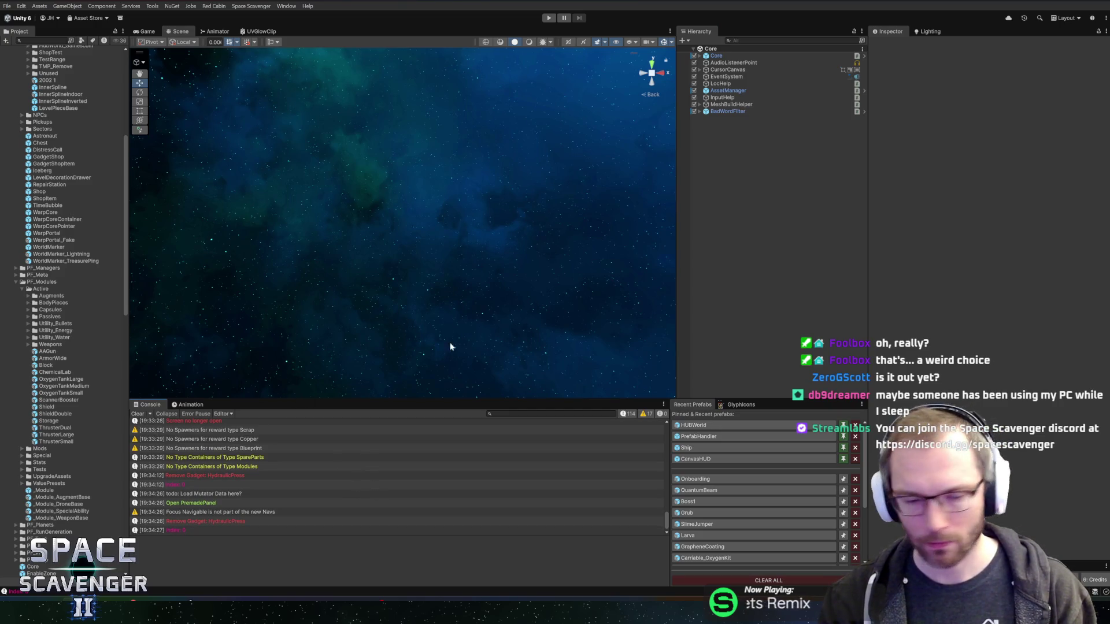
click(693, 478)
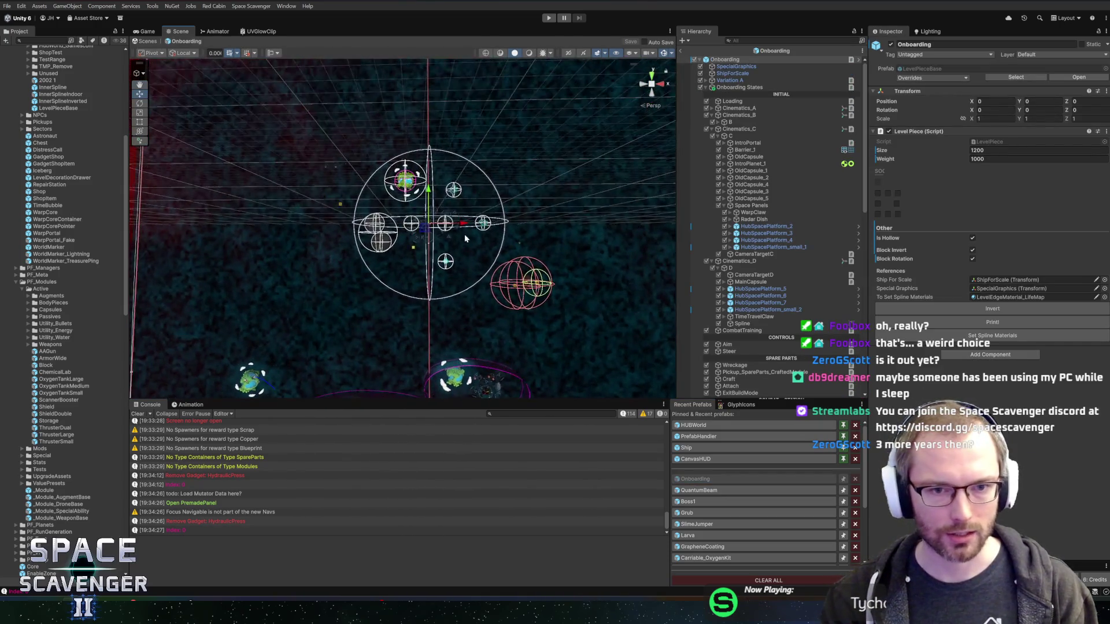
Step: Zoom and pan the Scene view to frame the planets and gizmo cluster, then collapse Onboarding States
scroll(389, 185, up, 10)
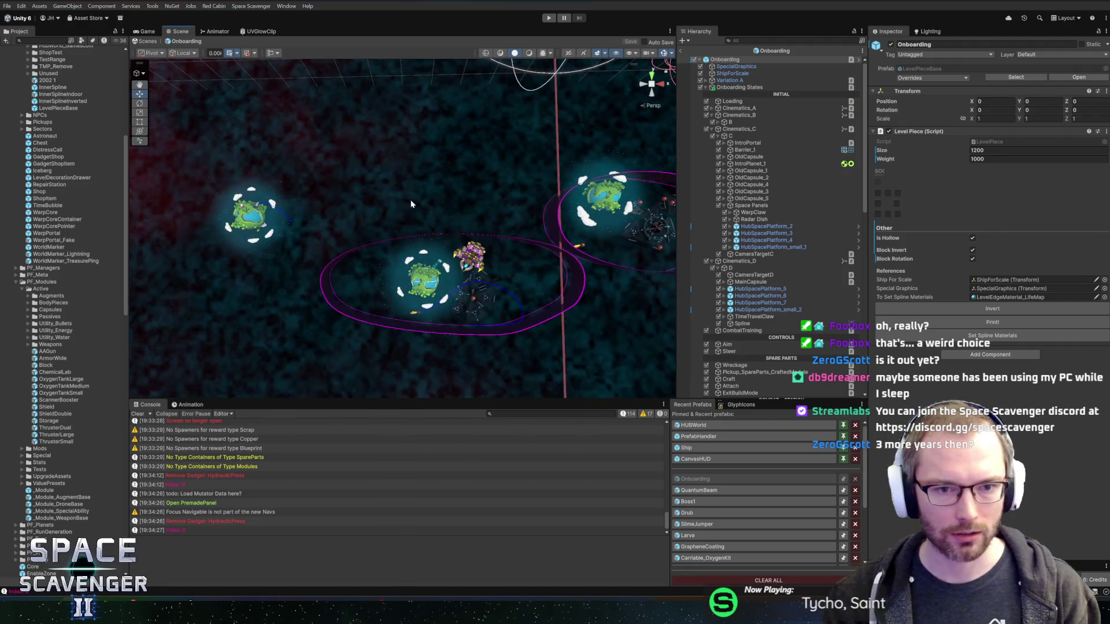
scroll(538, 243, down, 10)
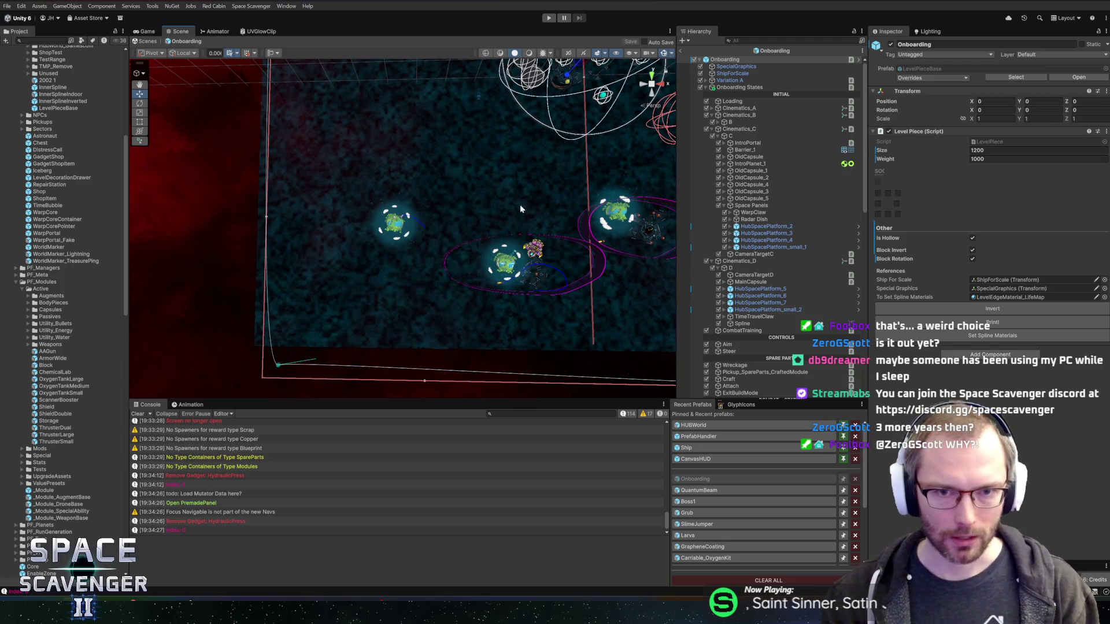
scroll(520, 209, down, 2)
drag(620, 251, 507, 252)
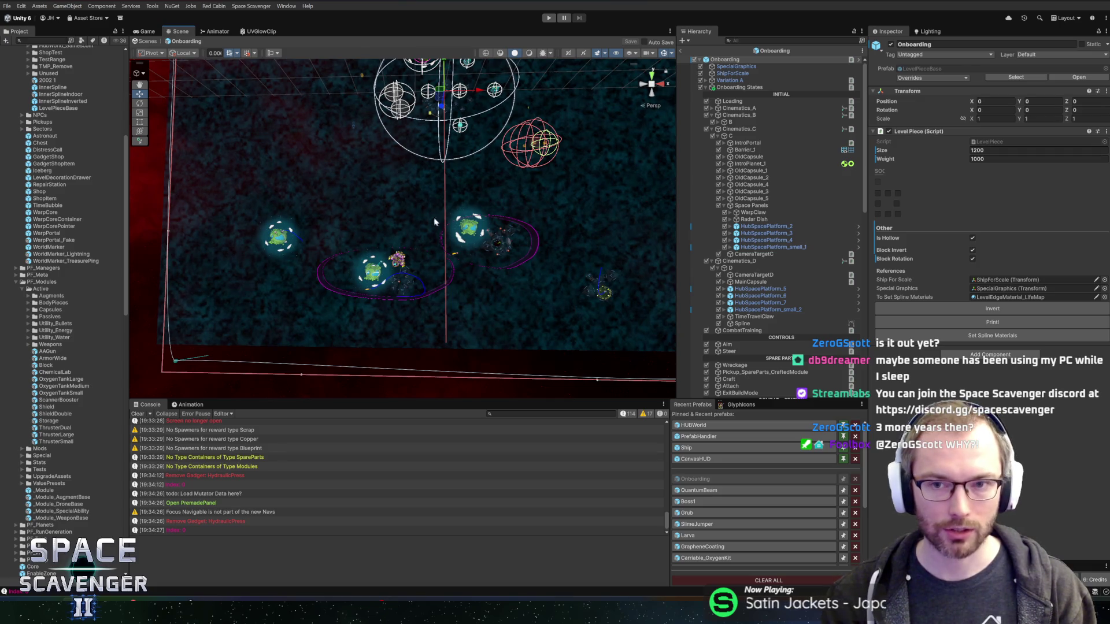
scroll(516, 184, up, 8)
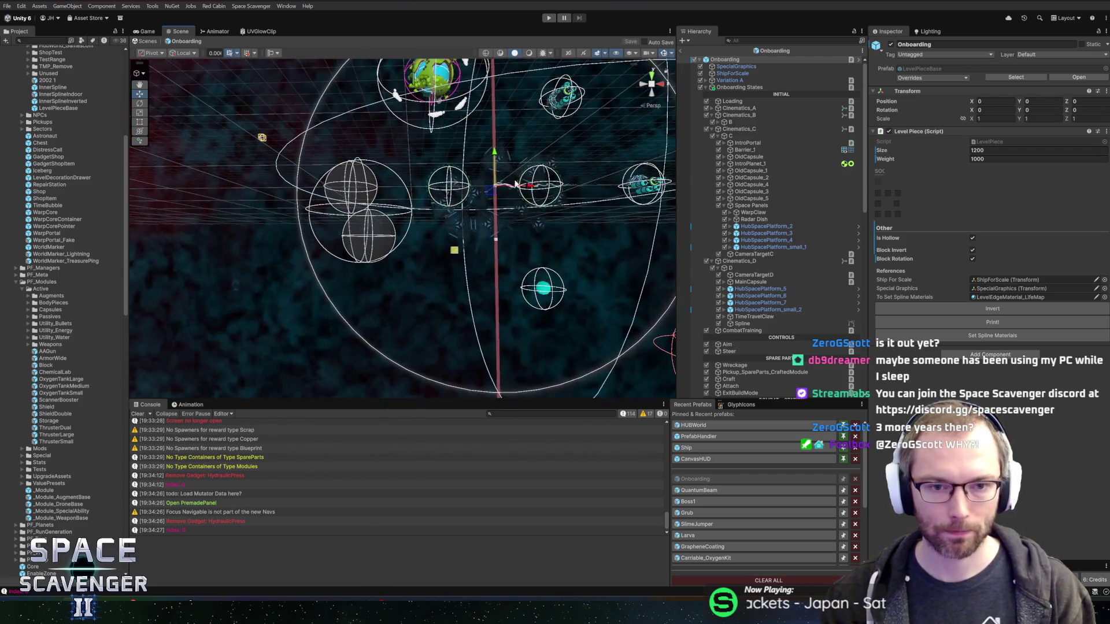
scroll(516, 184, down, 8)
mouse_move(263, 301)
mouse_down()
mouse_move(434, 192)
mouse_move(415, 213)
mouse_up()
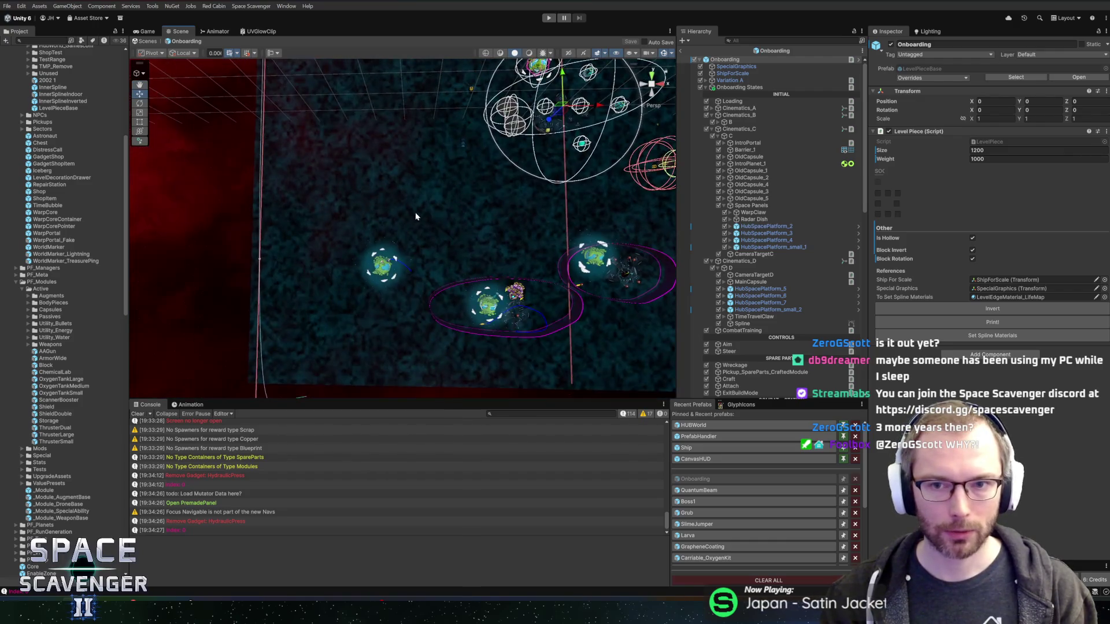
click(706, 87)
Step: Inspect and collapse Onboarding States and OnboardingContent, then select Variation A to view its Piece Variant
click(732, 88)
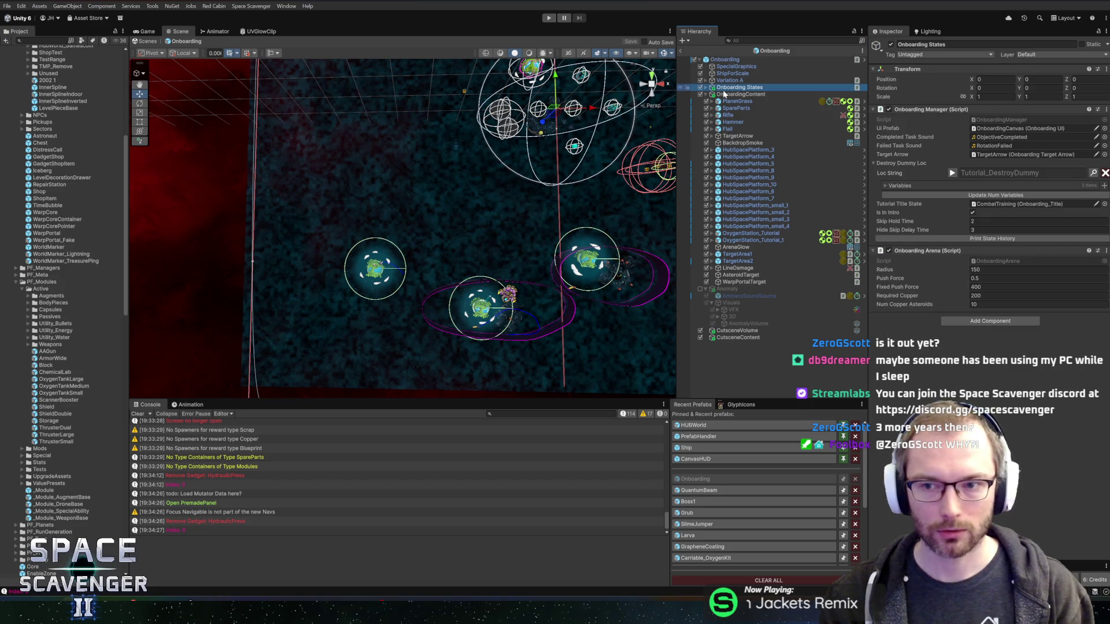
click(730, 95)
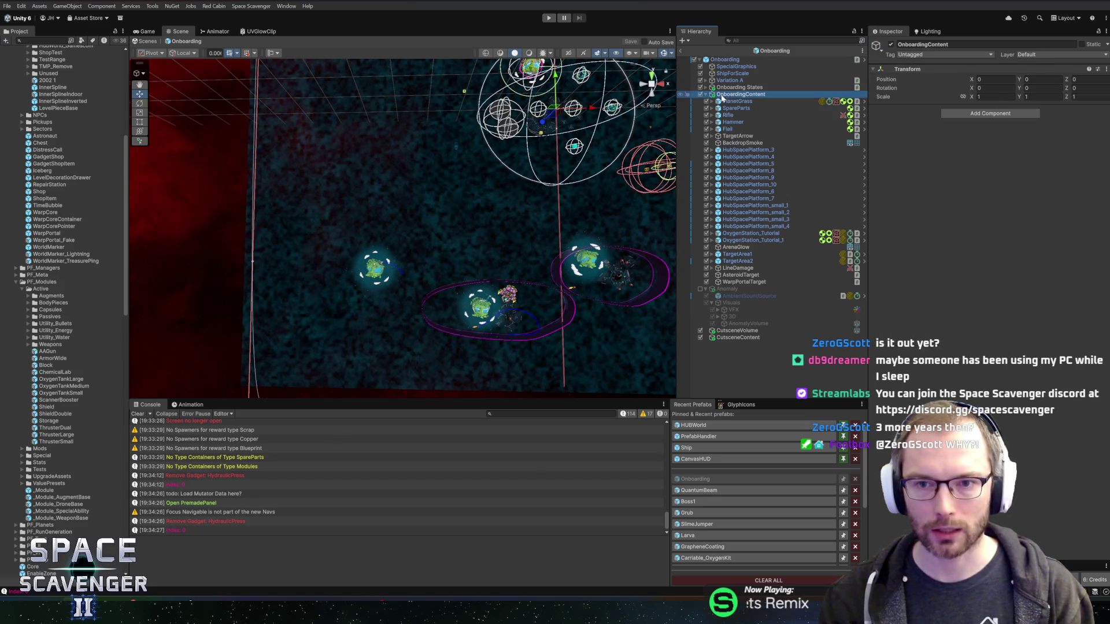
click(706, 95)
click(741, 88)
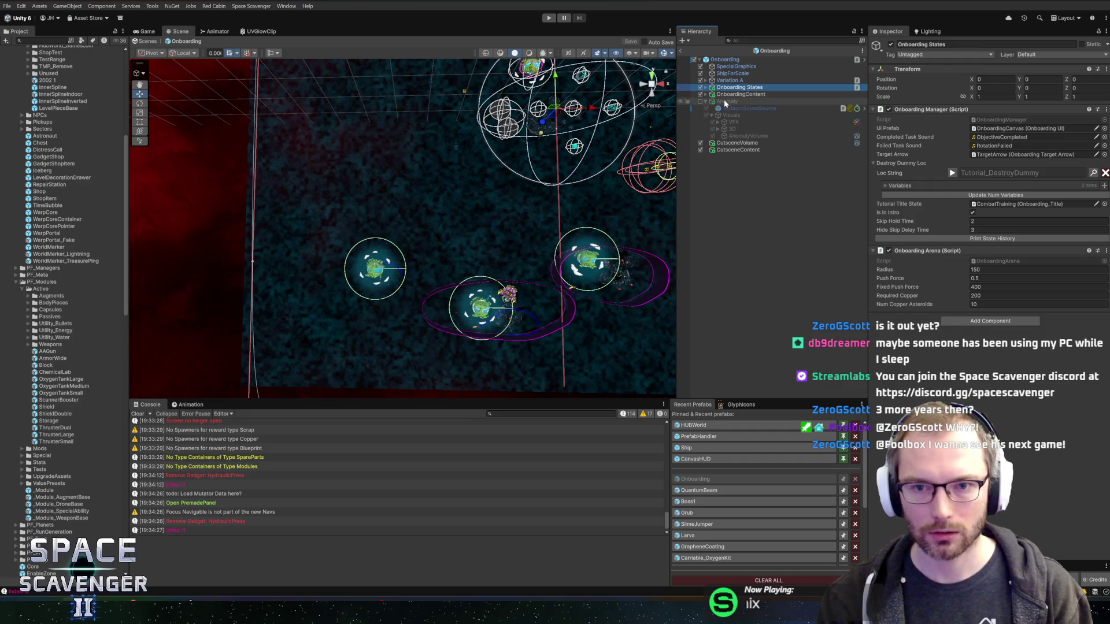
click(729, 94)
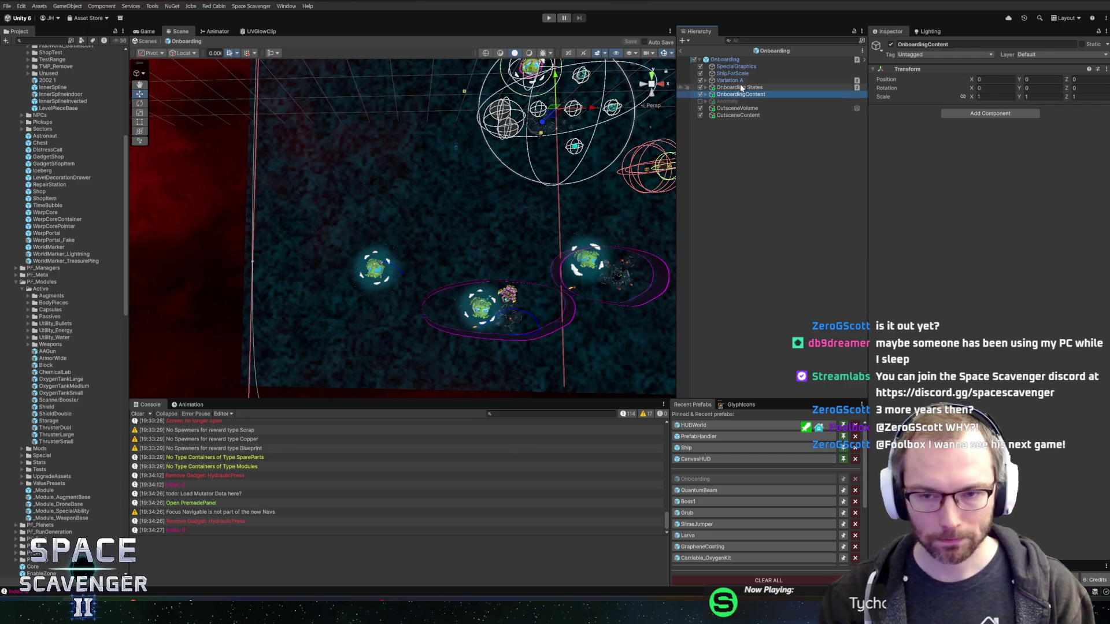
click(734, 81)
mouse_move(539, 172)
mouse_down()
mouse_move(464, 172)
mouse_move(396, 154)
mouse_move(555, 156)
mouse_up()
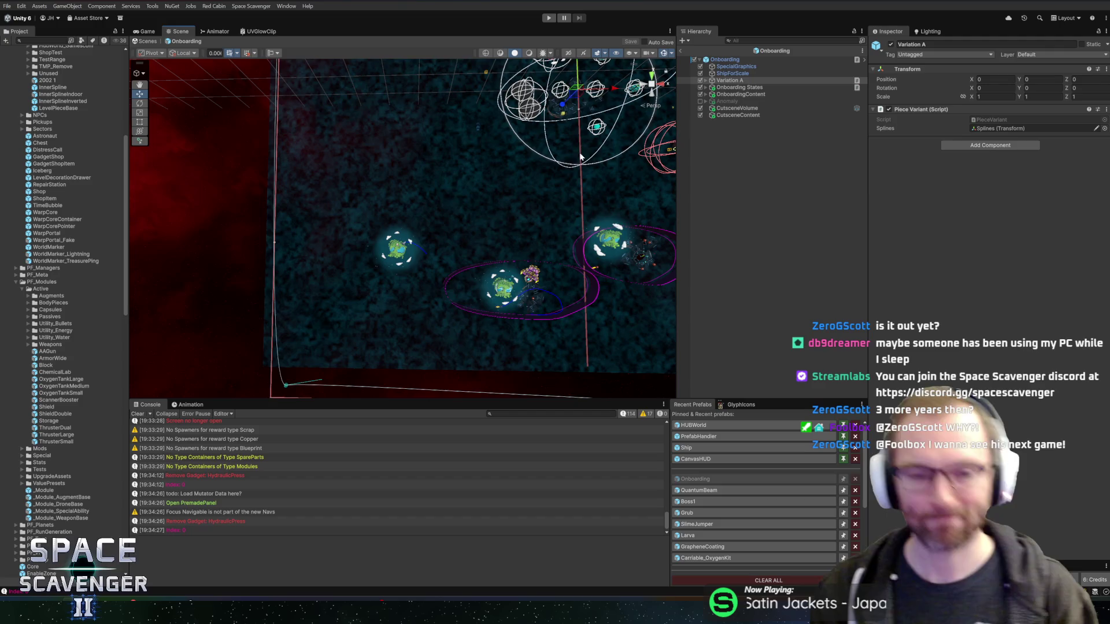
Step: Zoom and pan the Scene view to center the green planet and the ship by the second planet
scroll(571, 298, up, 2)
scroll(558, 257, up, 3)
mouse_move(657, 318)
mouse_down()
mouse_move(639, 243)
mouse_move(743, 257)
mouse_up()
scroll(578, 273, down, 3)
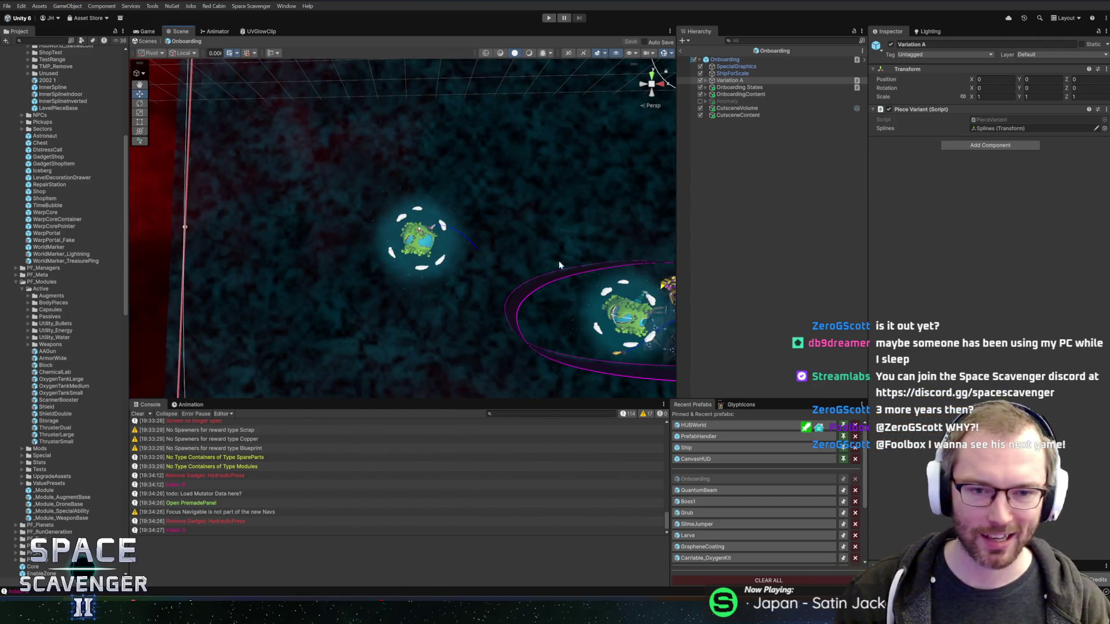
drag(558, 265, 520, 233)
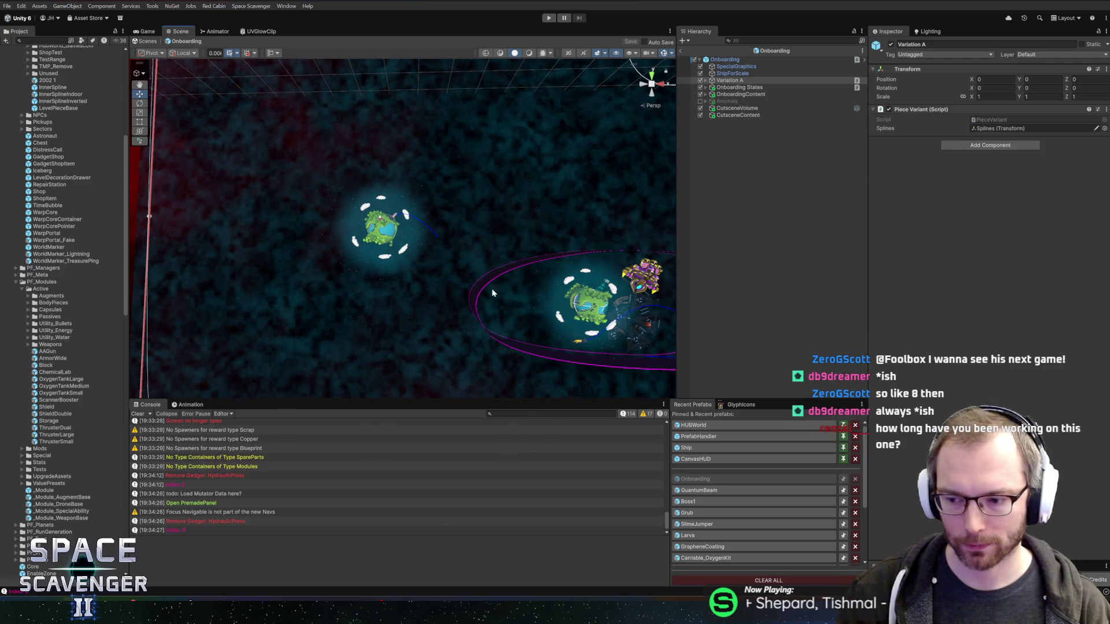
scroll(497, 278, up, 5)
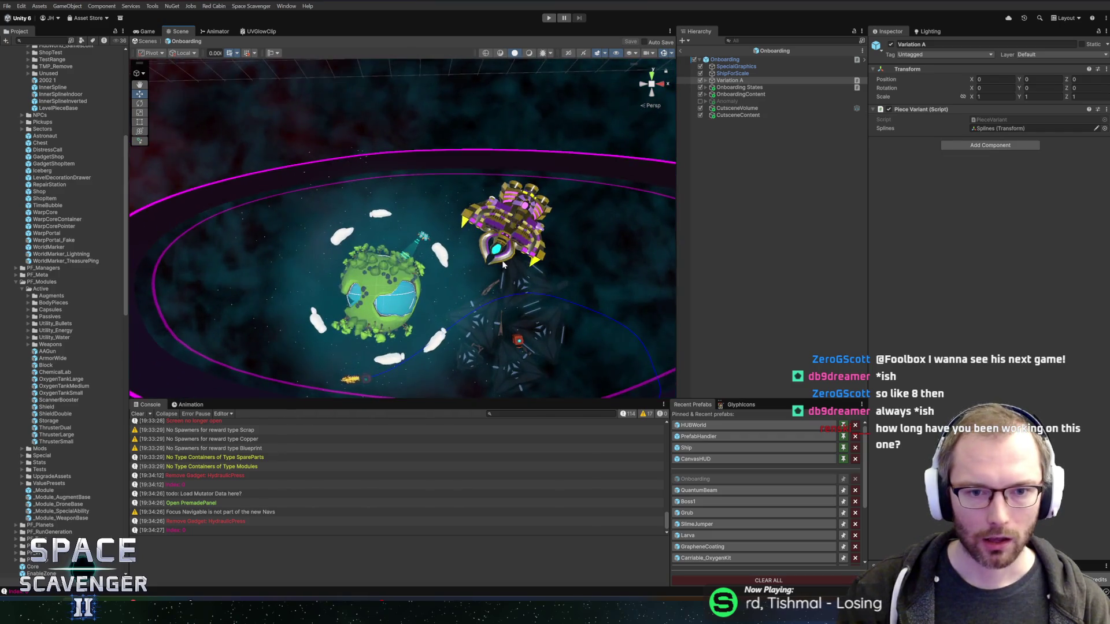
scroll(503, 264, up, 1)
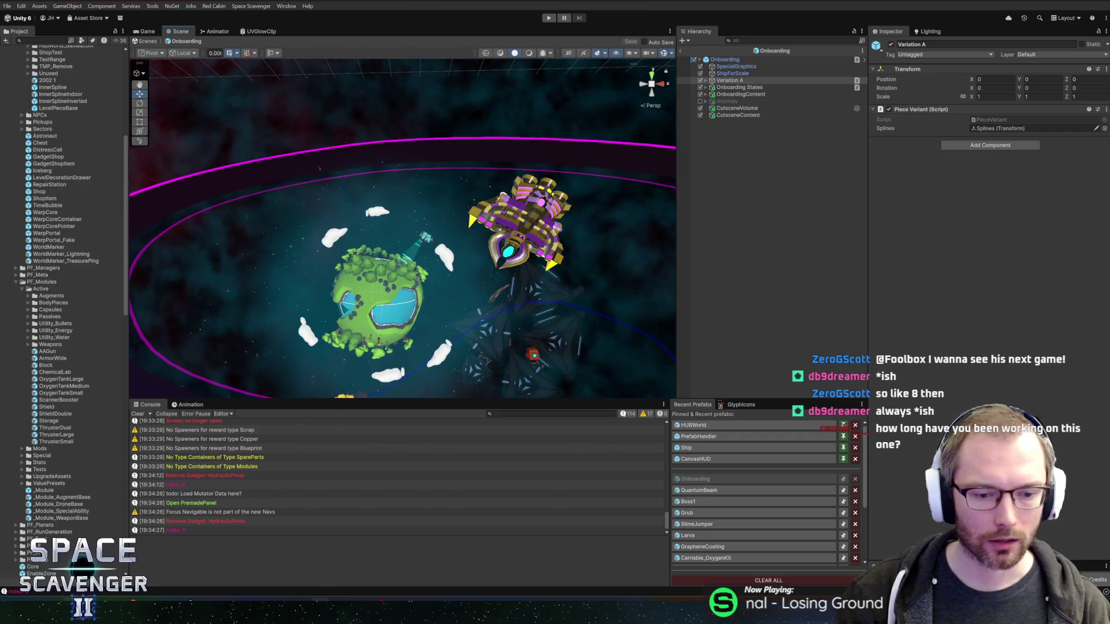